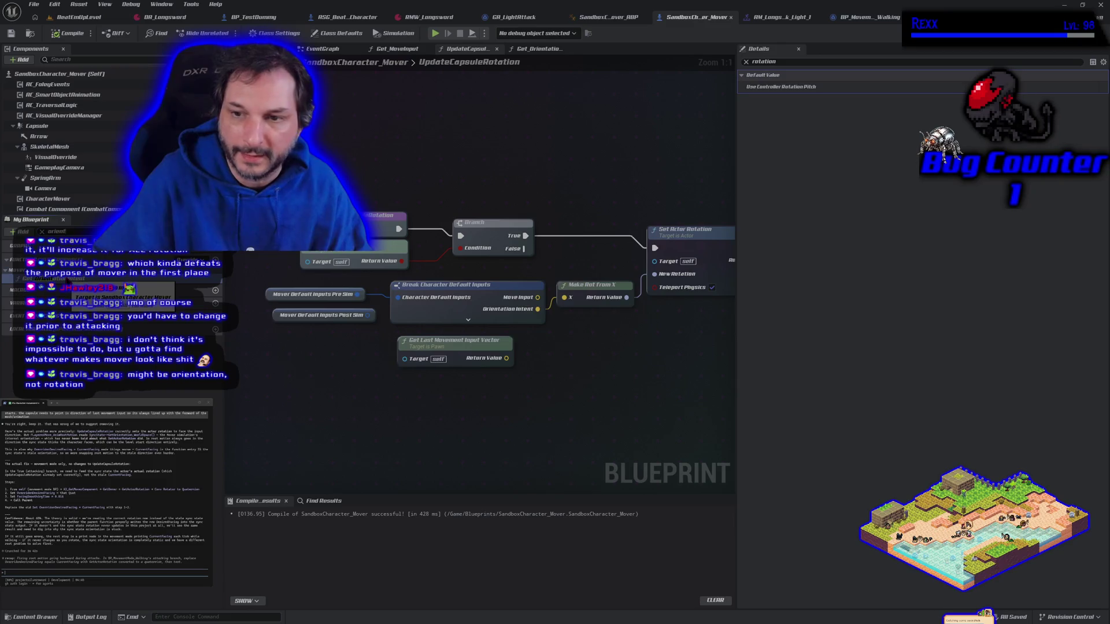
# - Open the Get_OrientationIntent function graph from the My Blueprint panel
pyautogui.doubleClick(52, 278)
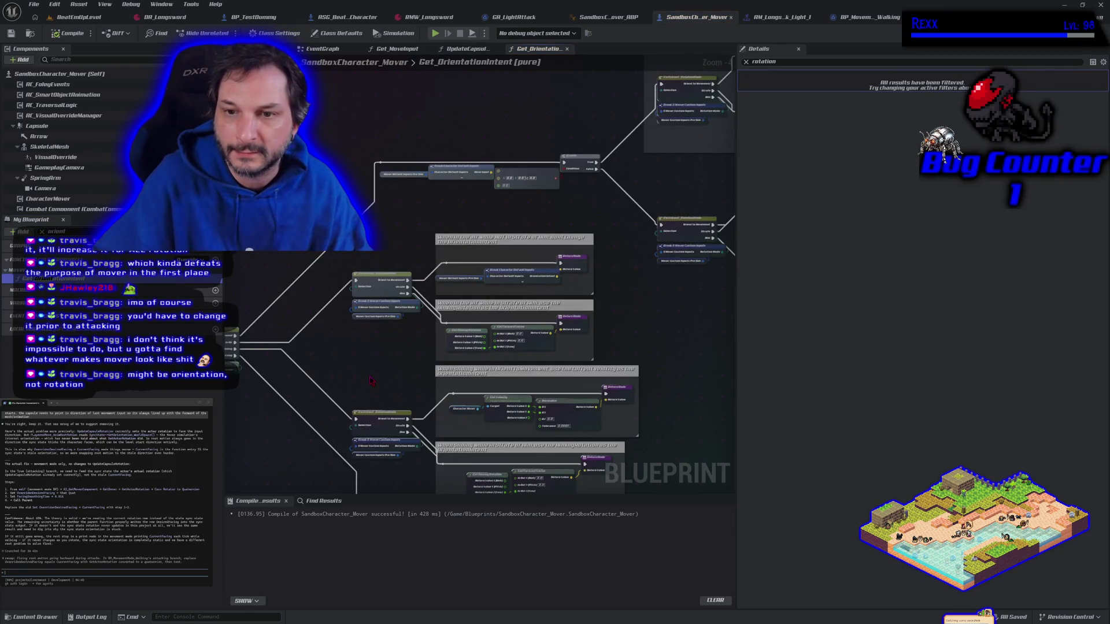
pyautogui.moveTo(371, 380)
pyautogui.mouseDown()
pyautogui.moveTo(484, 304)
pyautogui.moveTo(366, 265)
pyautogui.moveTo(255, 255)
pyautogui.moveTo(253, 268)
pyautogui.mouseUp()
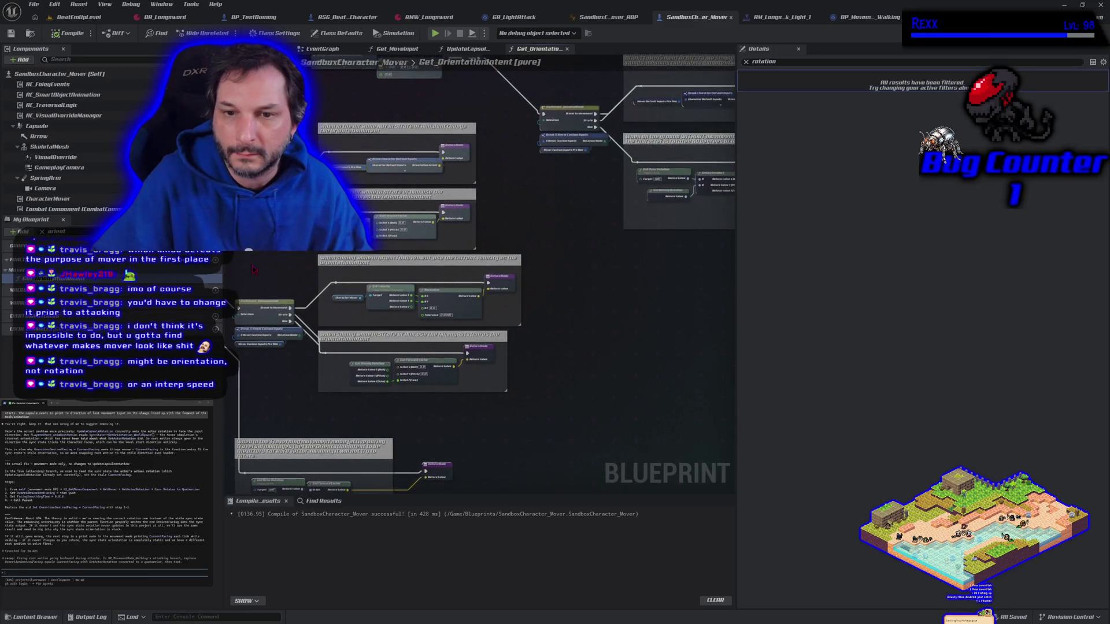
pyautogui.scroll(1, 255, 269)
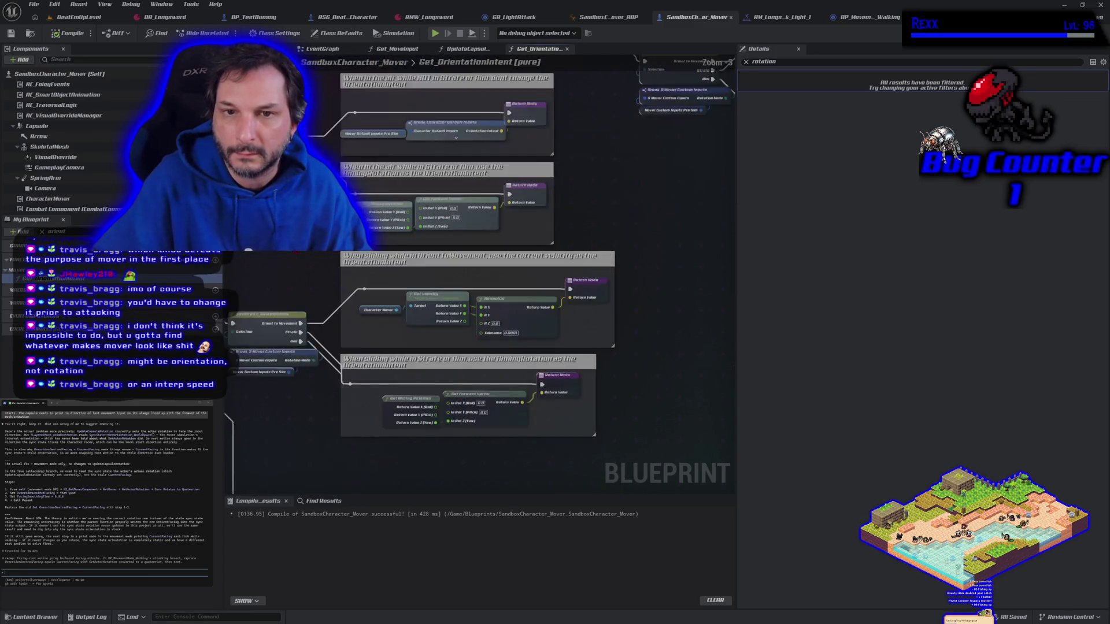
pyautogui.moveTo(393, 119)
pyautogui.mouseDown()
pyautogui.moveTo(393, 357)
pyautogui.moveTo(434, 324)
pyautogui.moveTo(435, 365)
pyautogui.moveTo(306, 370)
pyautogui.moveTo(393, 346)
pyautogui.moveTo(463, 359)
pyautogui.moveTo(574, 321)
pyautogui.mouseUp()
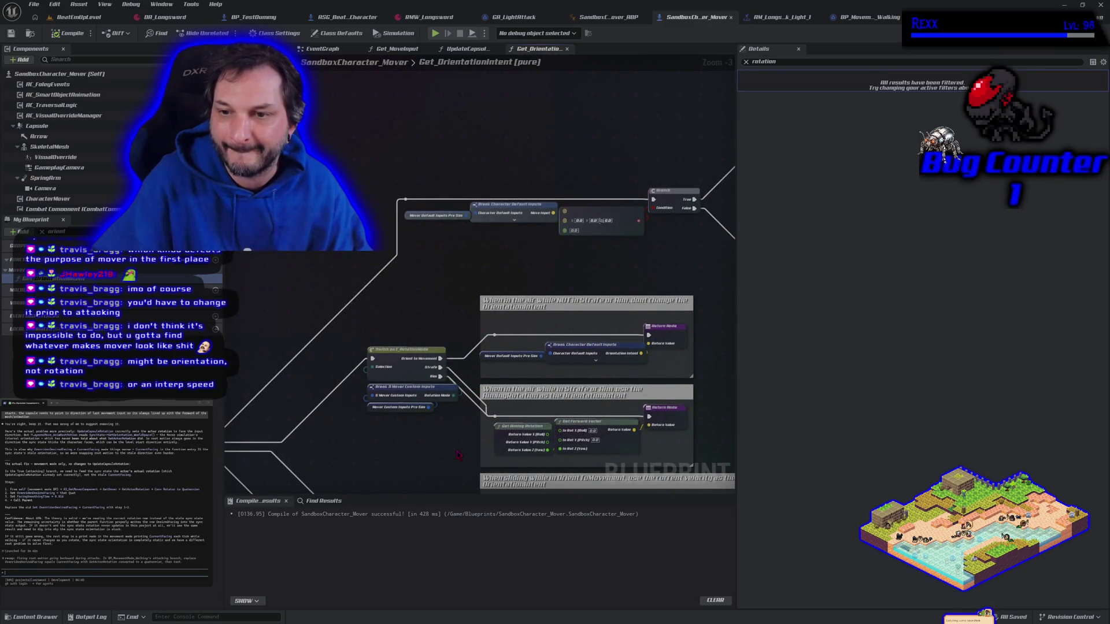
pyautogui.moveTo(457, 454); pyautogui.dragTo(354, 397)
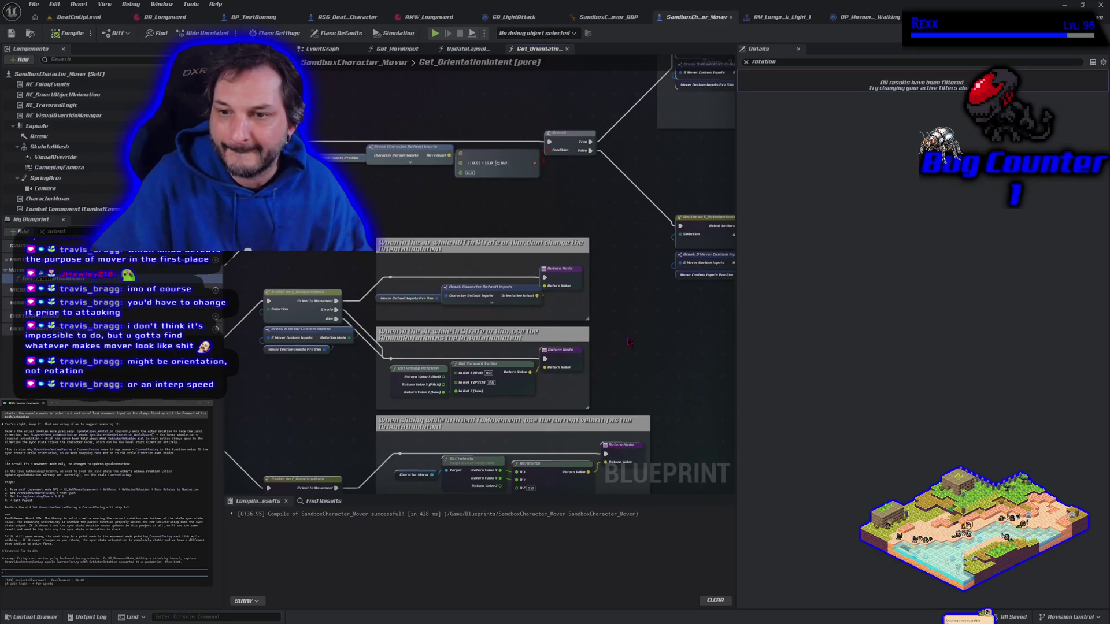
pyautogui.scroll(-3, 629, 342)
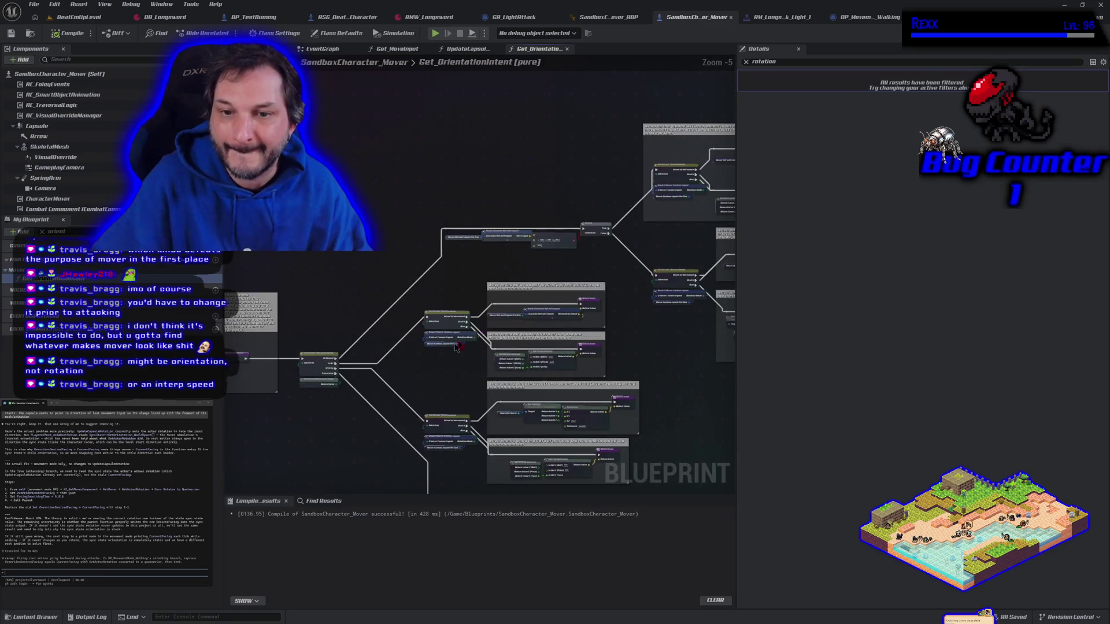
pyautogui.moveTo(456, 347); pyautogui.dragTo(327, 336)
pyautogui.scroll(3, 327, 336)
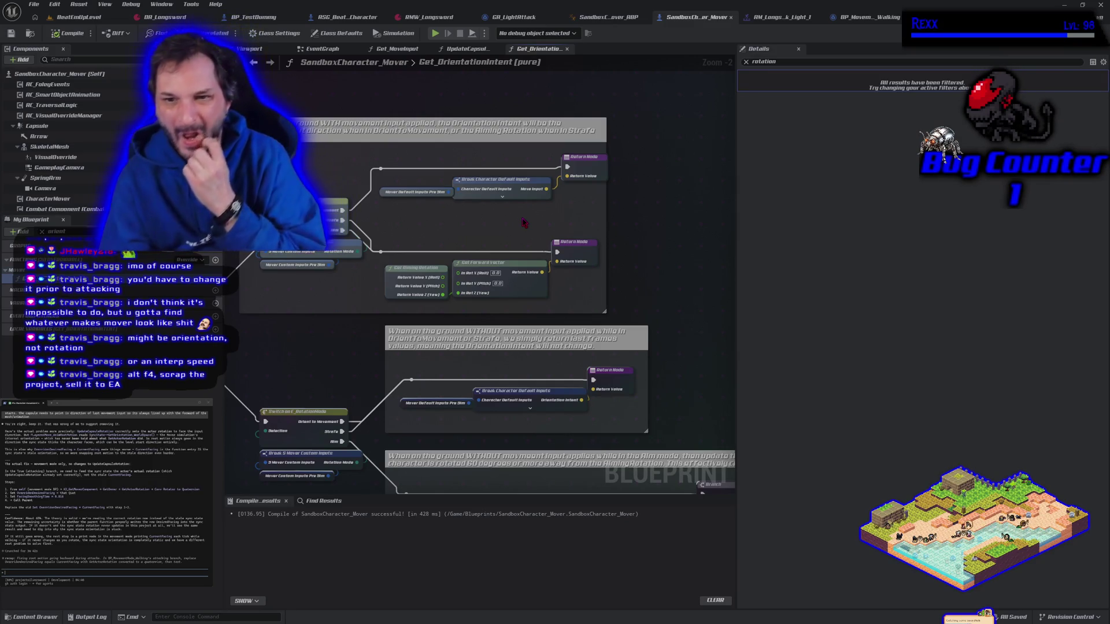
pyautogui.scroll(-1, 520, 209)
pyautogui.scroll(-1, 462, 289)
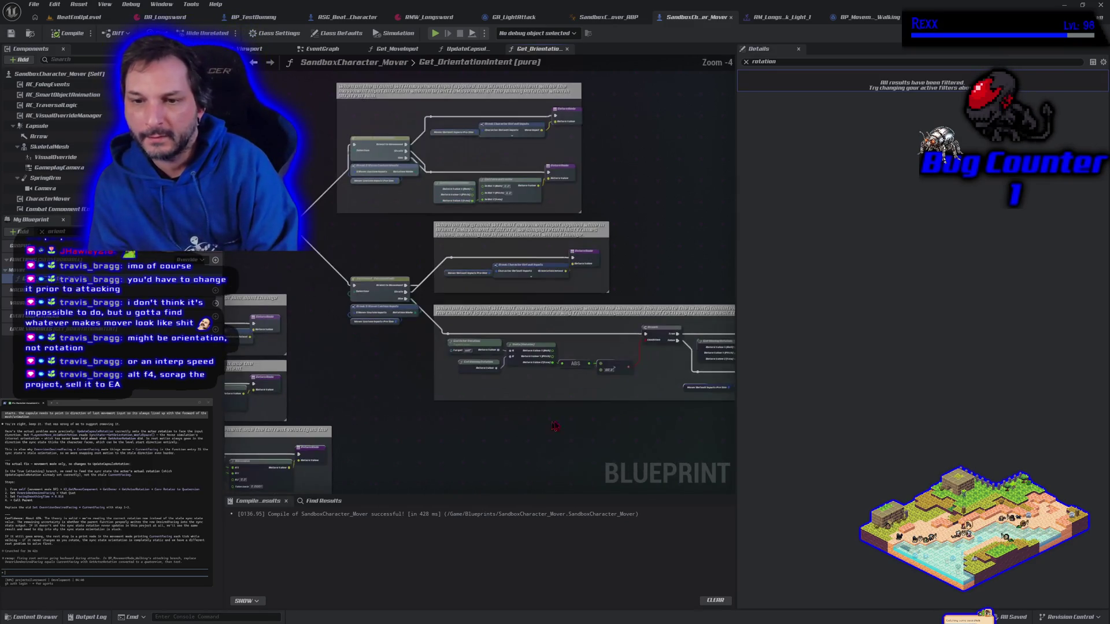
pyautogui.moveTo(439, 324); pyautogui.dragTo(392, 389)
pyautogui.scroll(3, 392, 389)
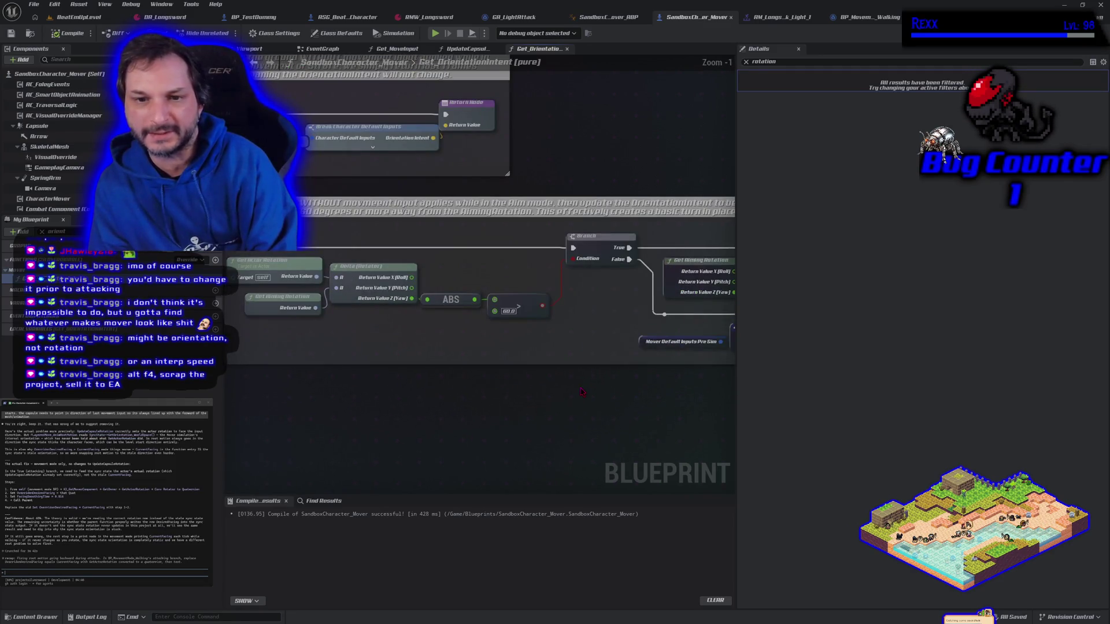
pyautogui.moveTo(567, 386); pyautogui.dragTo(343, 364)
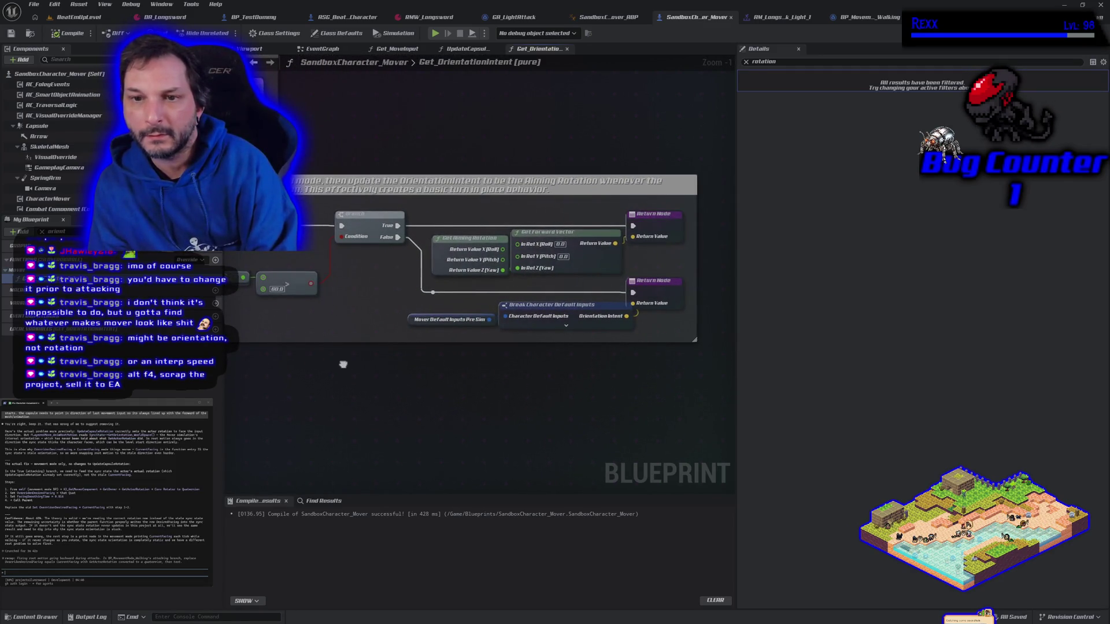
pyautogui.scroll(-1, 343, 364)
pyautogui.scroll(-1, 342, 364)
pyautogui.scroll(-1, 343, 364)
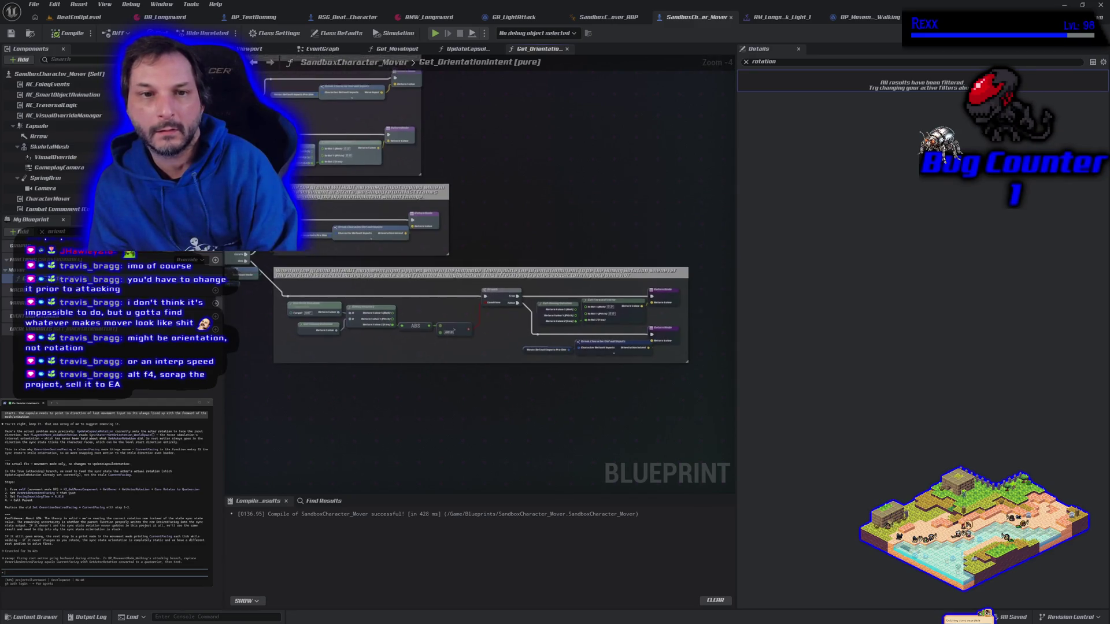
pyautogui.scroll(3, 476, 292)
pyautogui.moveTo(475, 292)
pyautogui.mouseDown()
pyautogui.moveTo(370, 412)
pyautogui.moveTo(393, 375)
pyautogui.mouseUp()
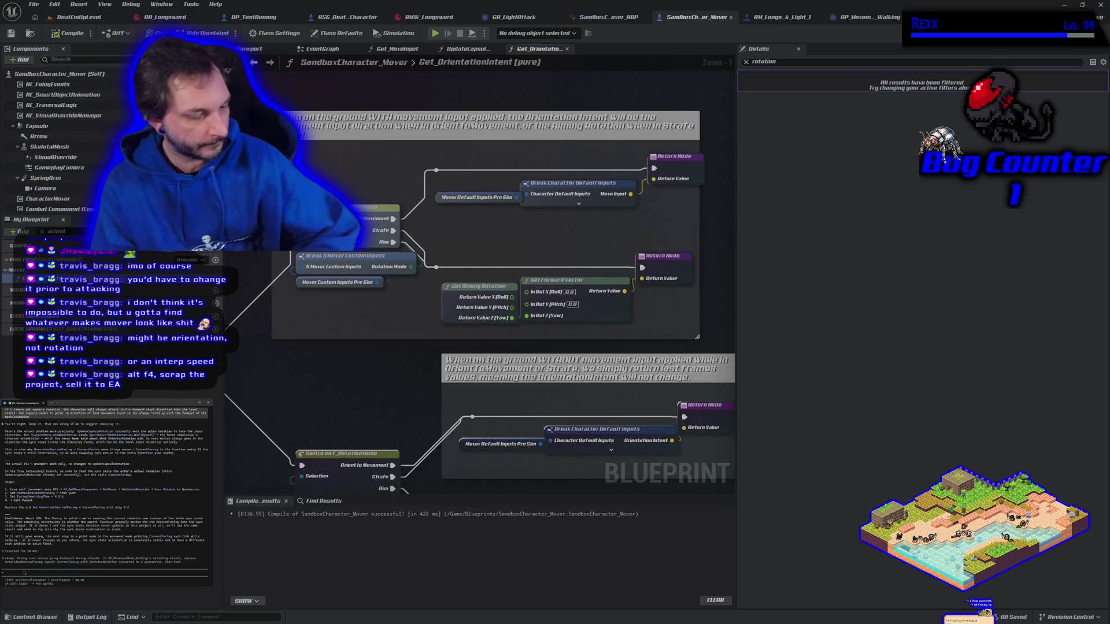
# - Ask the assistant about adjusting rotation speed, then bring up the SandboxCharacter_Mover_ABP AnimGraph
pyautogui.write('does the ')
pyautogui.write('over example')
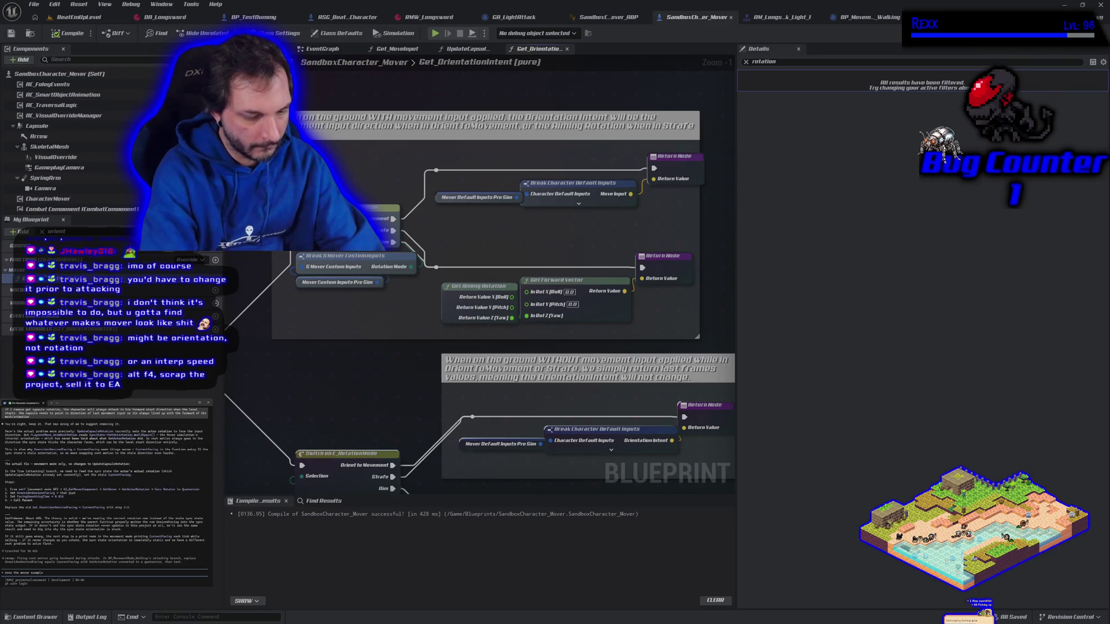
pyautogui.write('racter have some kind of rotation speed we can')
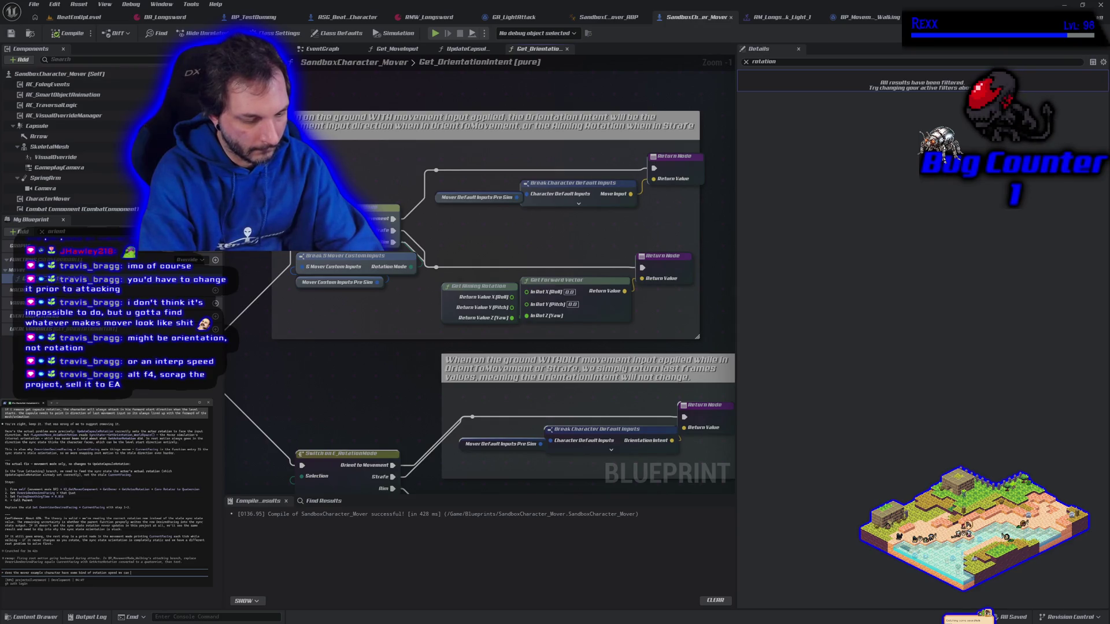
pyautogui.write('djust')
pyautogui.press('Return')
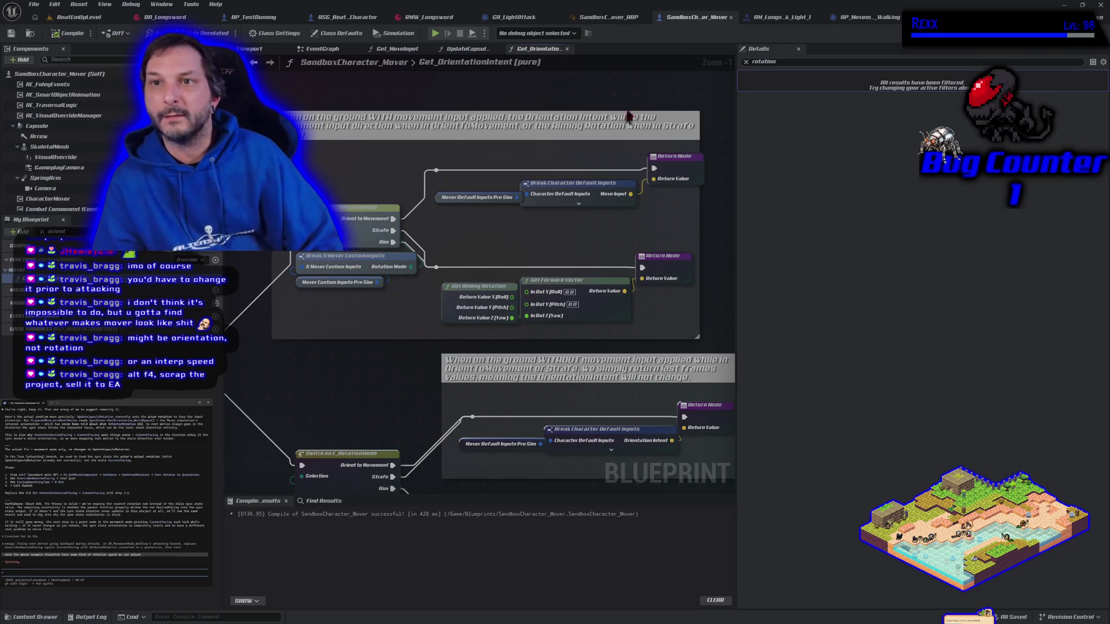
pyautogui.click(601, 18)
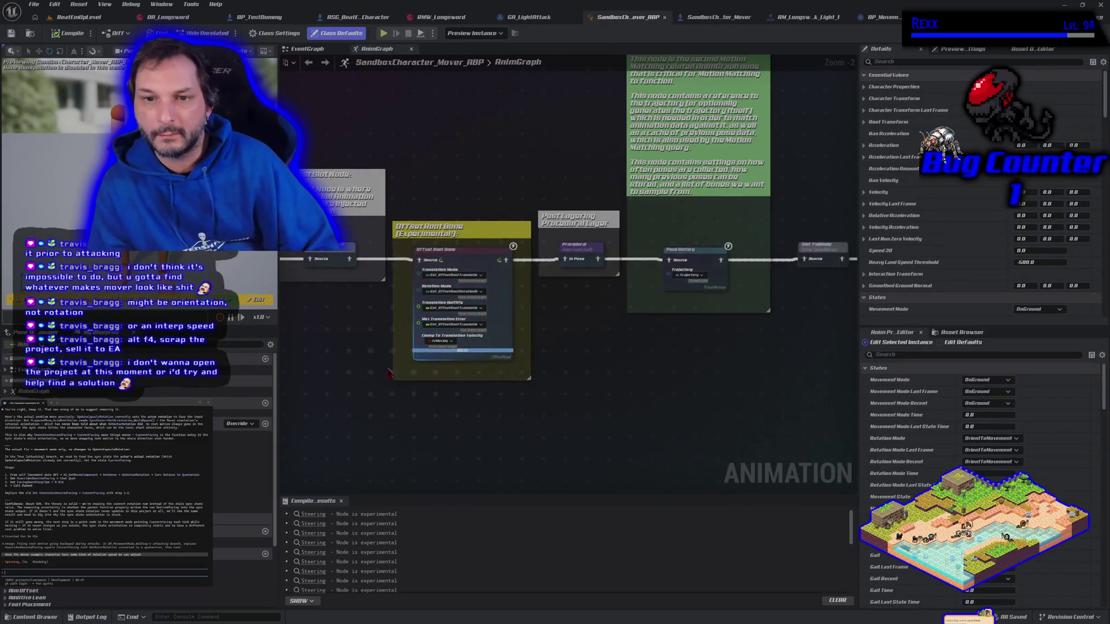
# - Pan back through the AnimGraph and open the State Controller state machine
pyautogui.moveTo(381, 376)
pyautogui.mouseDown()
pyautogui.moveTo(482, 370)
pyautogui.moveTo(468, 361)
pyautogui.moveTo(469, 327)
pyautogui.mouseUp()
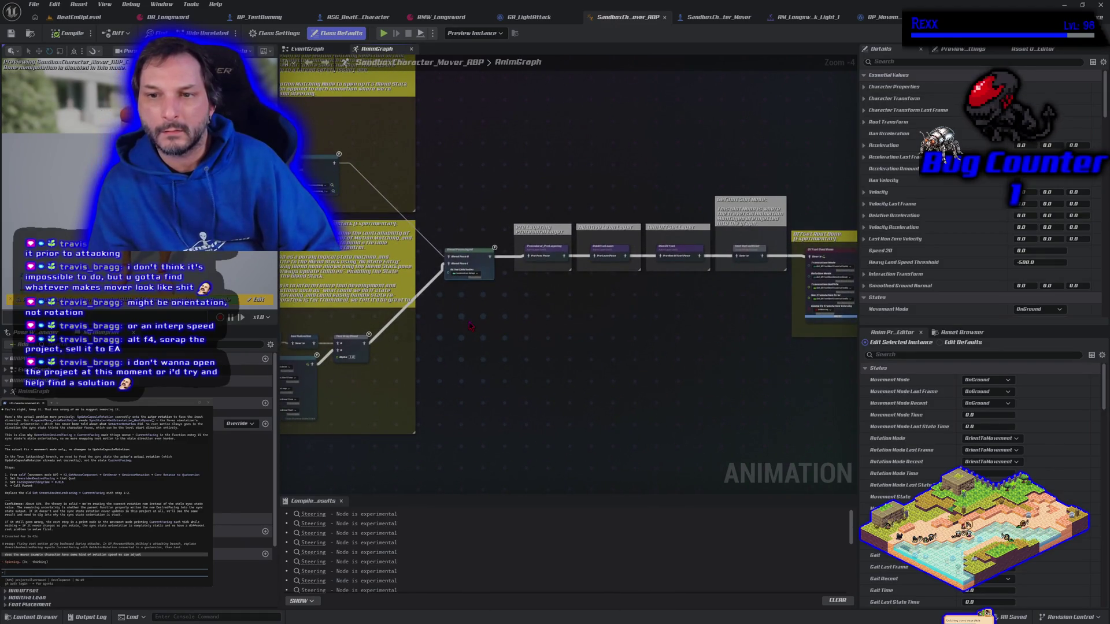
pyautogui.scroll(4, 466, 318)
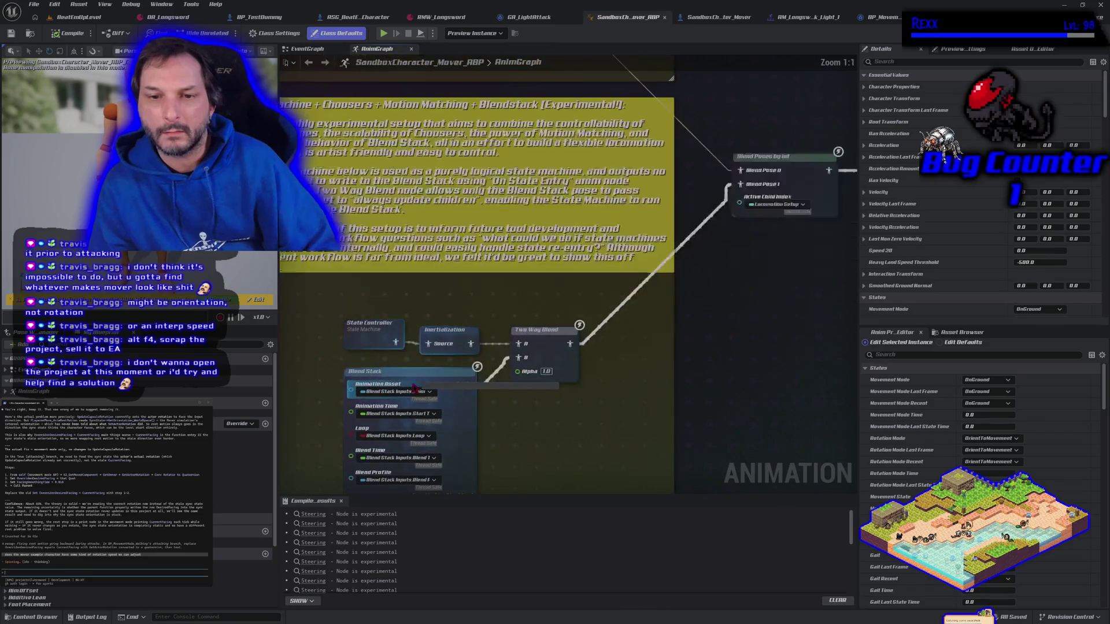
pyautogui.doubleClick(370, 328)
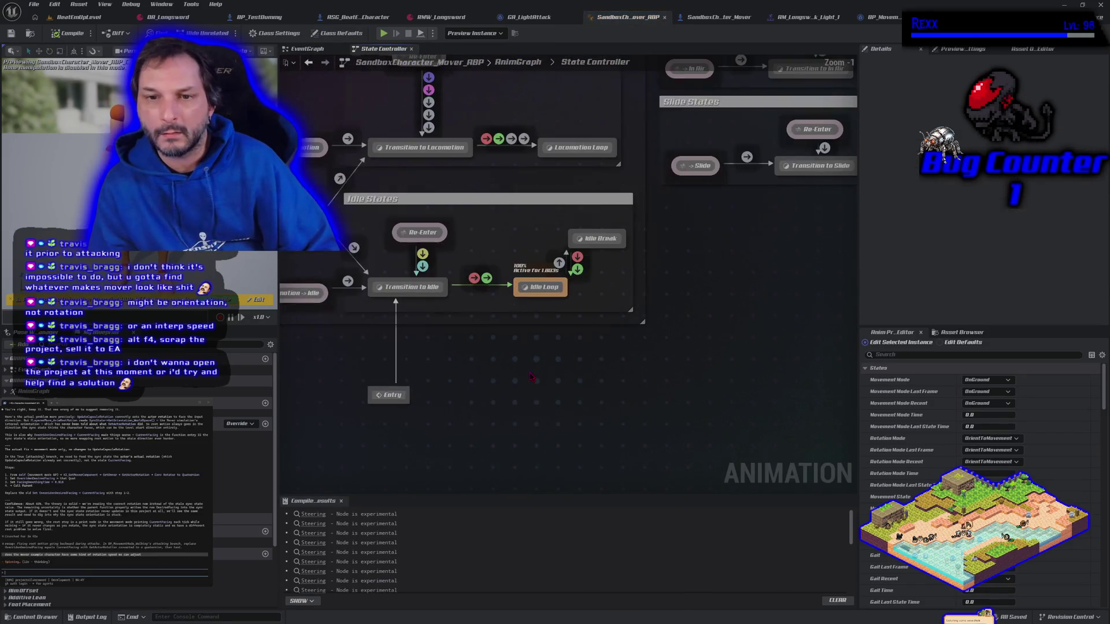
# - Zoom around the State Controller and look inside the Locomotion Loop state
pyautogui.scroll(-2, 494, 372)
pyautogui.scroll(2, 551, 472)
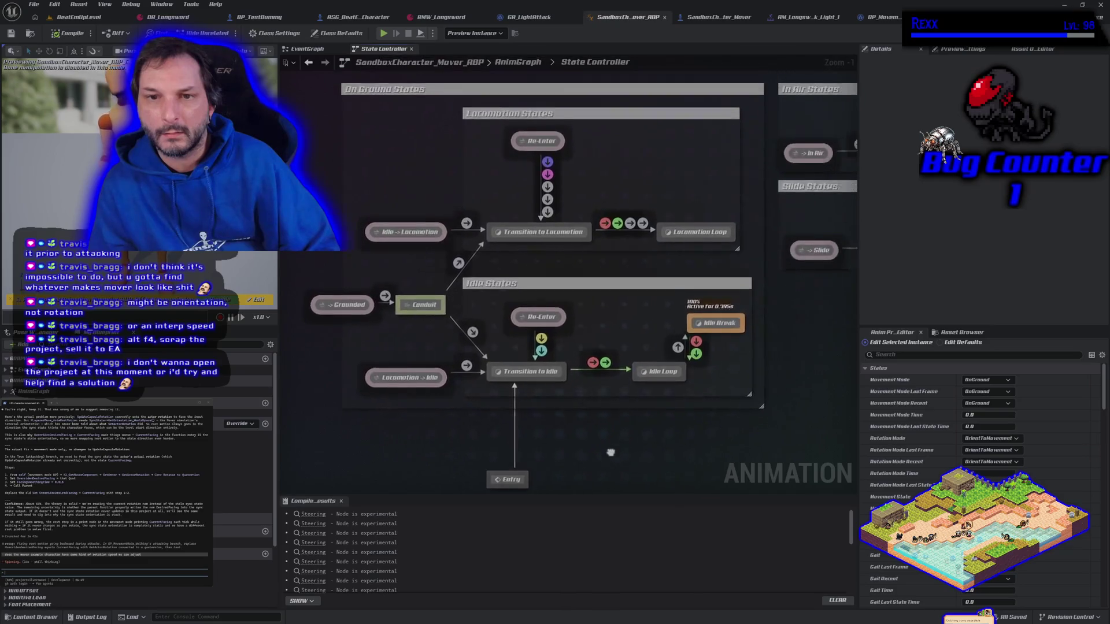
pyautogui.moveTo(550, 471); pyautogui.dragTo(540, 465)
pyautogui.scroll(-2, 539, 466)
pyautogui.scroll(2, 688, 355)
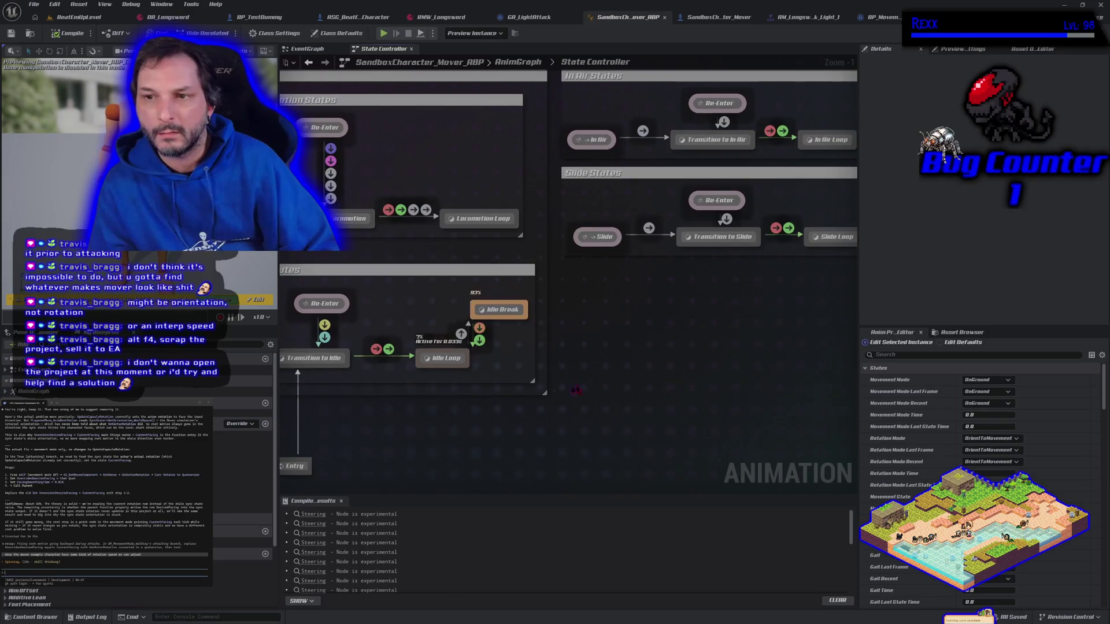
pyautogui.scroll(-2, 688, 355)
pyautogui.scroll(2, 759, 274)
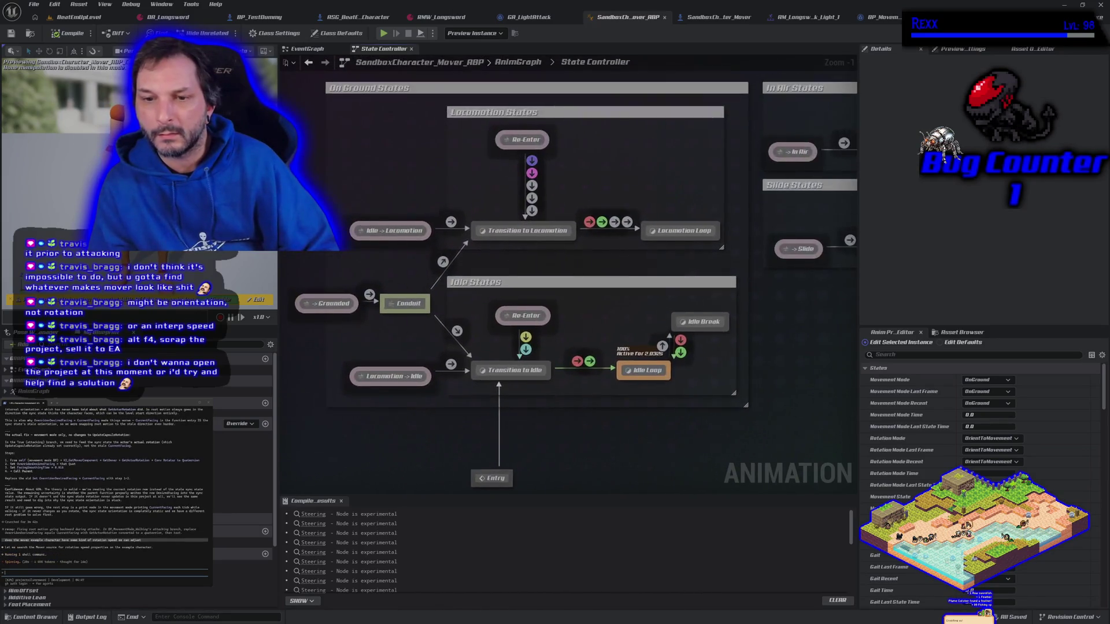
pyautogui.doubleClick(679, 229)
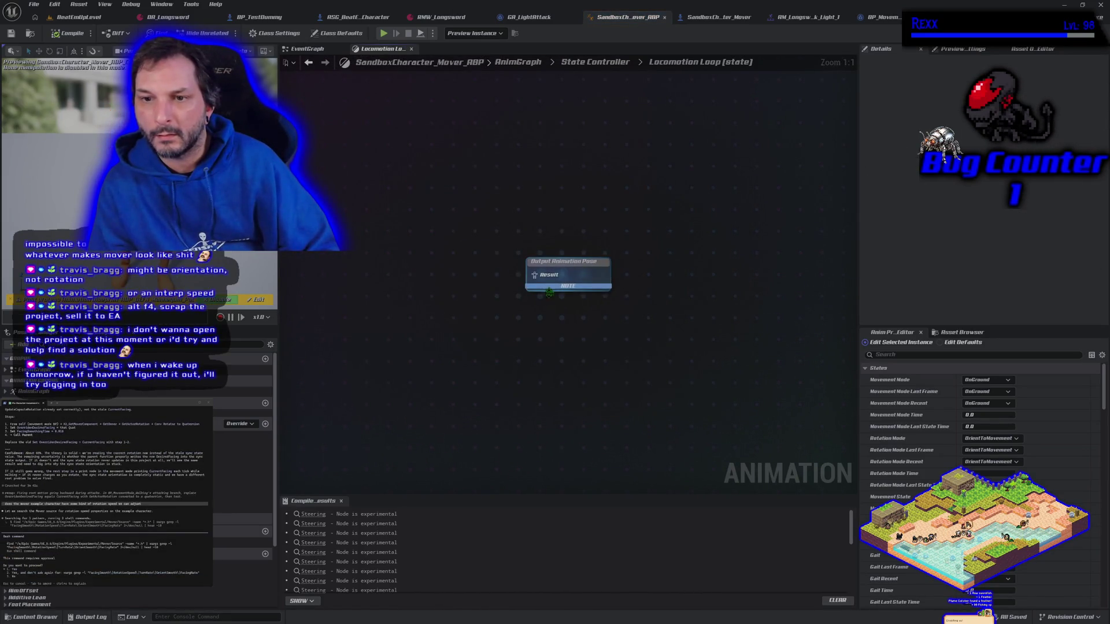
# - Return to the State Controller and select Locomotion Loop to show its properties
pyautogui.hotkey('alt', 'Left')
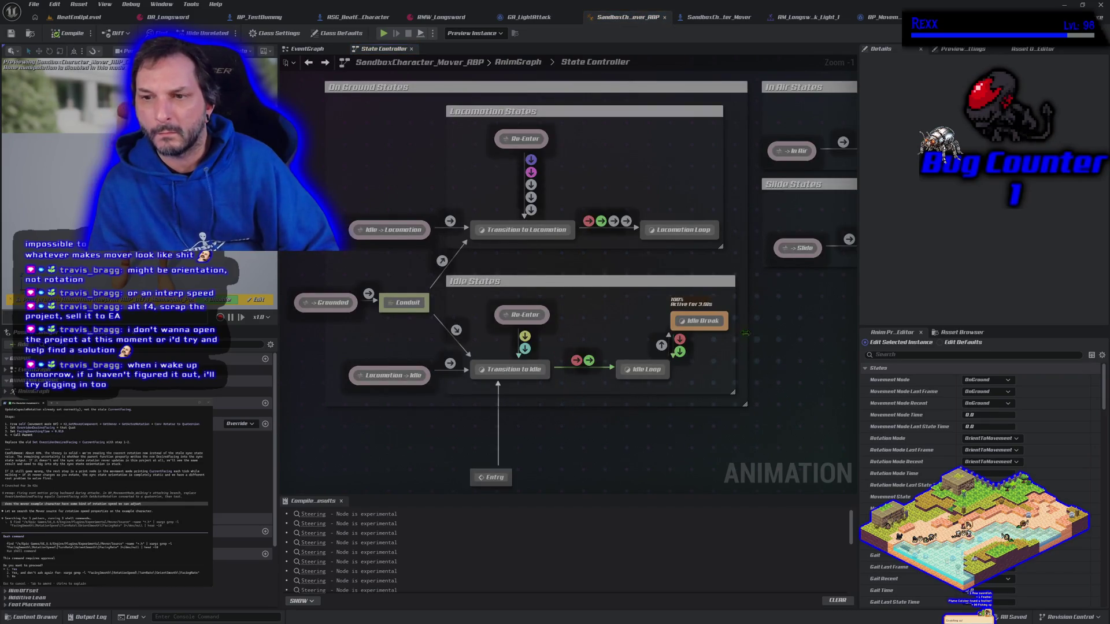
pyautogui.hotkey('alt', 'Right')
pyautogui.hotkey('alt', 'Left')
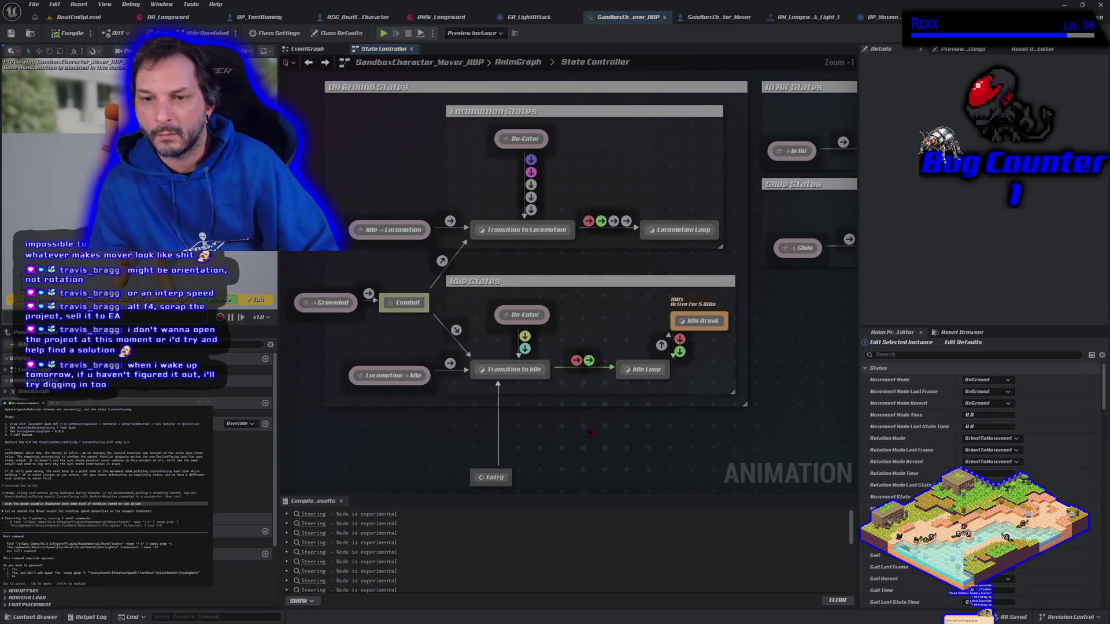
pyautogui.click(660, 231)
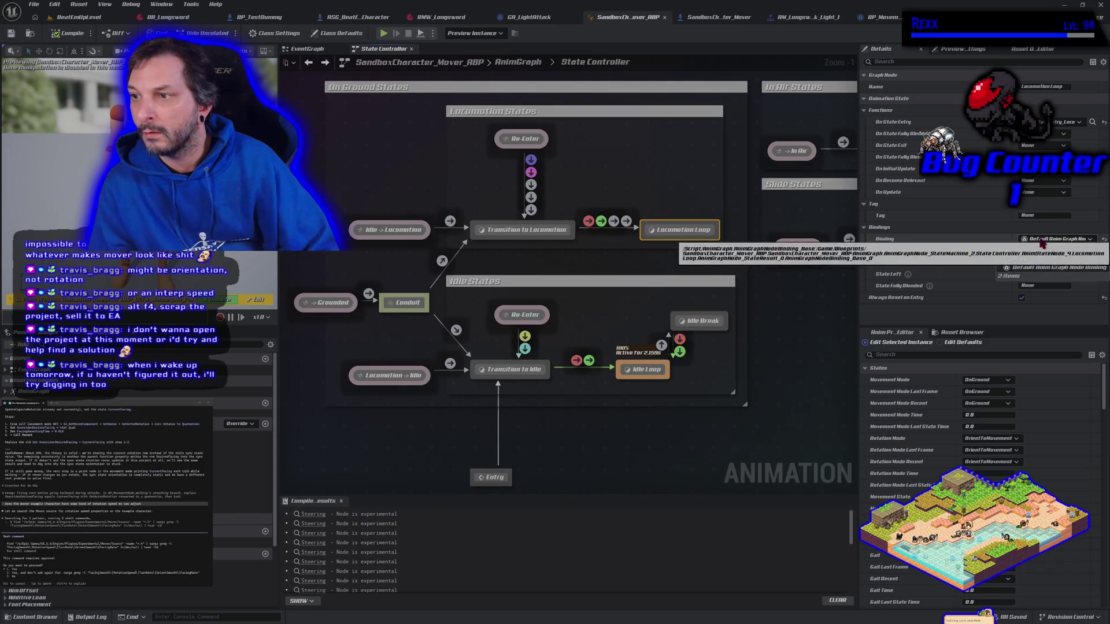
# - Check the state's binding options unchanged, then survey the In Air, Slide and On Ground states
pyautogui.click(1042, 241)
pyautogui.click(1051, 239)
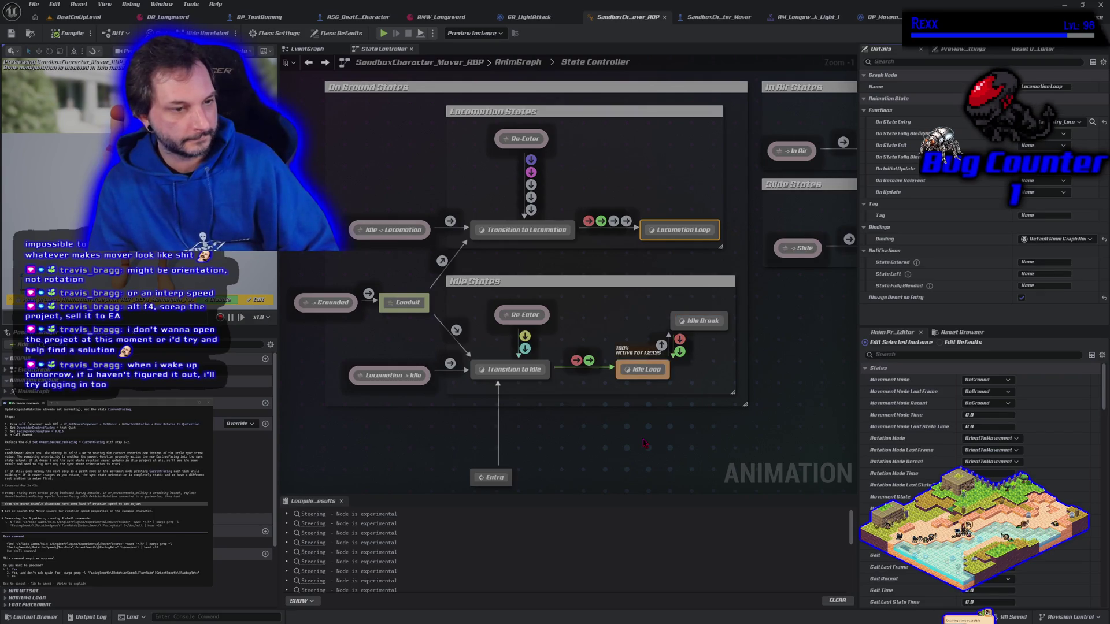
pyautogui.scroll(-1, 645, 443)
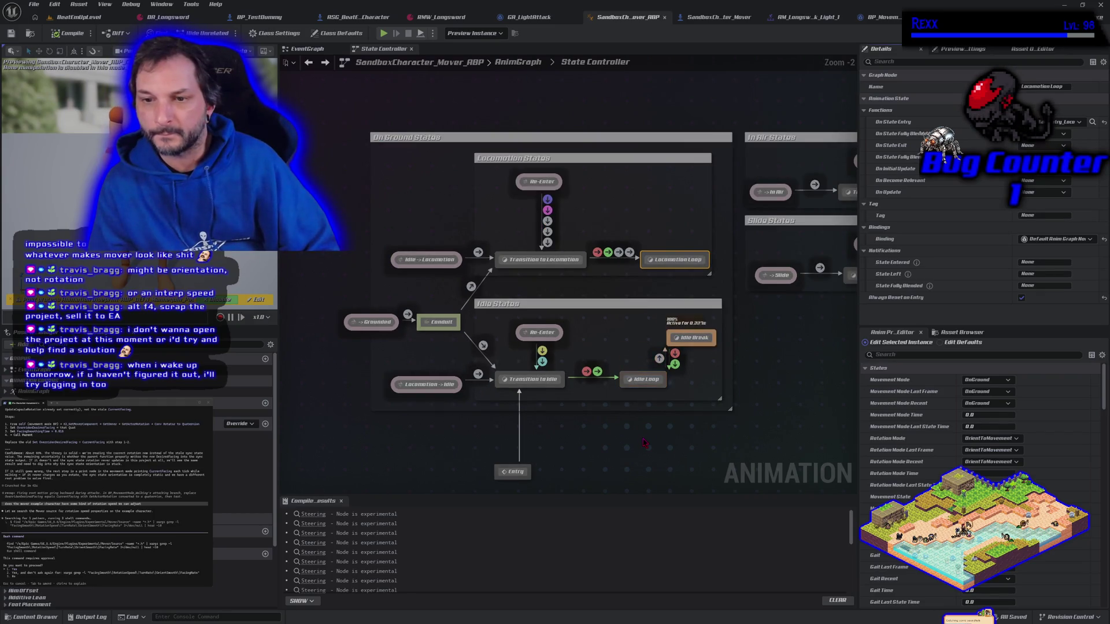
pyautogui.moveTo(741, 440); pyautogui.dragTo(611, 400)
pyautogui.scroll(-1, 612, 400)
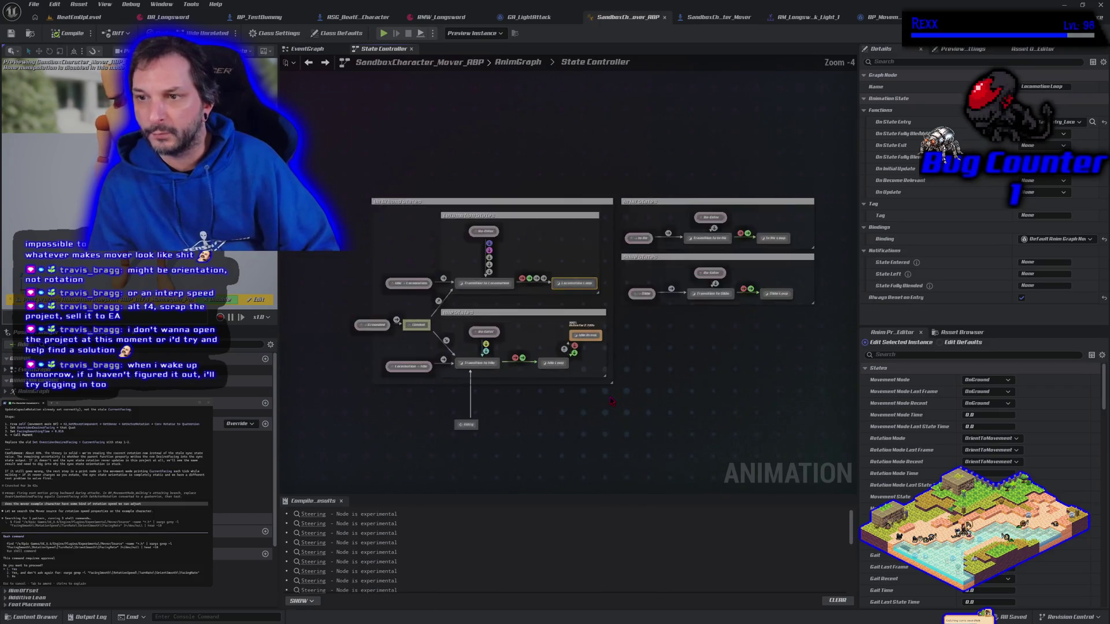
pyautogui.scroll(-1, 637, 401)
pyautogui.moveTo(651, 404); pyautogui.dragTo(630, 405)
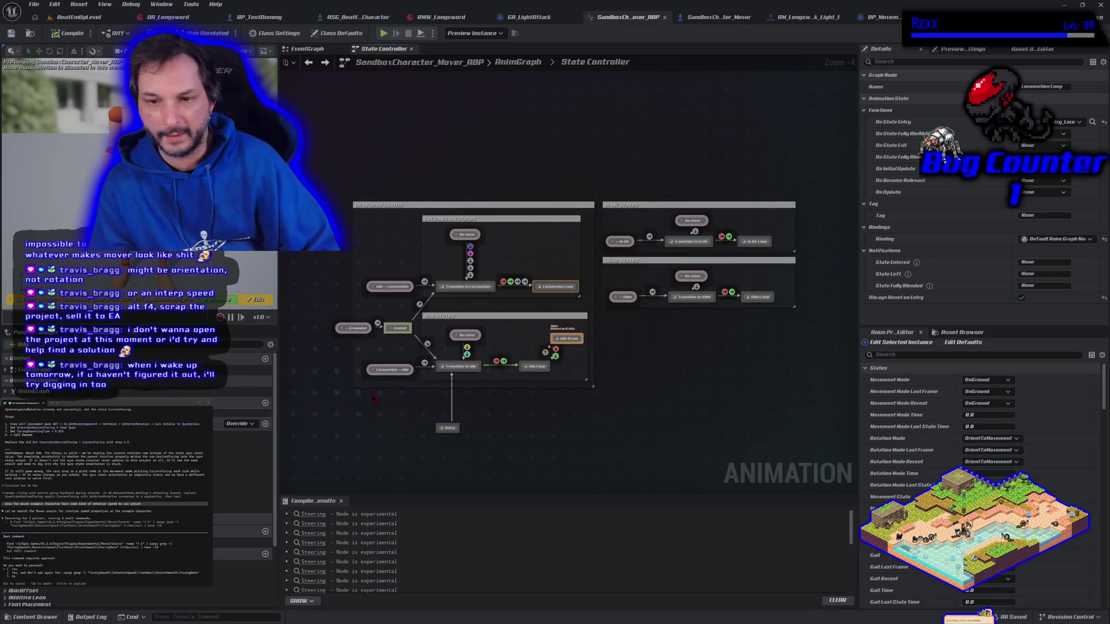
pyautogui.scroll(2, 634, 400)
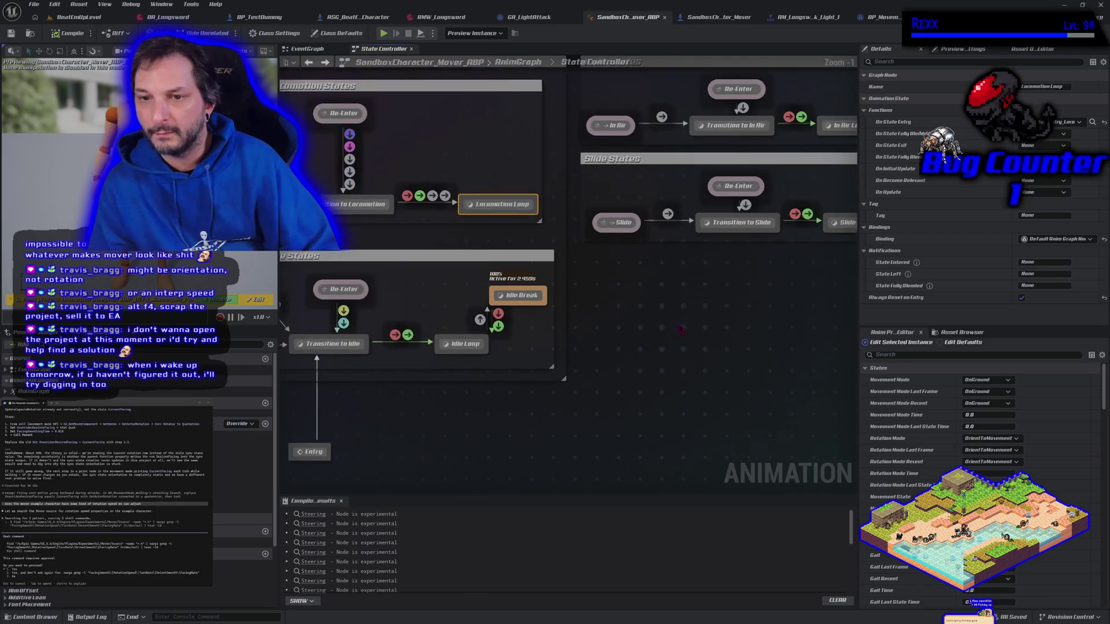
pyautogui.scroll(1, 634, 401)
pyautogui.moveTo(634, 400); pyautogui.dragTo(549, 417)
pyautogui.scroll(-2, 584, 419)
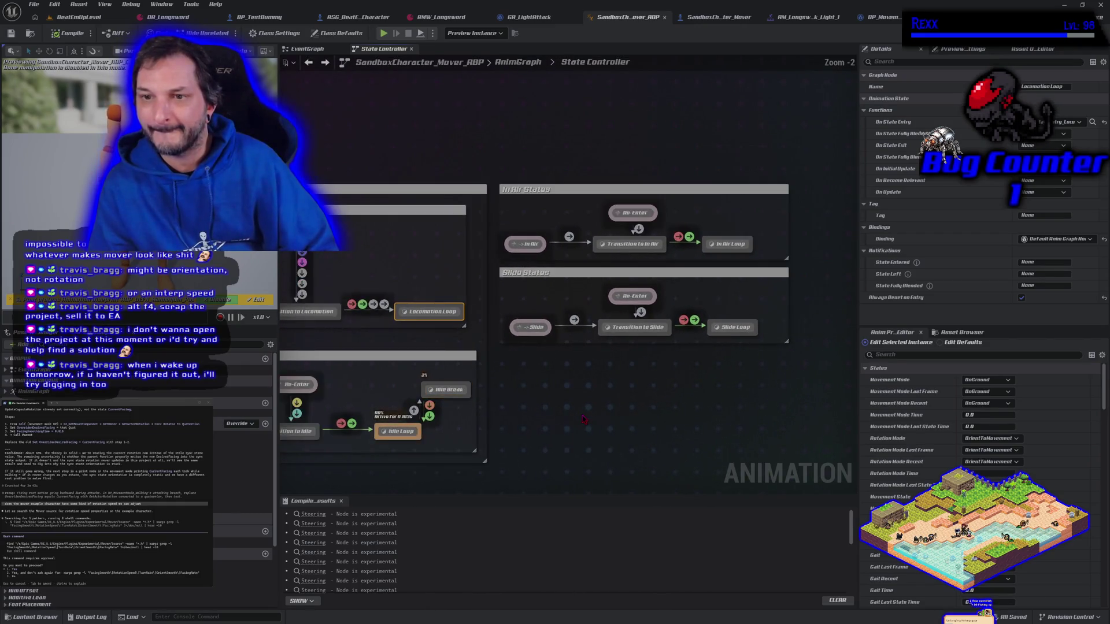
pyautogui.moveTo(446, 477)
pyautogui.mouseDown()
pyautogui.moveTo(578, 405)
pyautogui.moveTo(593, 382)
pyautogui.mouseUp()
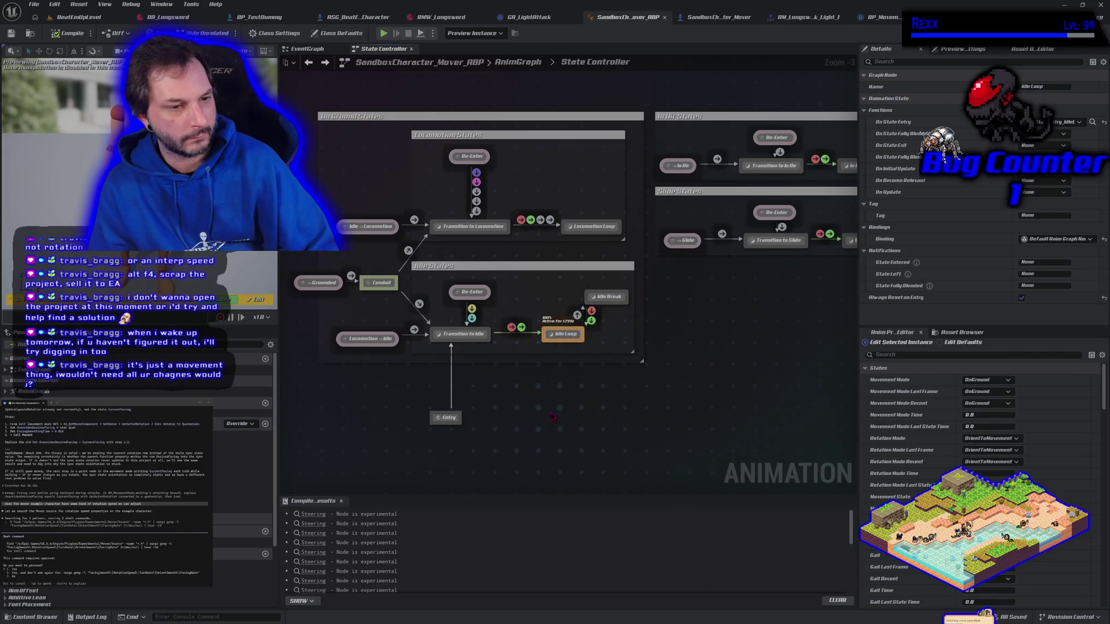
# - Switch to the EventGraph, then open the ABP's main AnimGraph from My Blueprint
pyautogui.moveTo(576, 403); pyautogui.dragTo(426, 435)
pyautogui.scroll(2, 566, 347)
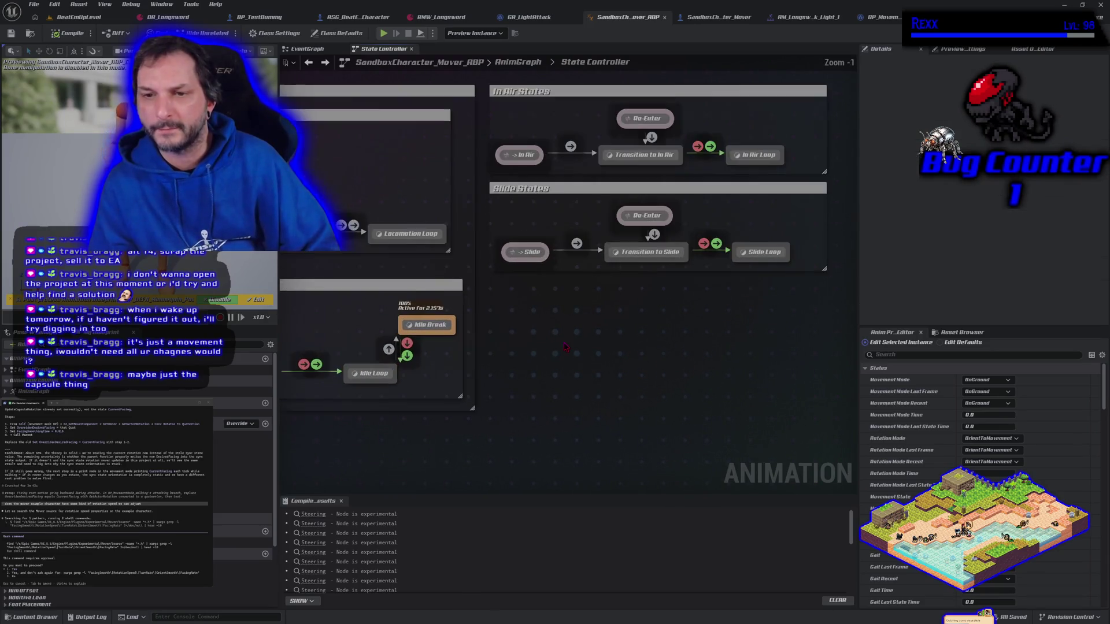
pyautogui.scroll(-4, 451, 442)
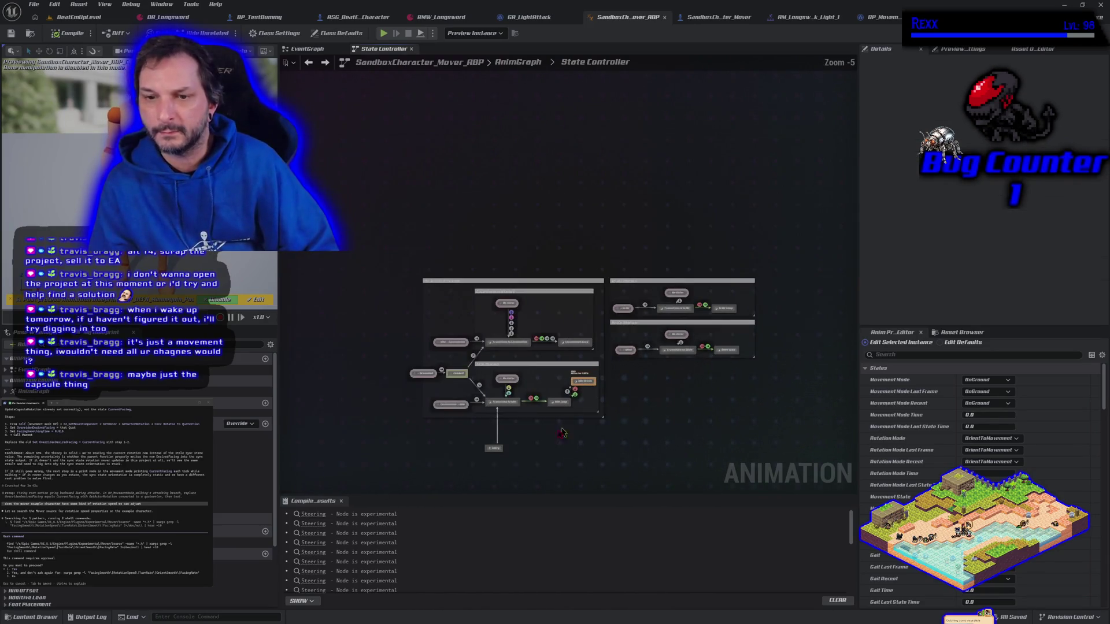
pyautogui.click(311, 49)
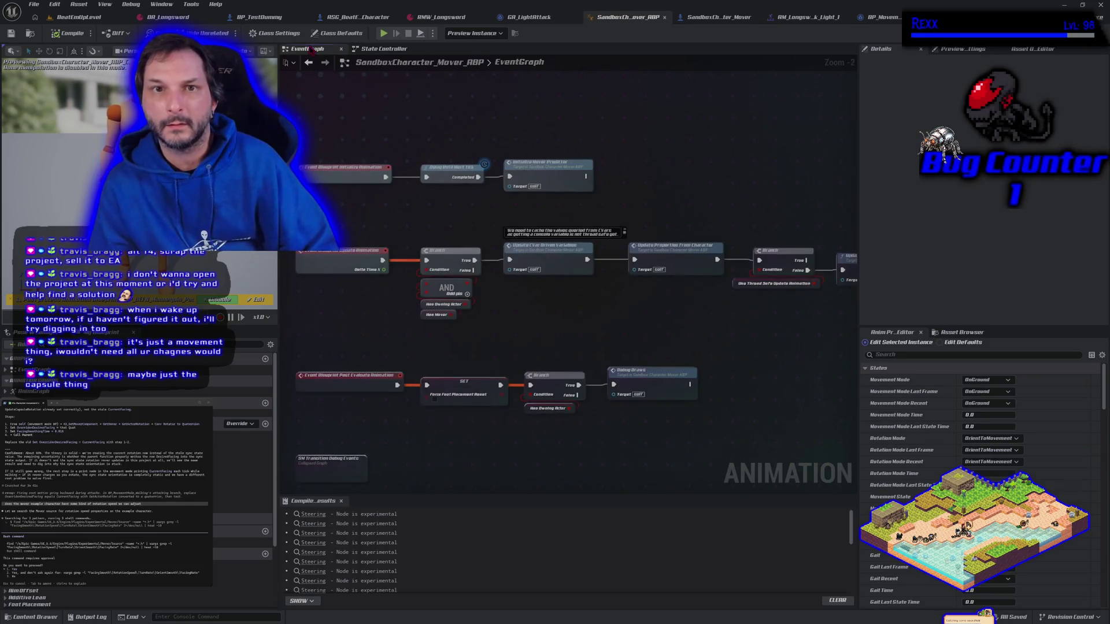
pyautogui.click(384, 49)
pyautogui.click(310, 49)
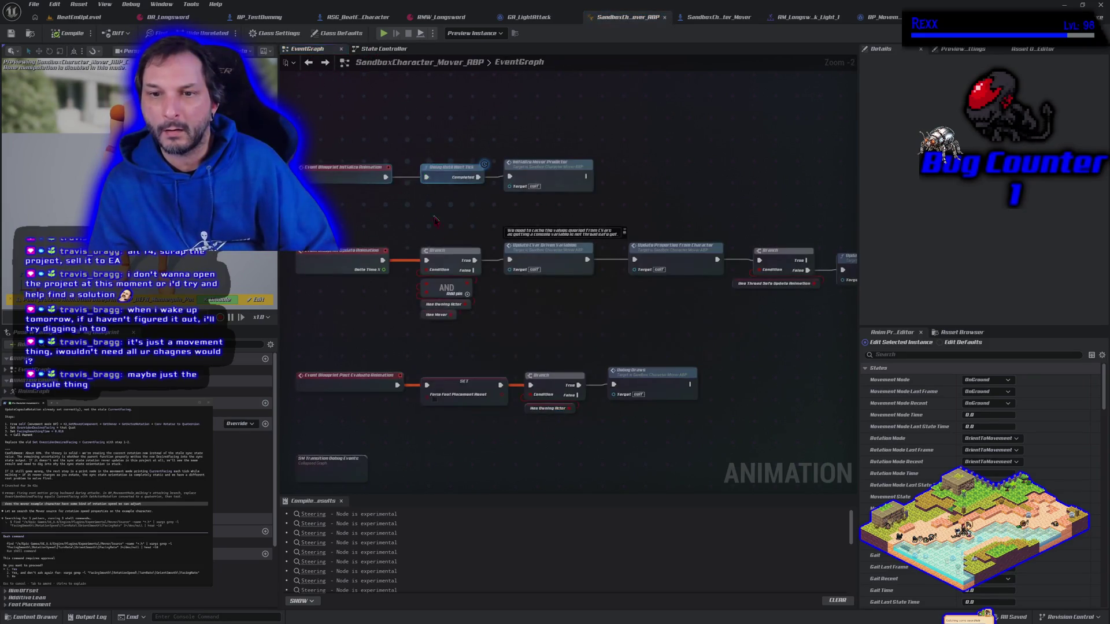
pyautogui.doubleClick(33, 391)
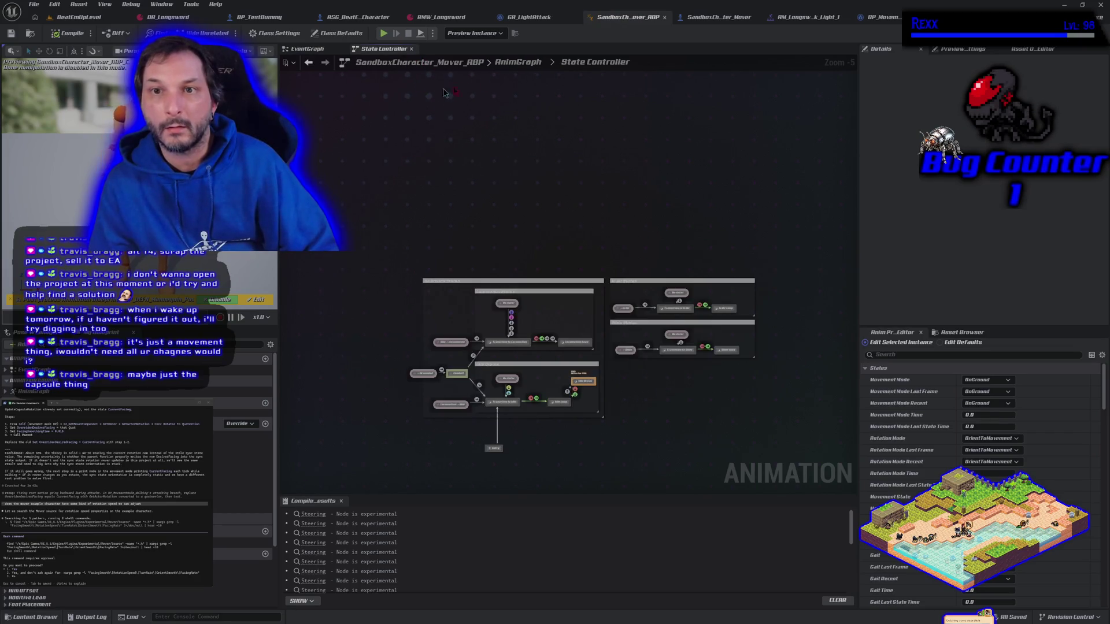
pyautogui.scroll(4, 321, 342)
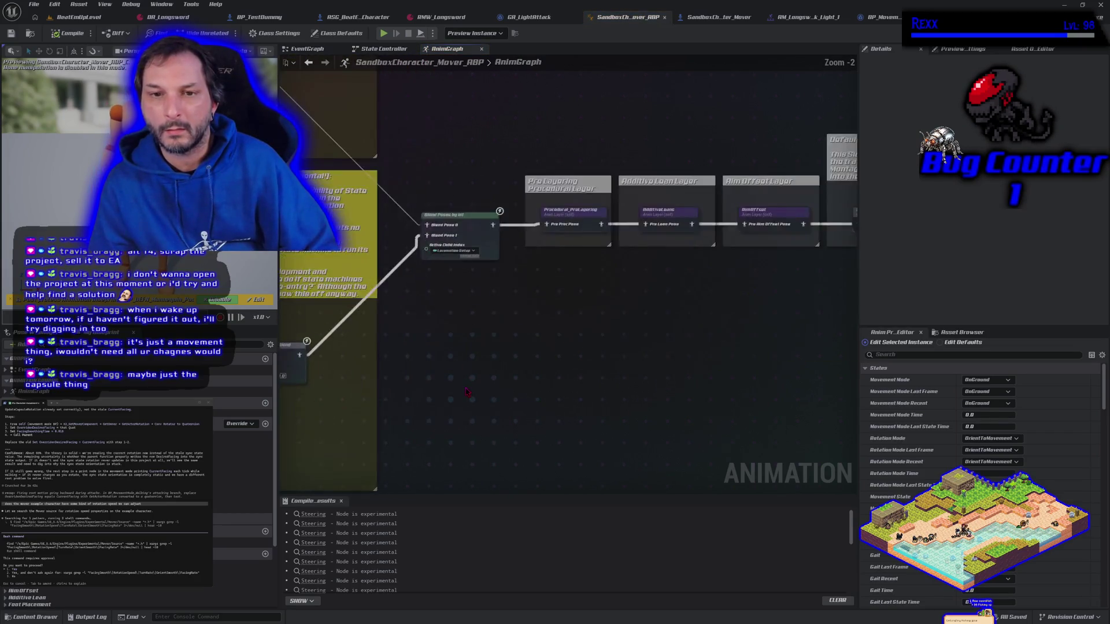
pyautogui.scroll(3, 462, 191)
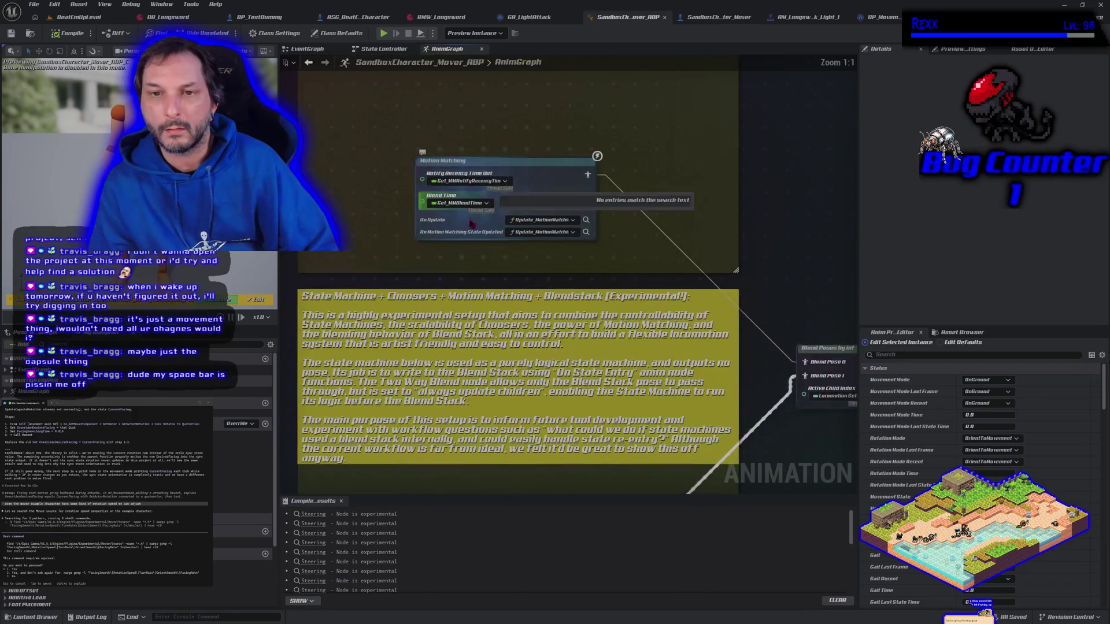
pyautogui.moveTo(459, 304); pyautogui.dragTo(451, 301)
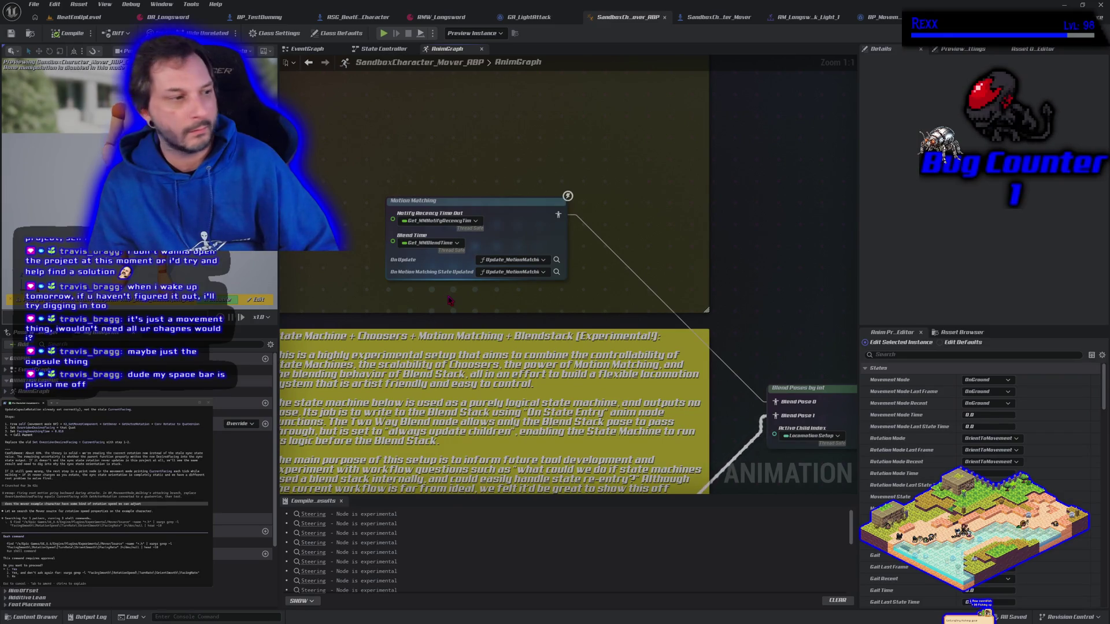
pyautogui.press('Return')
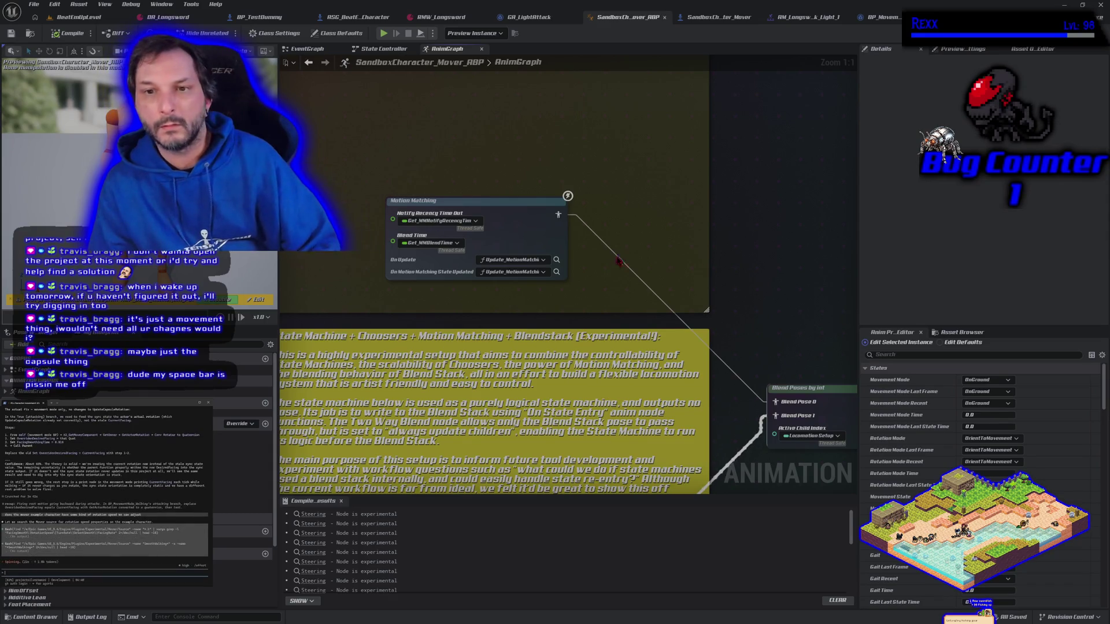
pyautogui.scroll(-5, 607, 274)
pyautogui.scroll(4, 657, 400)
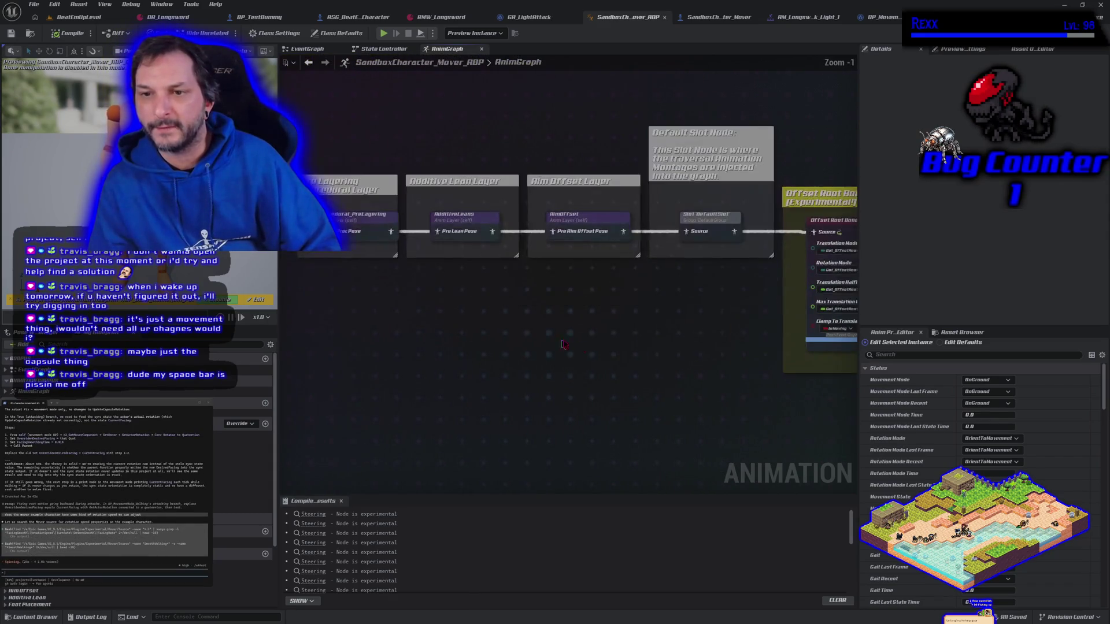
pyautogui.moveTo(656, 400); pyautogui.dragTo(421, 389)
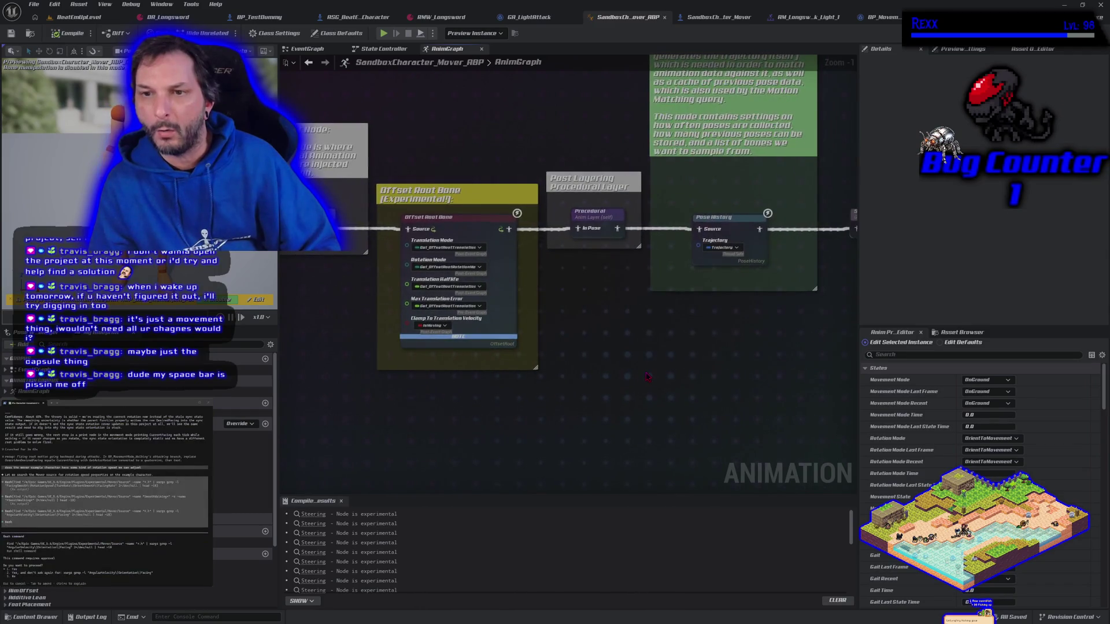
pyautogui.moveTo(636, 374)
pyautogui.mouseDown()
pyautogui.moveTo(401, 390)
pyautogui.moveTo(527, 476)
pyautogui.mouseUp()
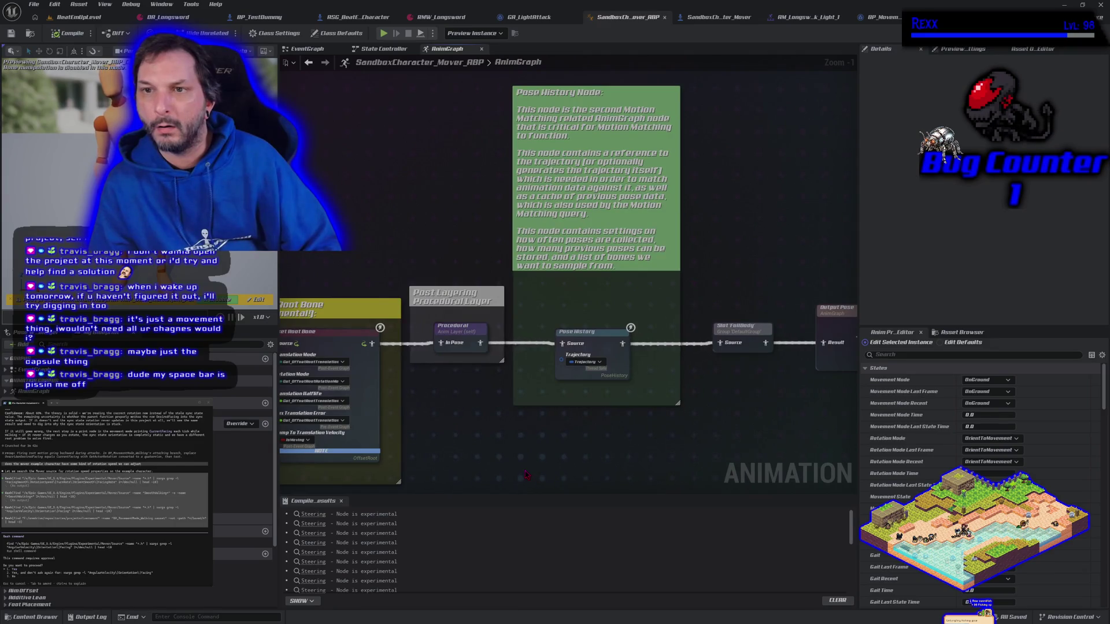
pyautogui.scroll(-3, 526, 475)
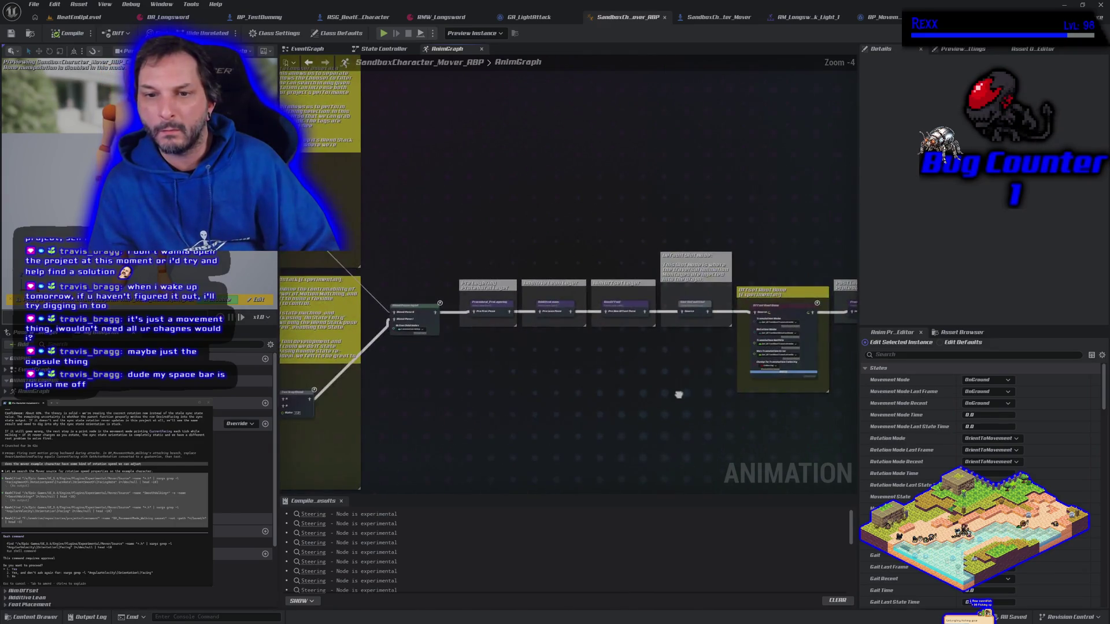
pyautogui.moveTo(596, 392); pyautogui.dragTo(648, 397)
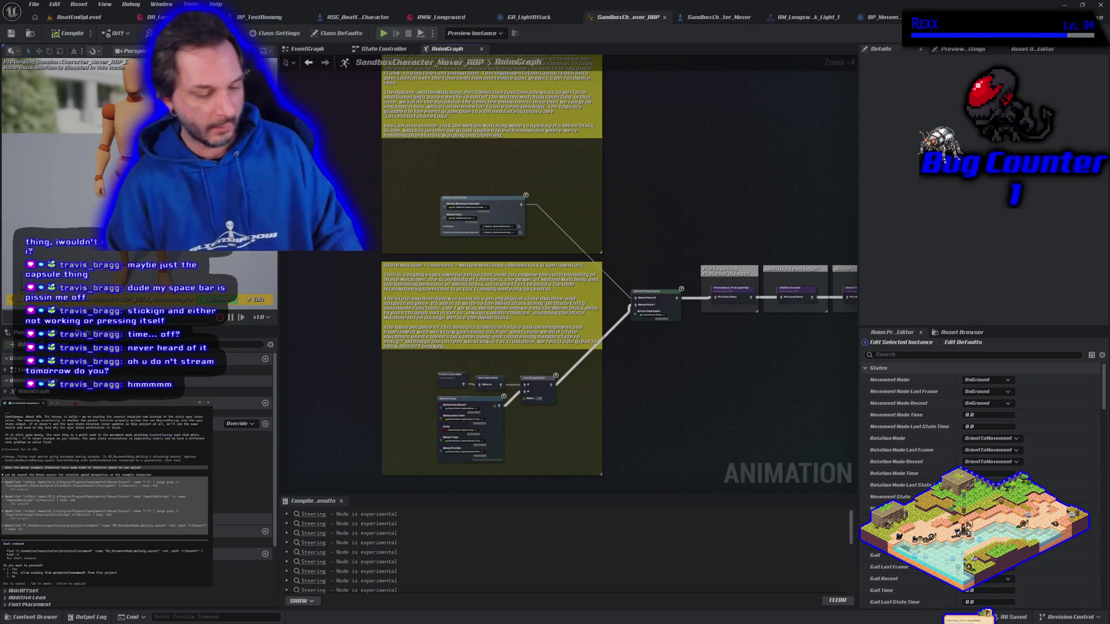
pyautogui.scroll(1, 652, 362)
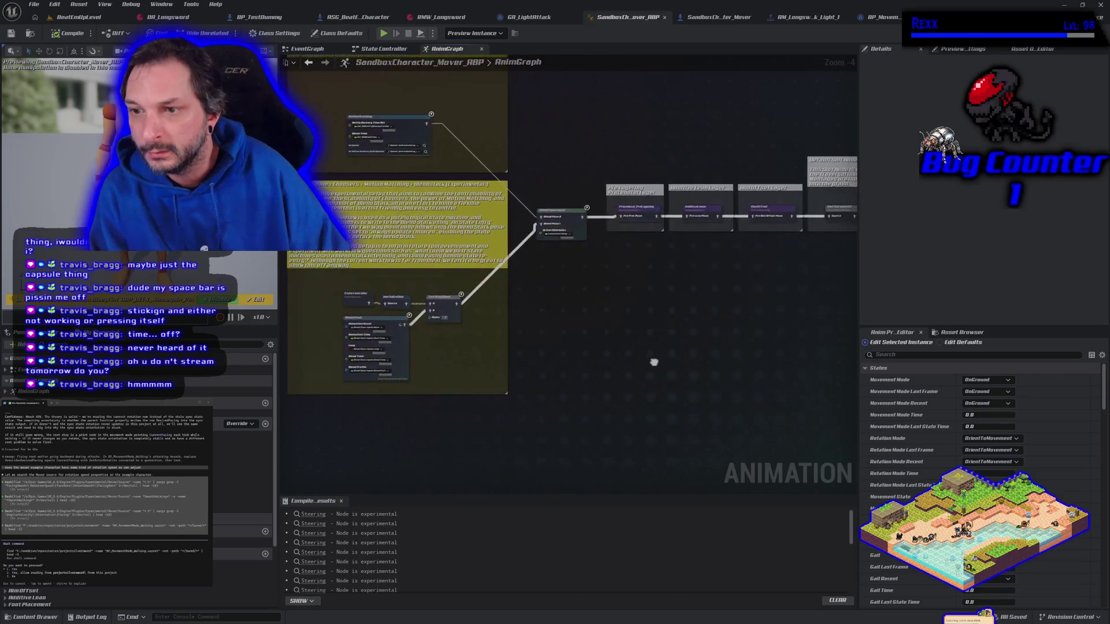
# - Zoom into the Two Way Blend area and select the Blend Stack node to view its settings
pyautogui.scroll(3, 445, 355)
pyautogui.scroll(-2, 446, 355)
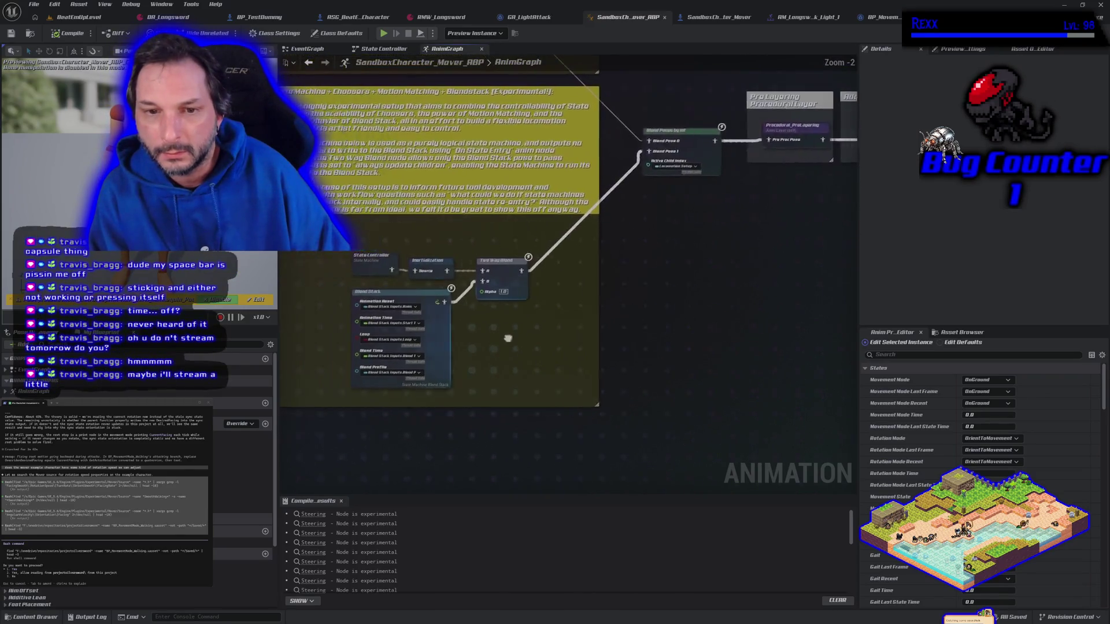
pyautogui.scroll(2, 520, 358)
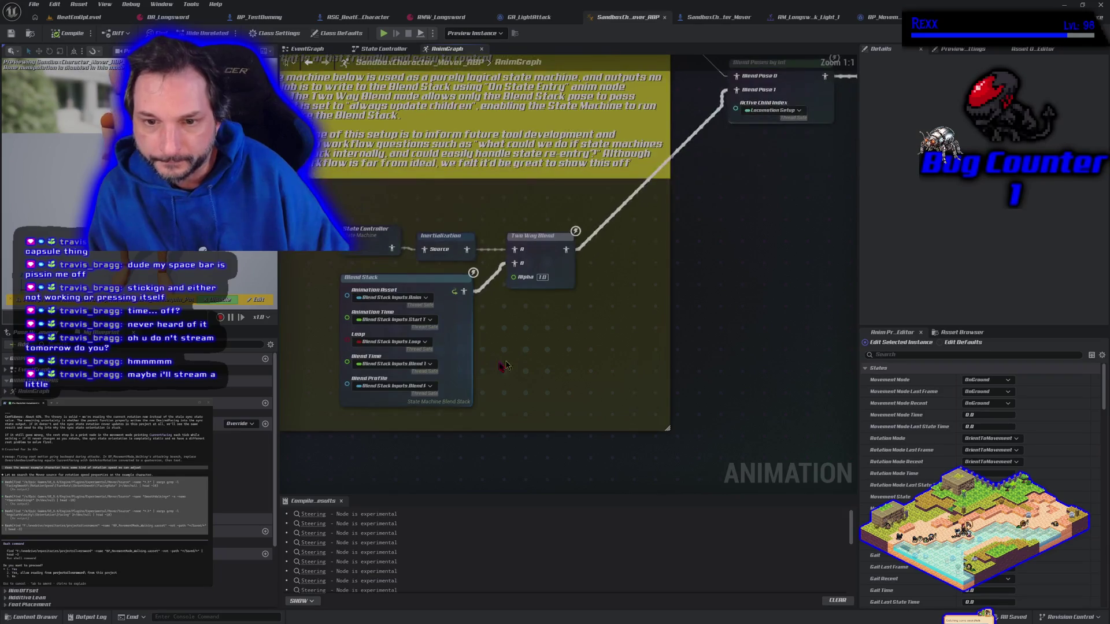
pyautogui.click(435, 338)
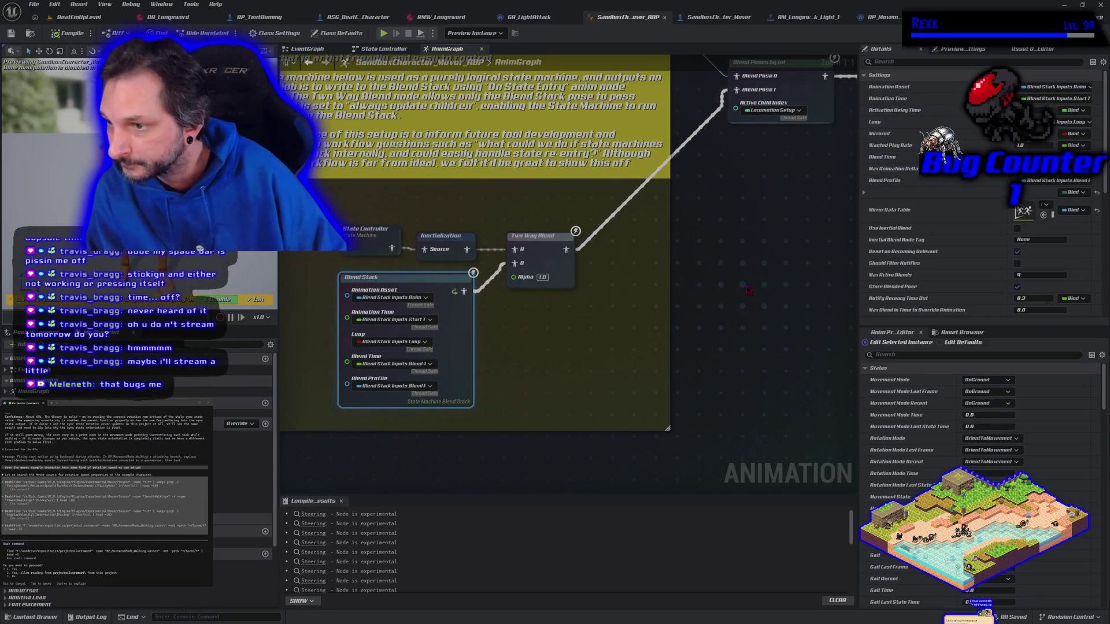
pyautogui.scroll(-3, 747, 290)
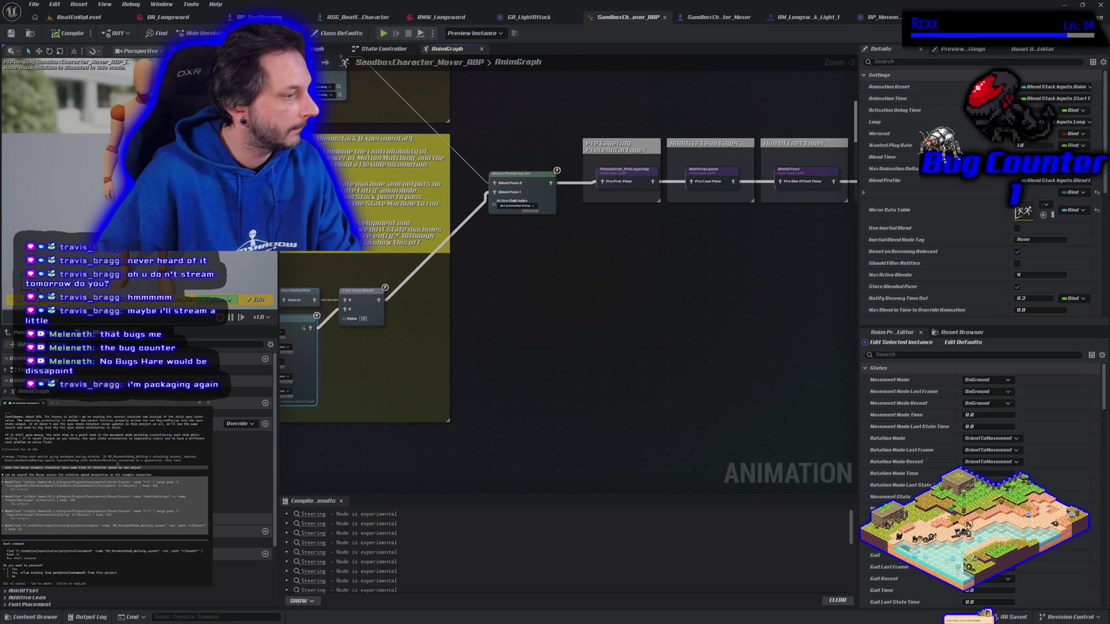
# - Approve the assistant's pending Bash command, review its output, and bring its window forward
pyautogui.press('Return')
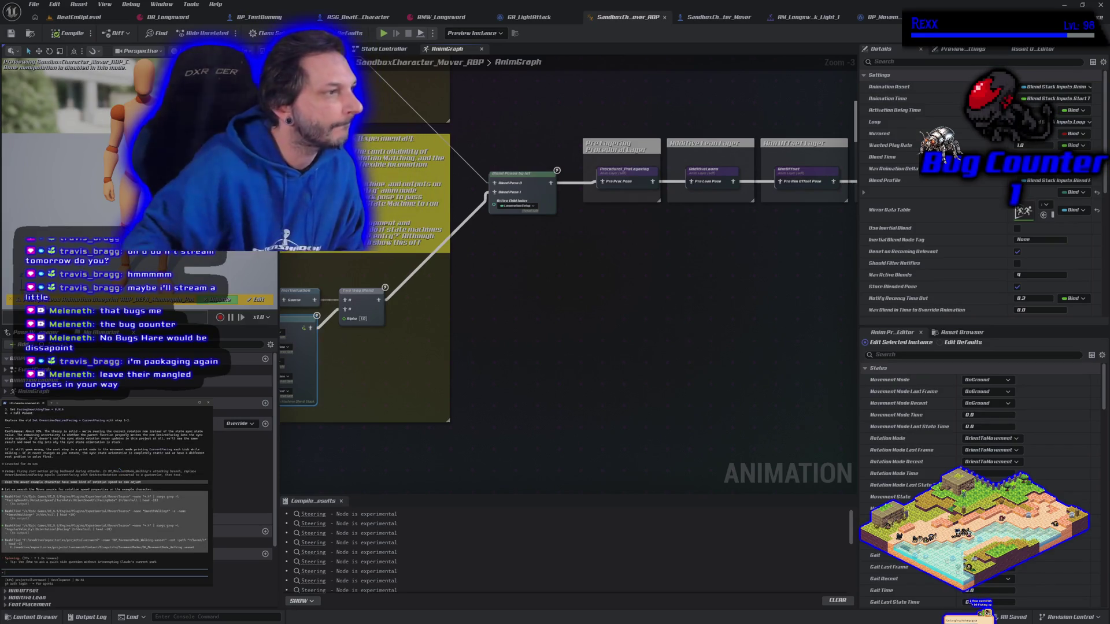
pyautogui.scroll(3, 104, 480)
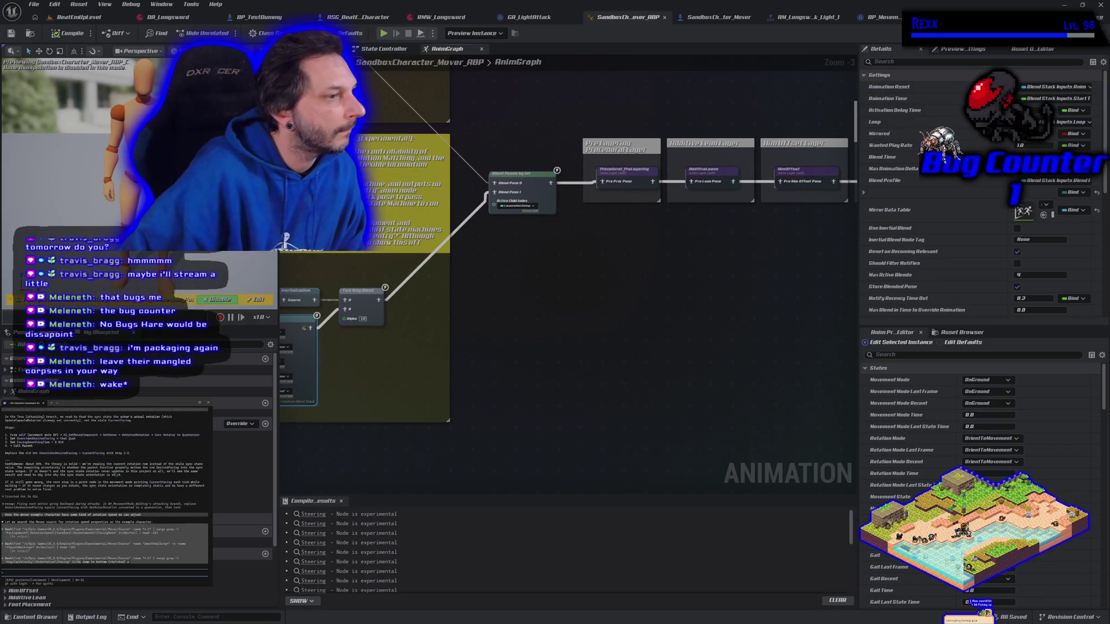
pyautogui.scroll(5, 104, 497)
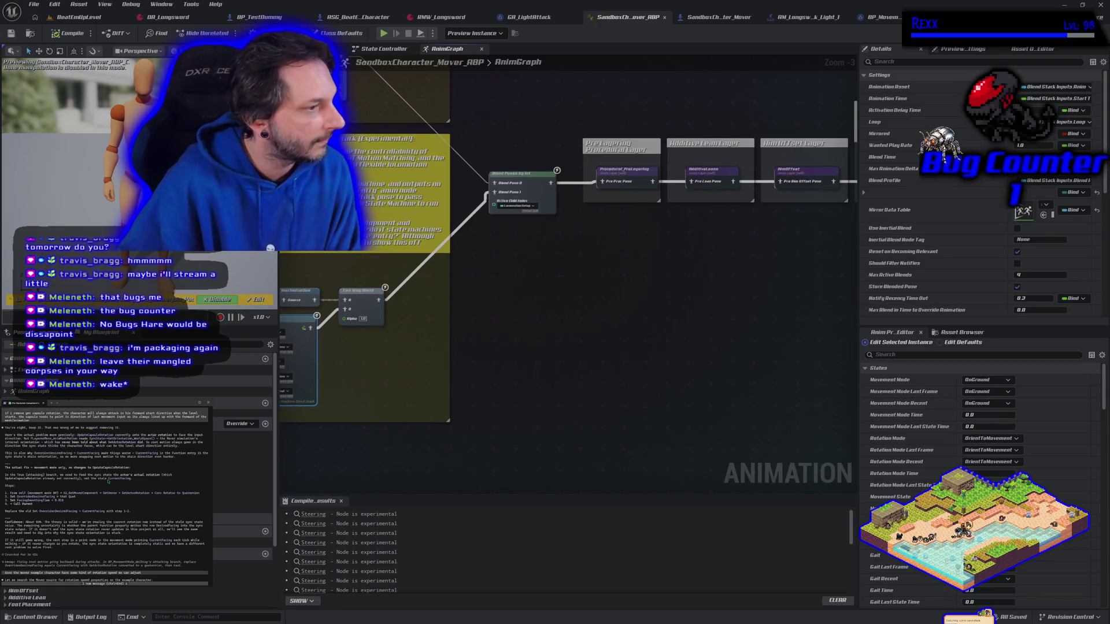
pyautogui.scroll(1, 93, 493)
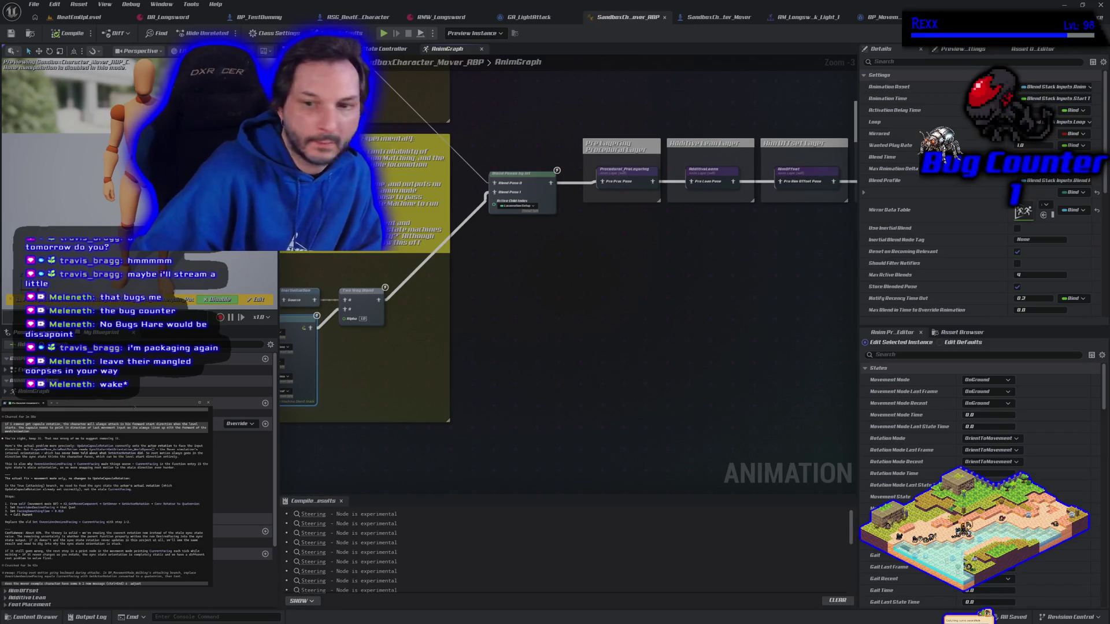
pyautogui.hotkey('alt', 'Tab')
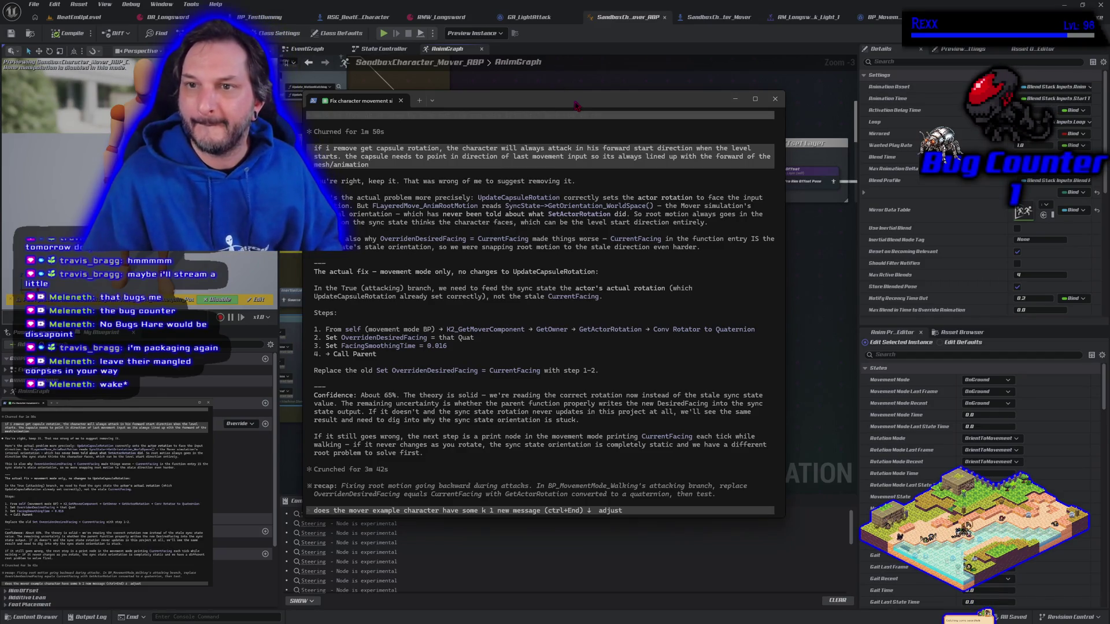
# - Move the Claude Code window aside to uncover the graph nodes
pyautogui.moveTo(578, 105)
pyautogui.mouseDown()
pyautogui.moveTo(495, 145)
pyautogui.moveTo(375, 154)
pyautogui.mouseUp()
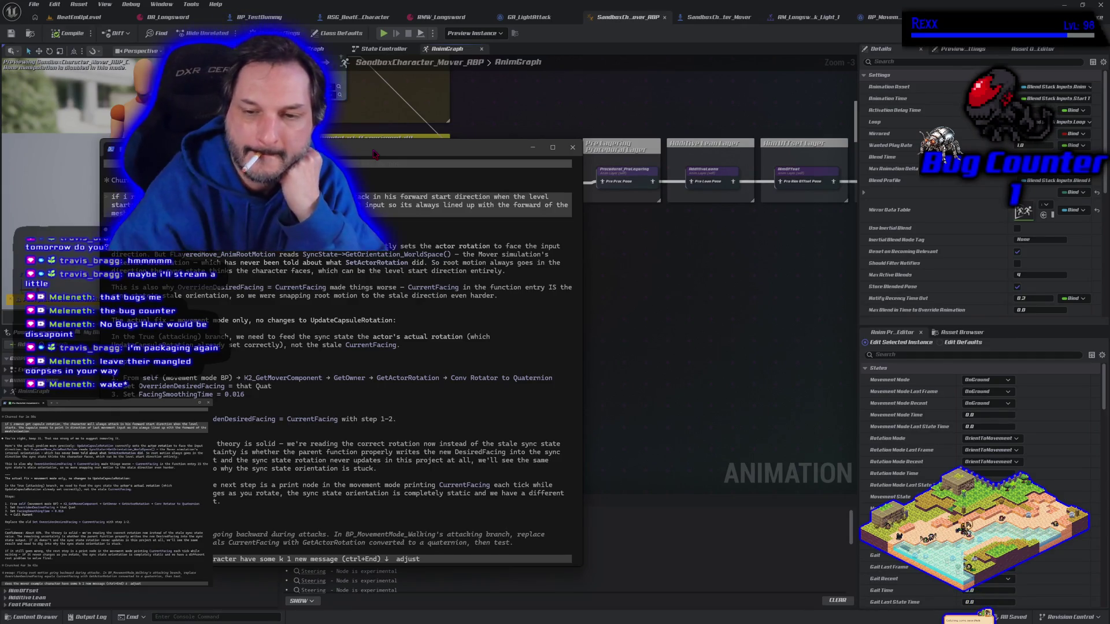
pyautogui.scroll(-5, 299, 470)
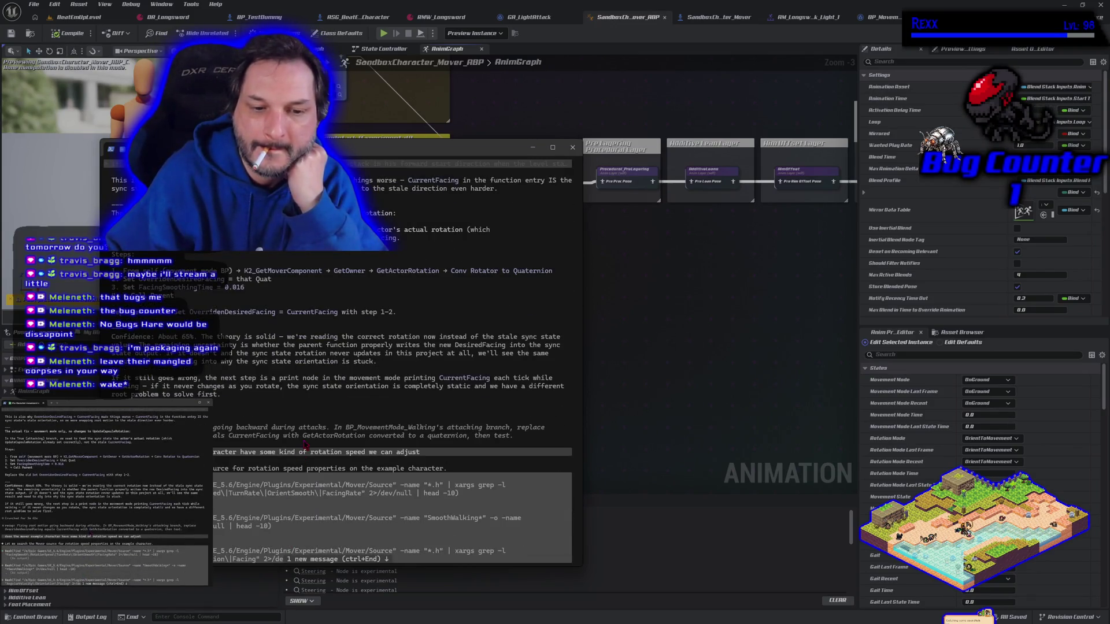
# - Approve Claude's find command over the Mover sources, then return to the Unreal editor
pyautogui.scroll(2, 309, 412)
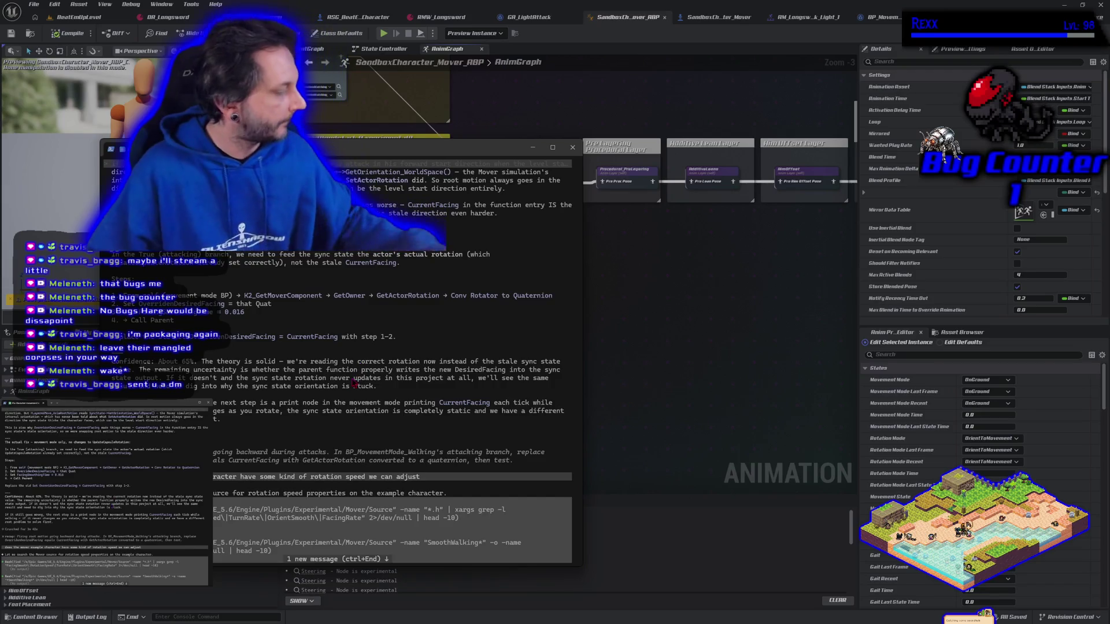
pyautogui.scroll(-2, 344, 390)
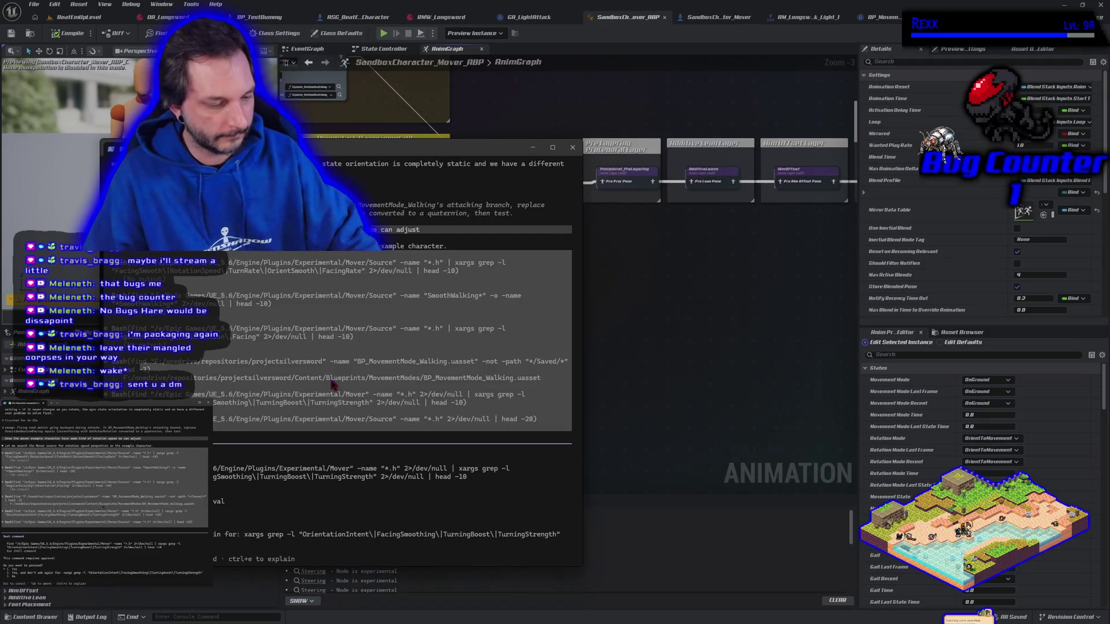
pyautogui.press('Return')
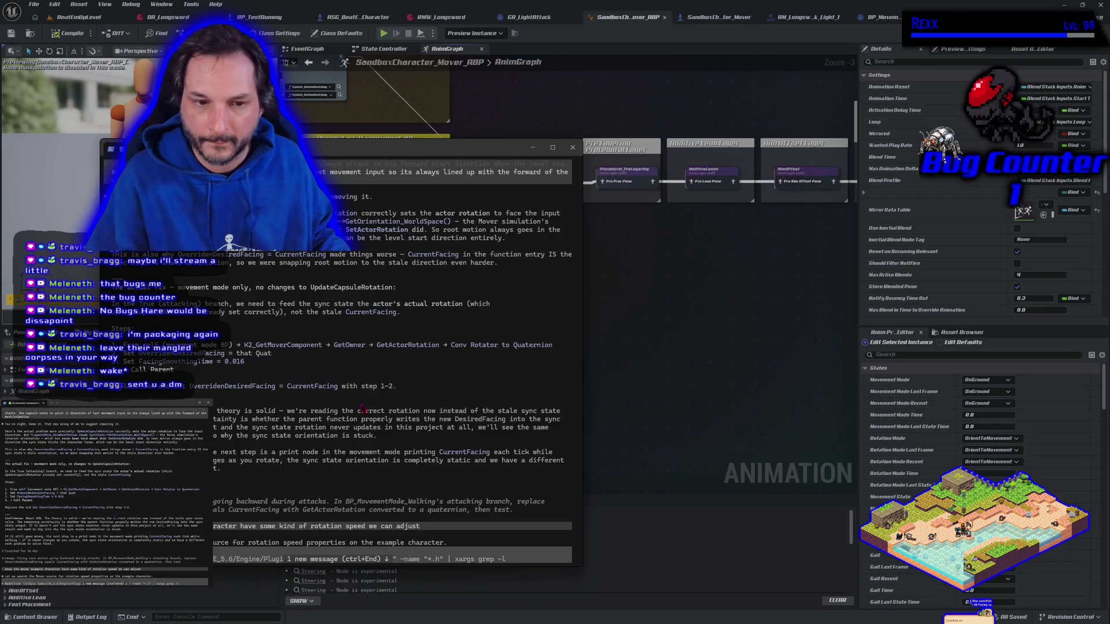
pyautogui.click(732, 67)
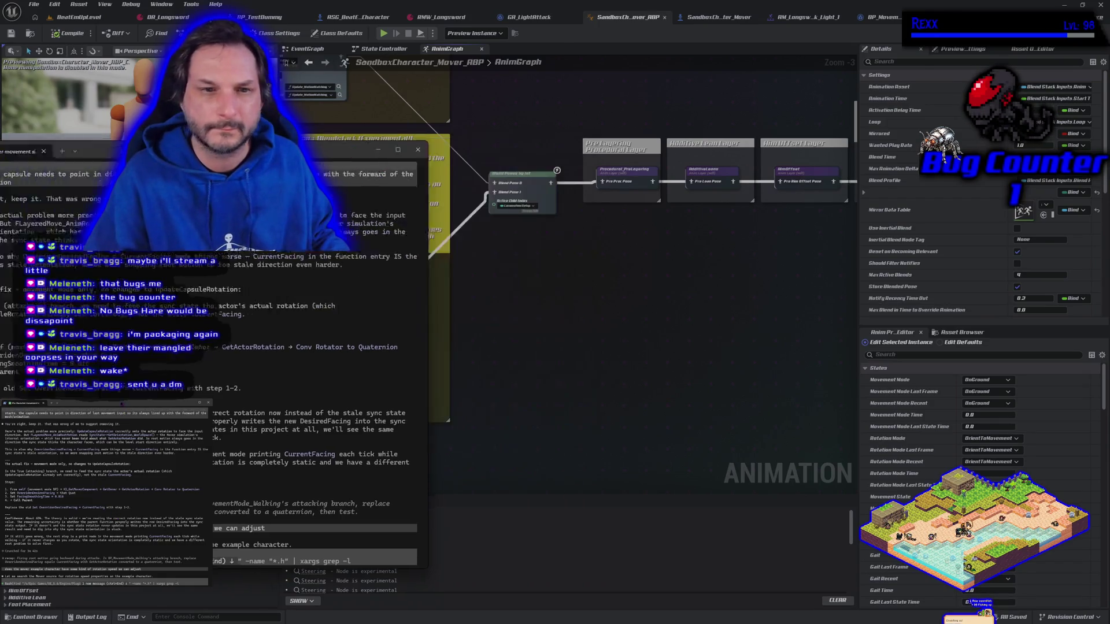
# - In BP_MovementMode_Walking, add a Get Mover Component node feeding a Get Owner node
pyautogui.click(873, 17)
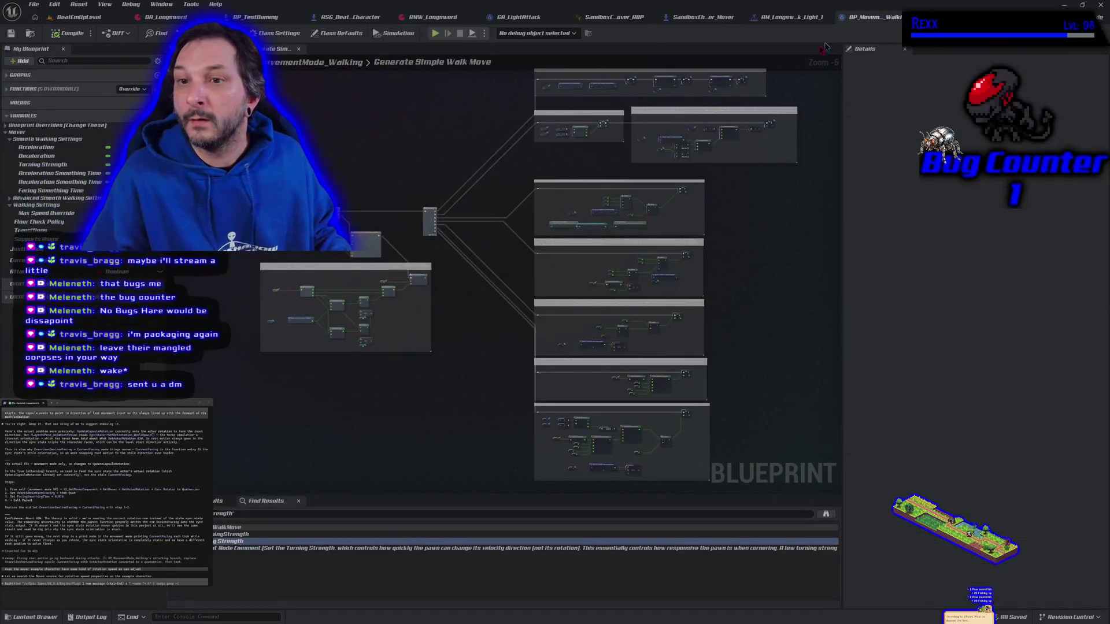
pyautogui.scroll(4, 237, 231)
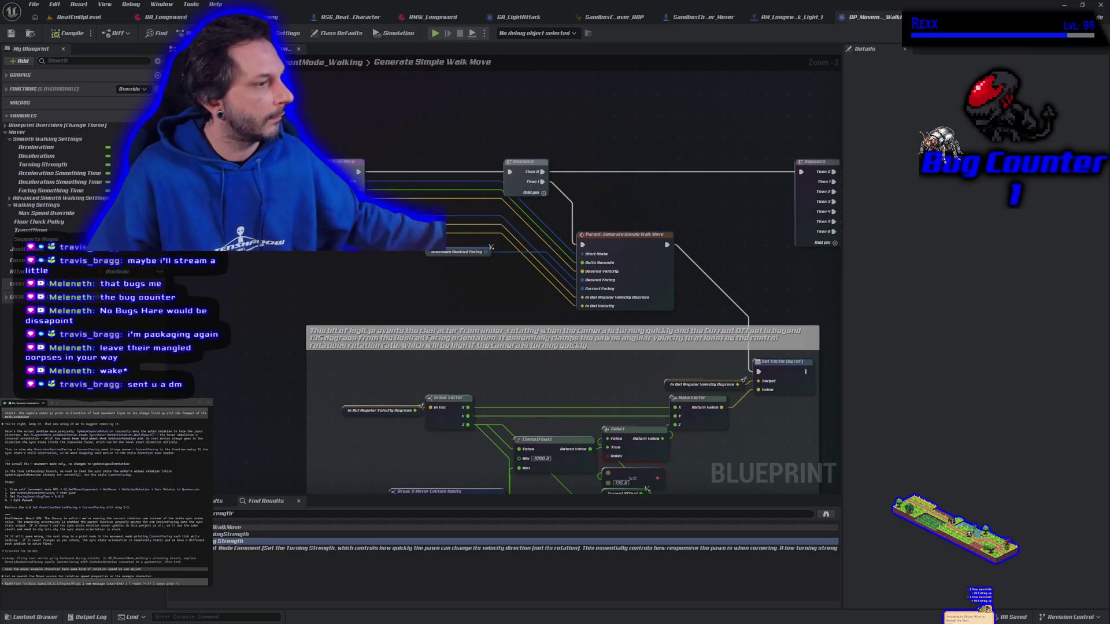
pyautogui.rightClick(233, 276)
pyautogui.write('get mover com')
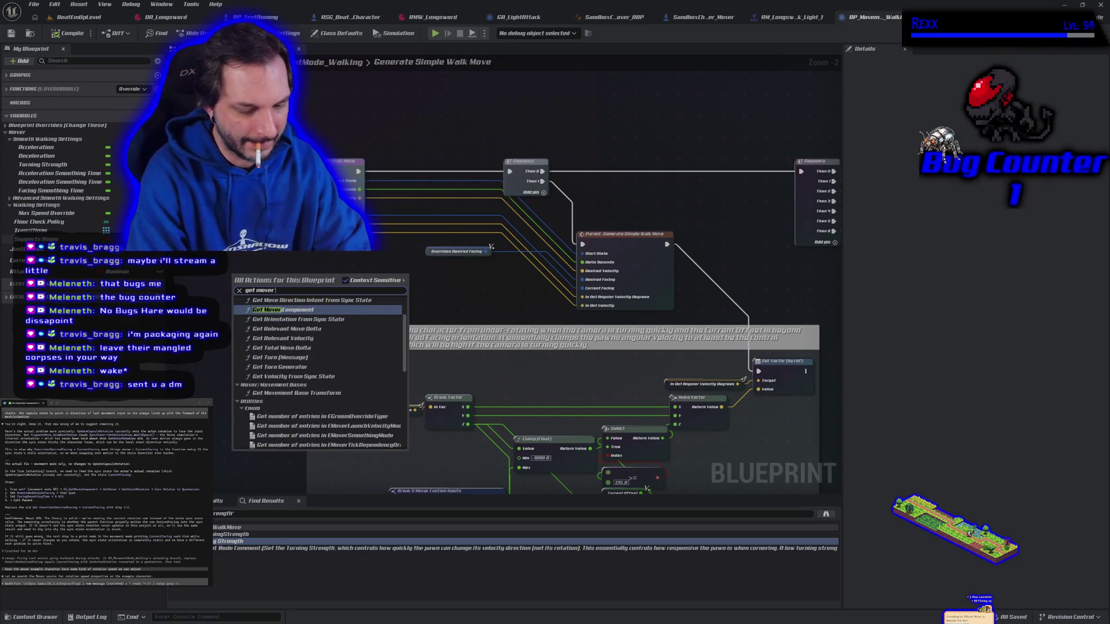
pyautogui.press('Return')
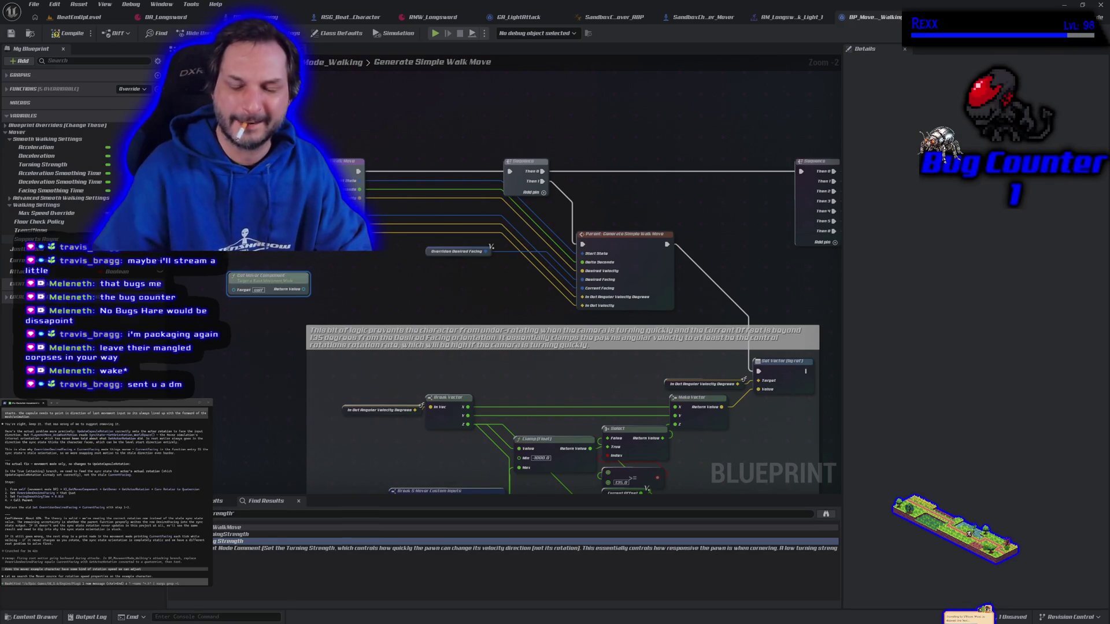
pyautogui.moveTo(304, 291); pyautogui.dragTo(333, 296)
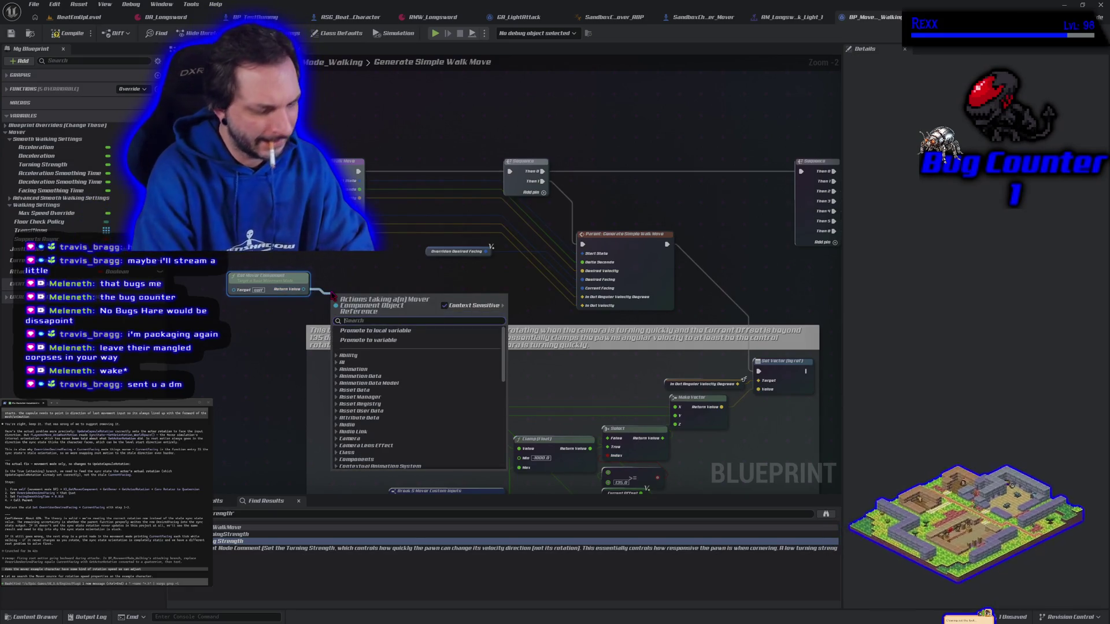
pyautogui.write('get owner')
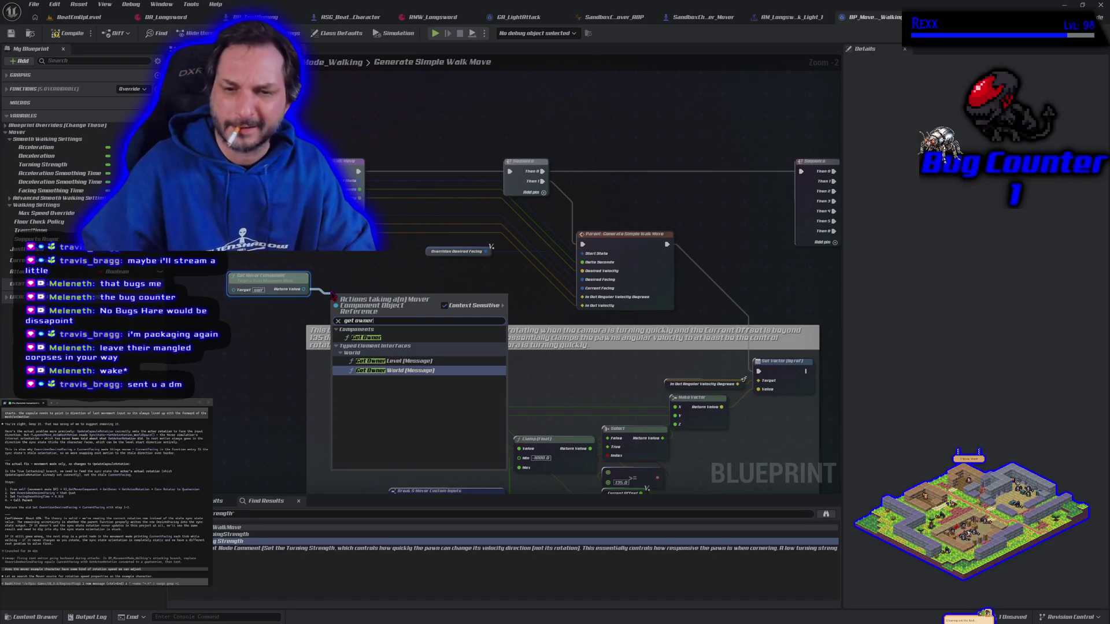
pyautogui.click(366, 338)
# - Chain Get Actor Rotation and To Quaternion toward Desired Facing, then compile
pyautogui.moveTo(367, 302)
pyautogui.mouseDown()
pyautogui.moveTo(353, 289)
pyautogui.moveTo(445, 305)
pyautogui.moveTo(404, 298)
pyautogui.mouseUp()
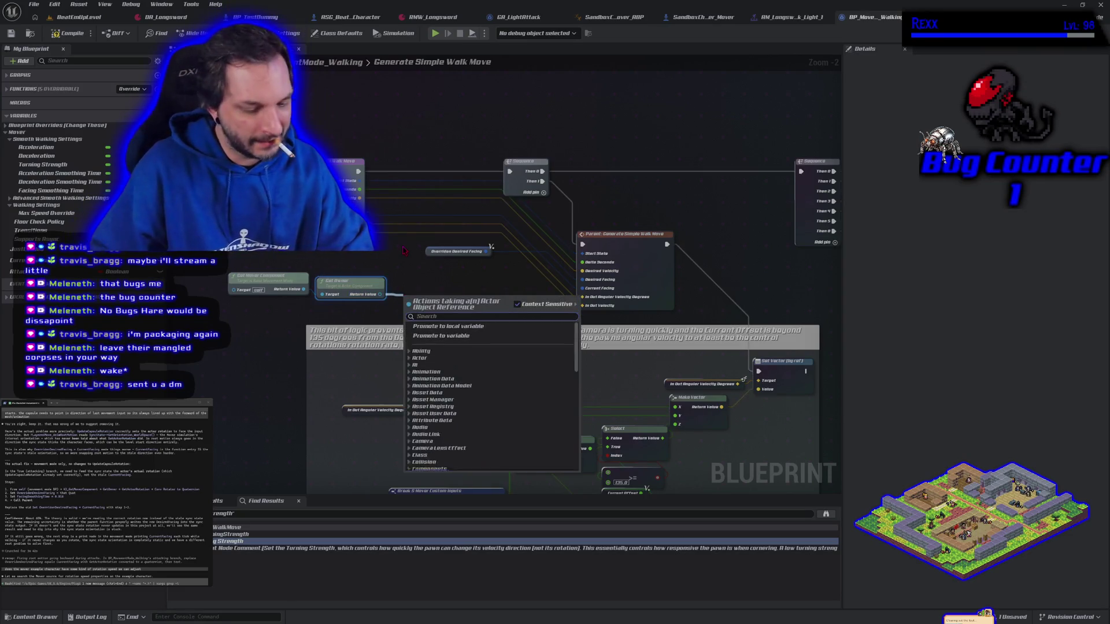
pyautogui.write('get actor rotatio')
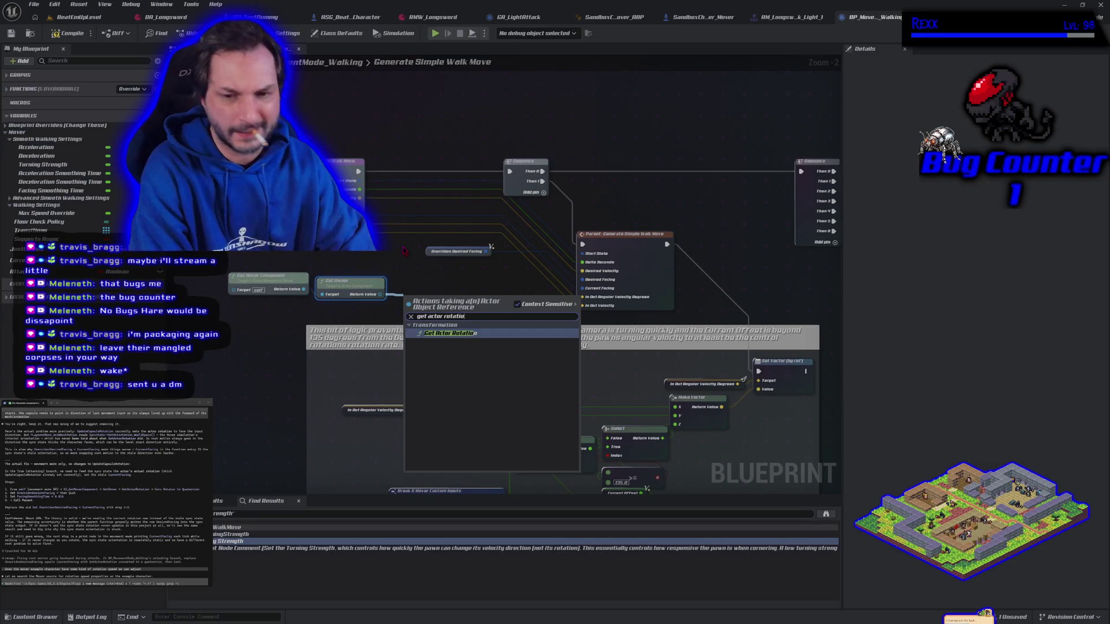
pyautogui.press('Return')
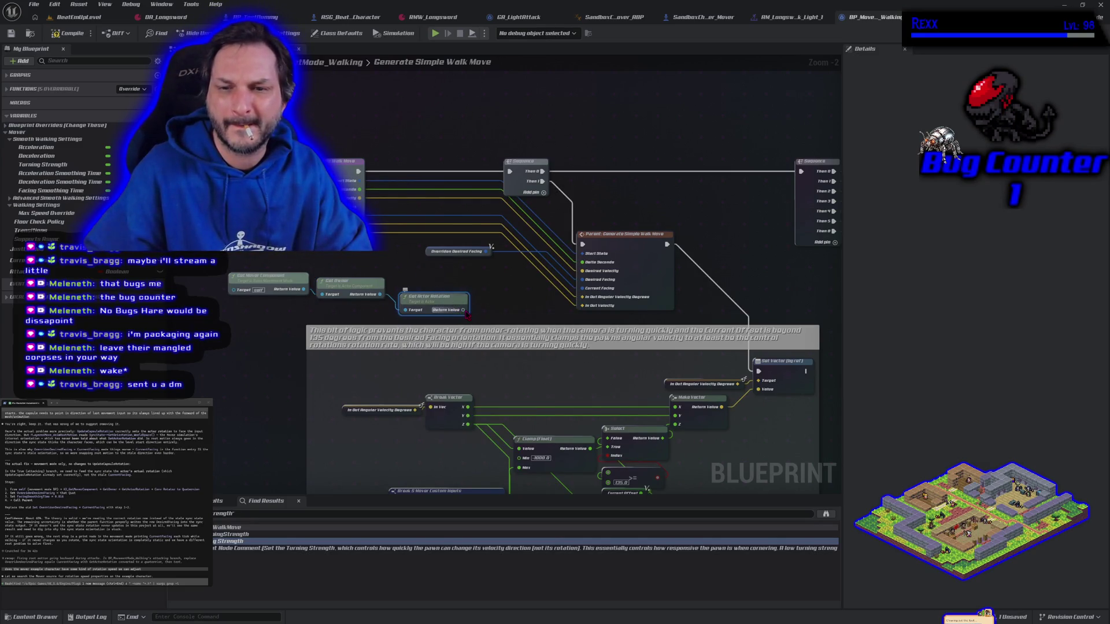
pyautogui.moveTo(465, 312); pyautogui.dragTo(489, 306)
pyautogui.write('rot to qwuat')
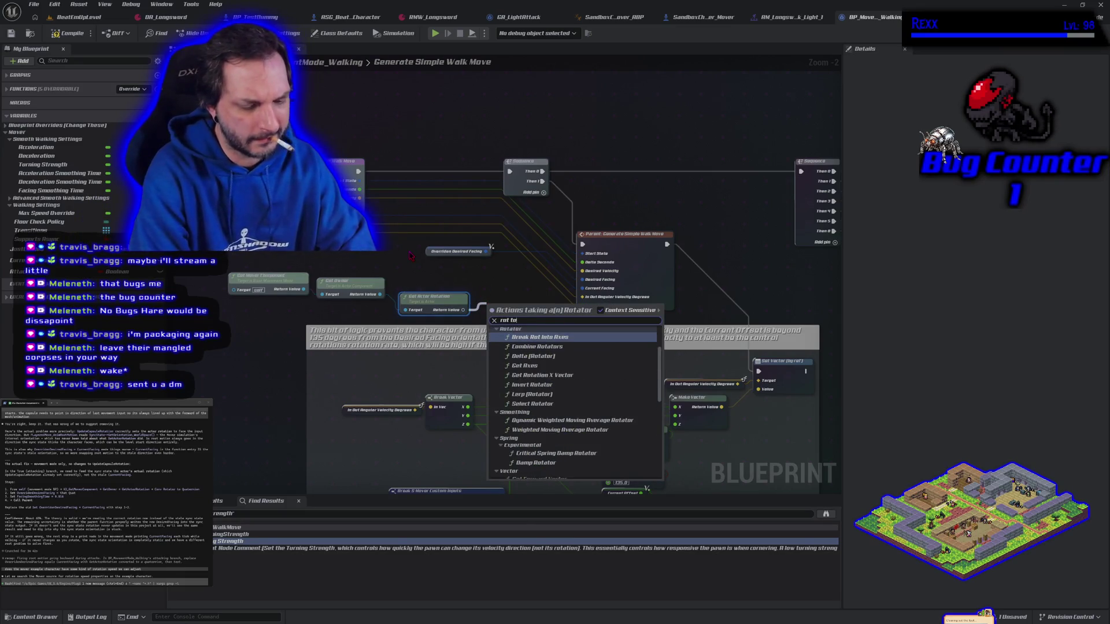
pyautogui.press('BackSpace')
pyautogui.press('BackSpace')
pyautogui.press('BackSpace')
pyautogui.write('uat')
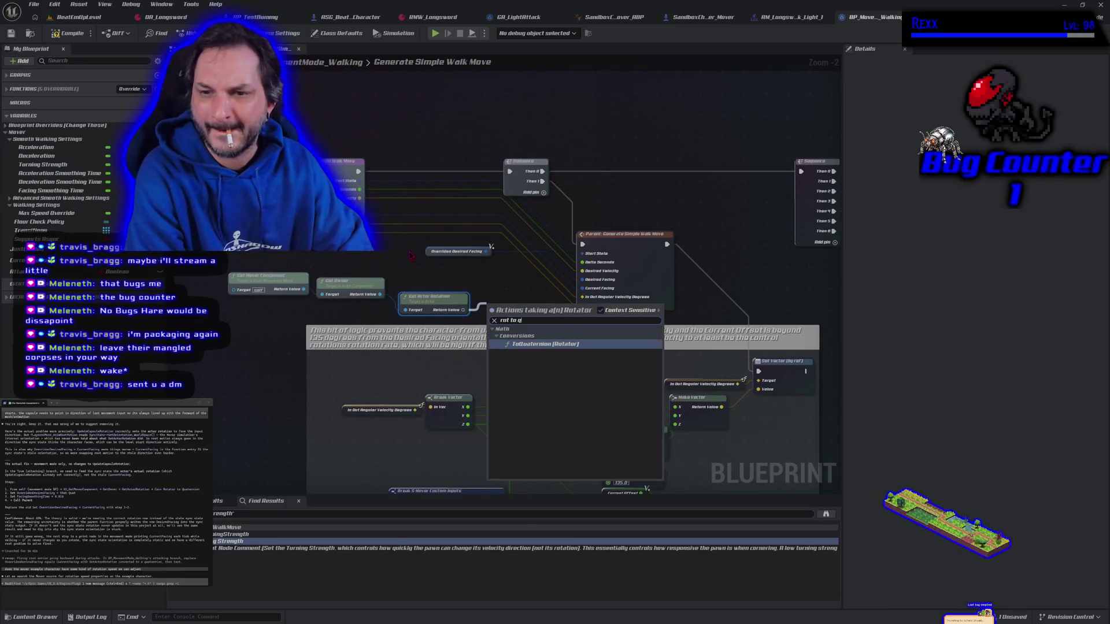
pyautogui.press('Return')
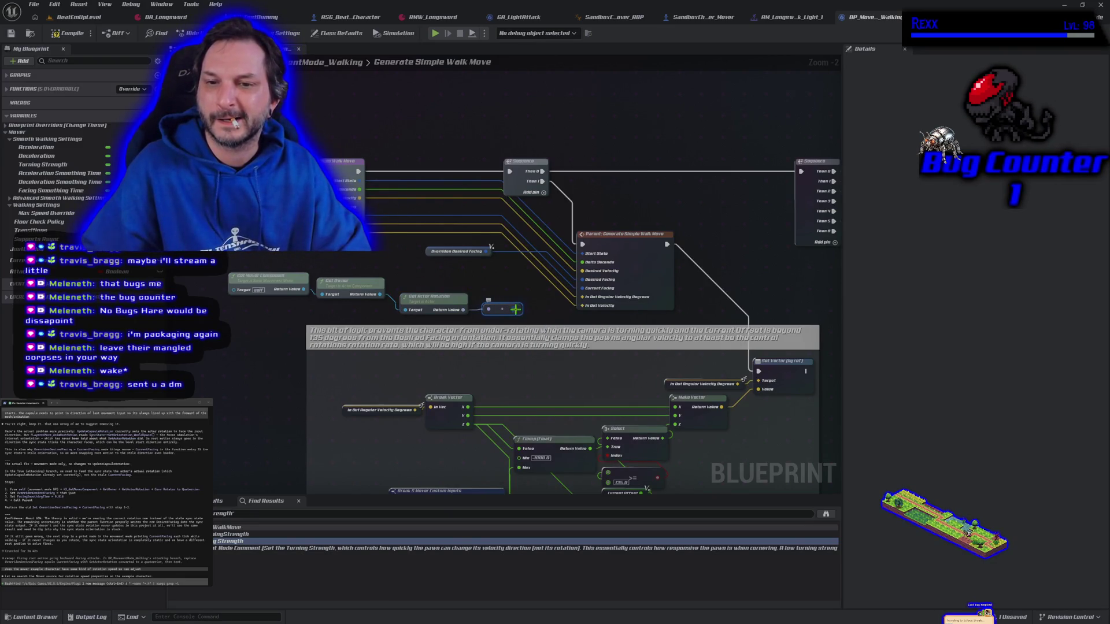
pyautogui.moveTo(515, 309)
pyautogui.mouseDown()
pyautogui.moveTo(595, 304)
pyautogui.moveTo(601, 289)
pyautogui.moveTo(582, 279)
pyautogui.mouseUp()
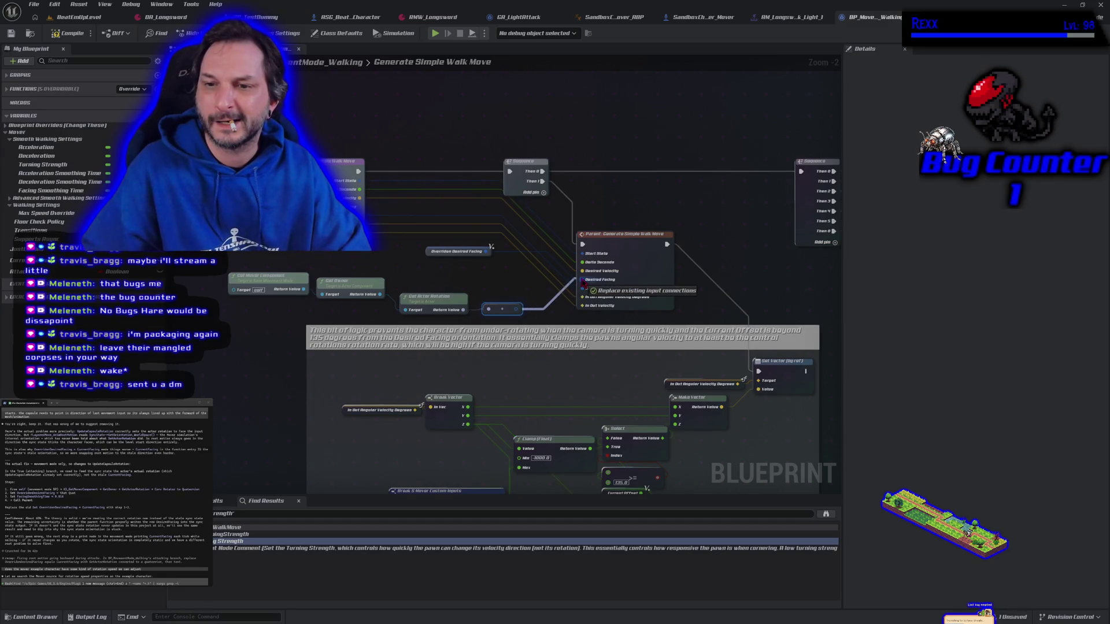
pyautogui.click(71, 33)
# - Briefly play-test BeatEmUpLevel to check the character's rotation, then go back to BP_MovementMode_Walking
pyautogui.click(78, 17)
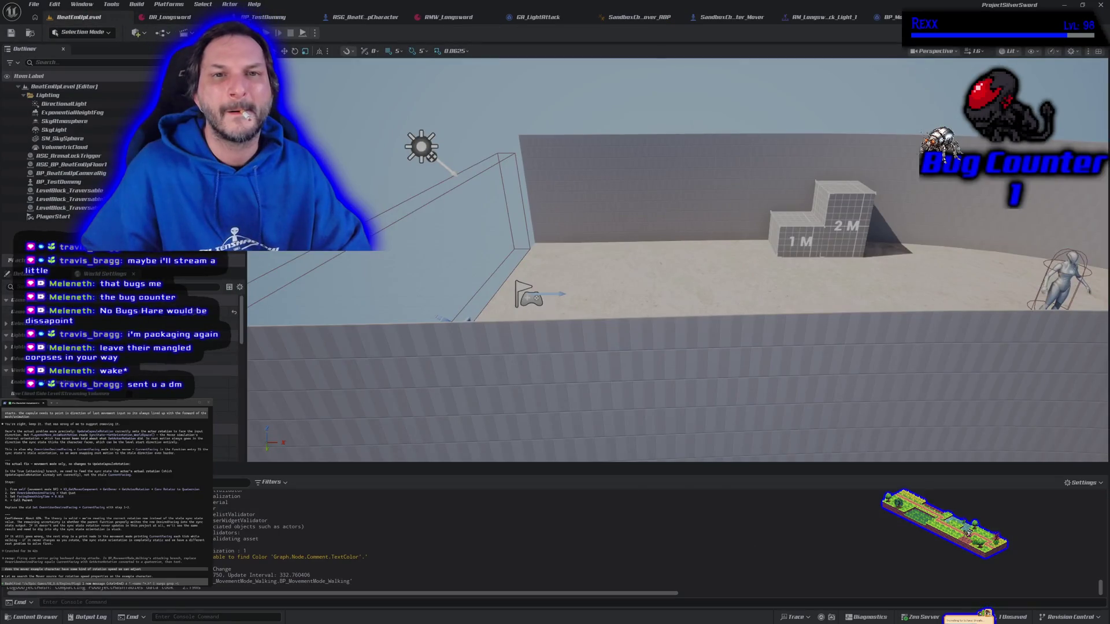
pyautogui.hotkey('alt', 'p')
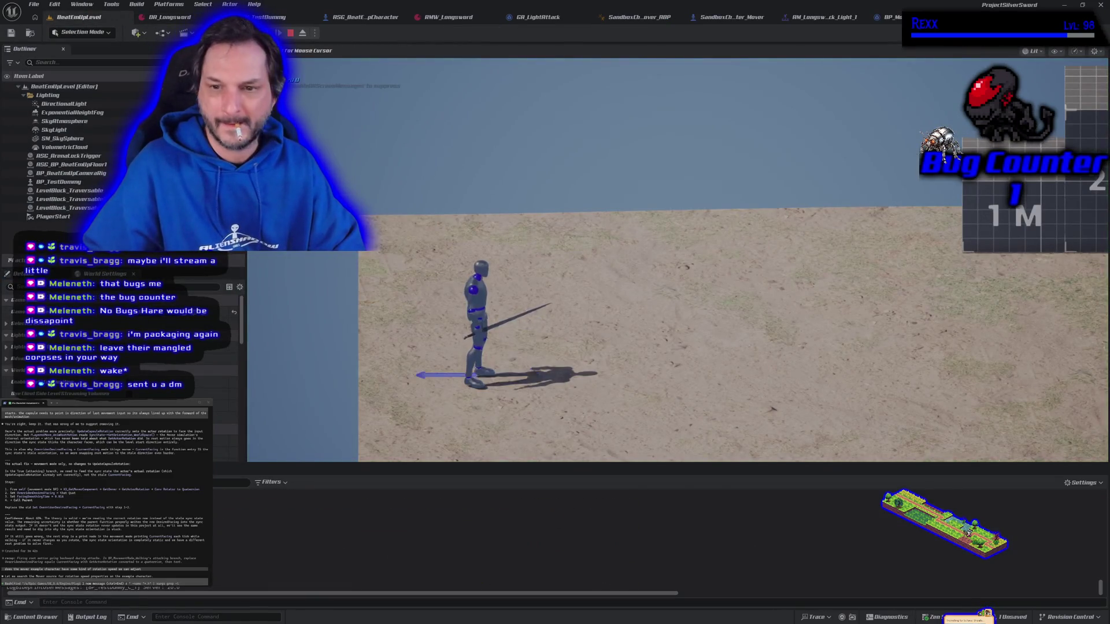
pyautogui.press('Escape')
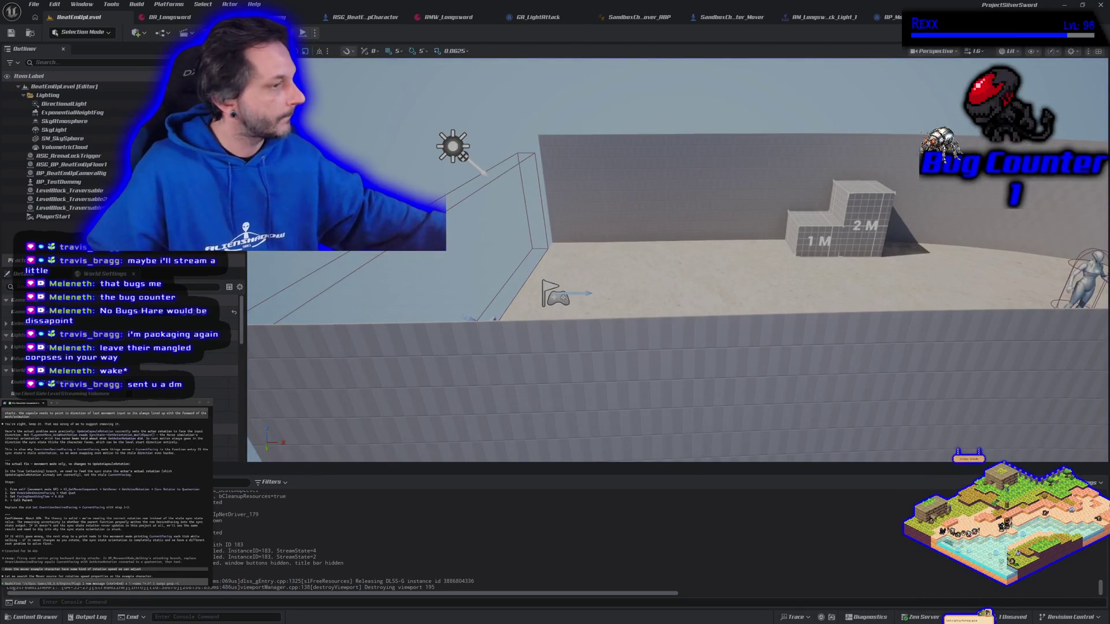
pyautogui.click(887, 17)
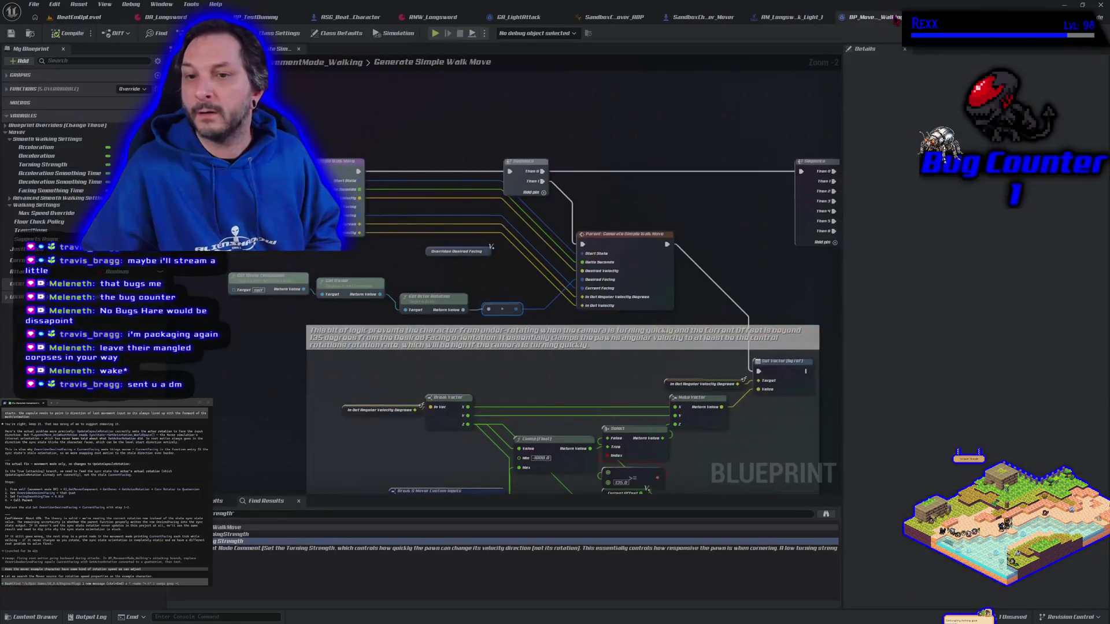
pyautogui.moveTo(491, 247); pyautogui.dragTo(585, 283)
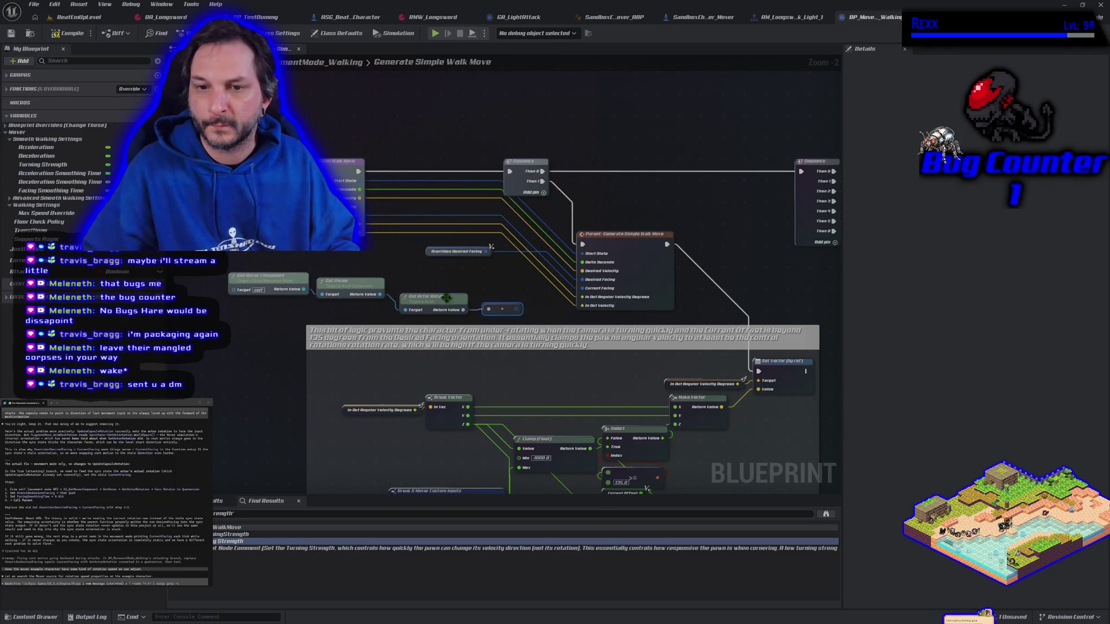
pyautogui.moveTo(300, 263); pyautogui.dragTo(523, 319)
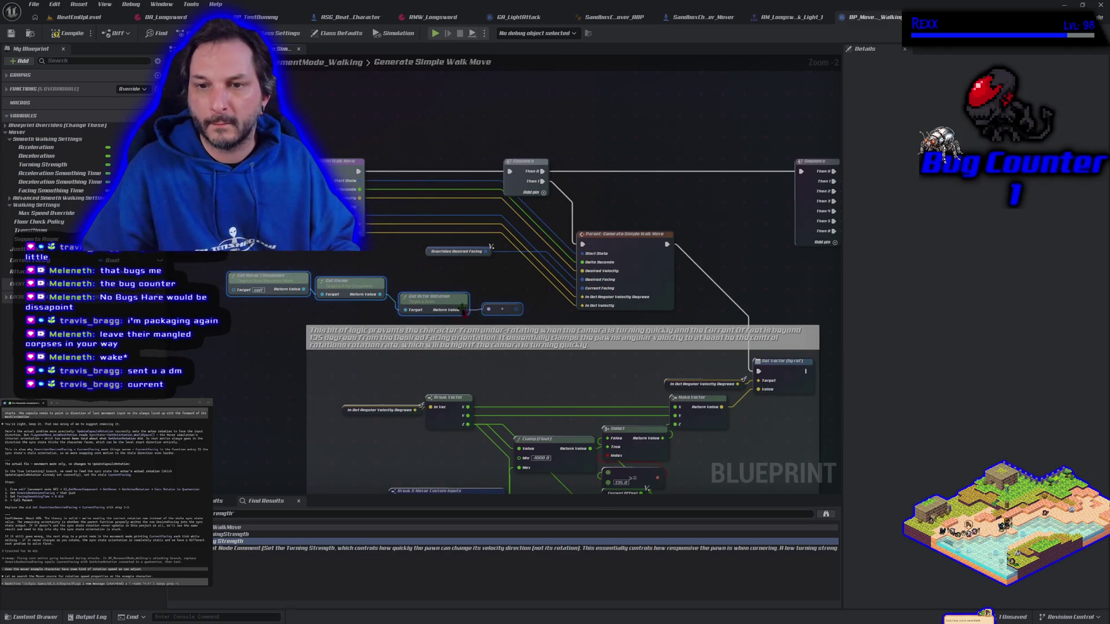
pyautogui.moveTo(443, 291)
pyautogui.mouseDown()
pyautogui.moveTo(422, 226)
pyautogui.moveTo(516, 120)
pyautogui.mouseUp()
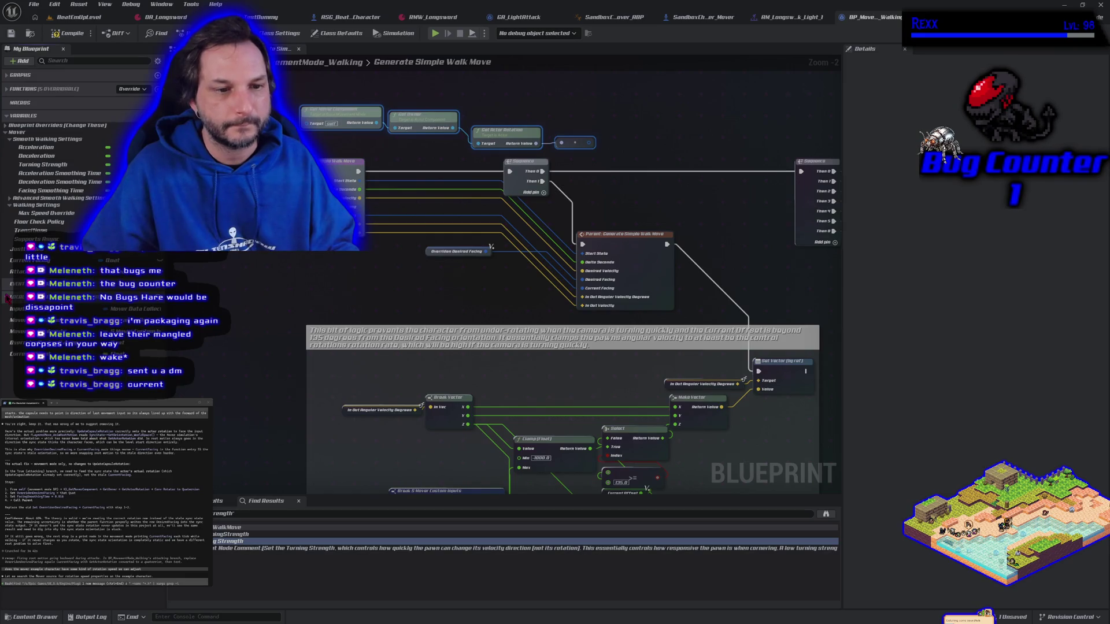
pyautogui.moveTo(17, 343)
pyautogui.mouseDown()
pyautogui.moveTo(504, 195)
pyautogui.moveTo(621, 136)
pyautogui.mouseUp()
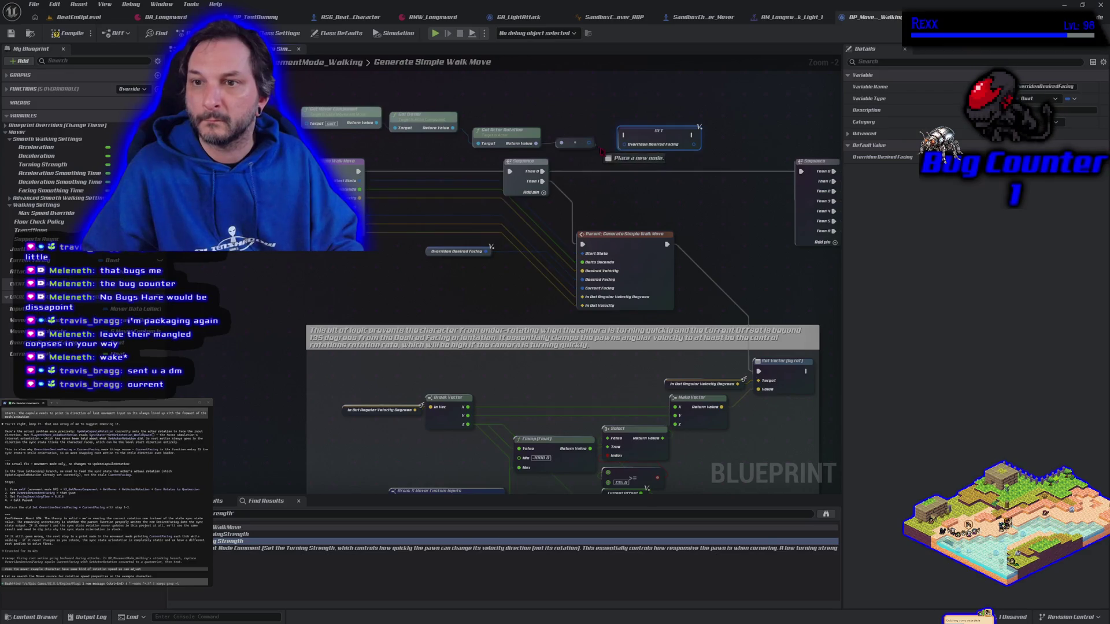
pyautogui.moveTo(590, 144); pyautogui.dragTo(622, 144)
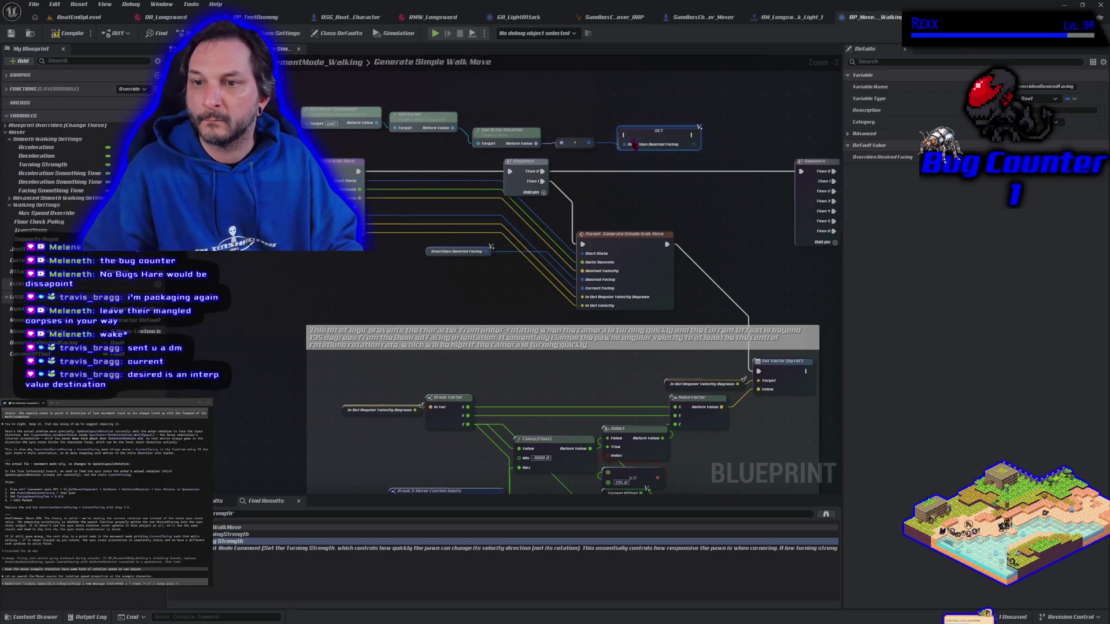
pyautogui.moveTo(641, 145); pyautogui.dragTo(617, 187)
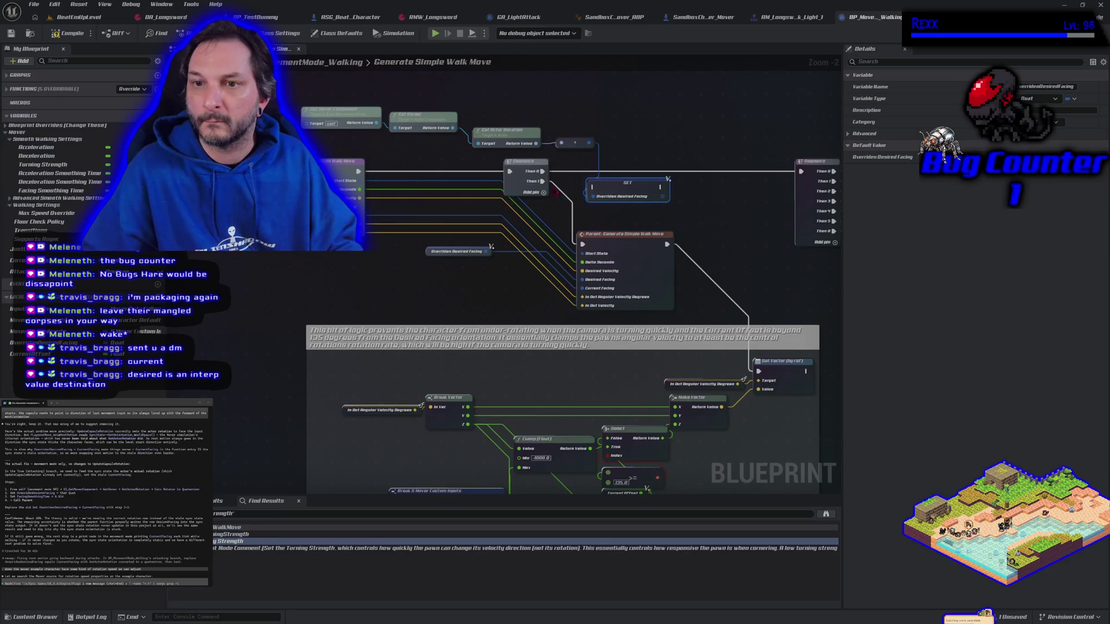
pyautogui.moveTo(542, 181)
pyautogui.mouseDown()
pyautogui.moveTo(651, 199)
pyautogui.moveTo(596, 246)
pyautogui.moveTo(573, 241)
pyautogui.moveTo(584, 245)
pyautogui.mouseUp()
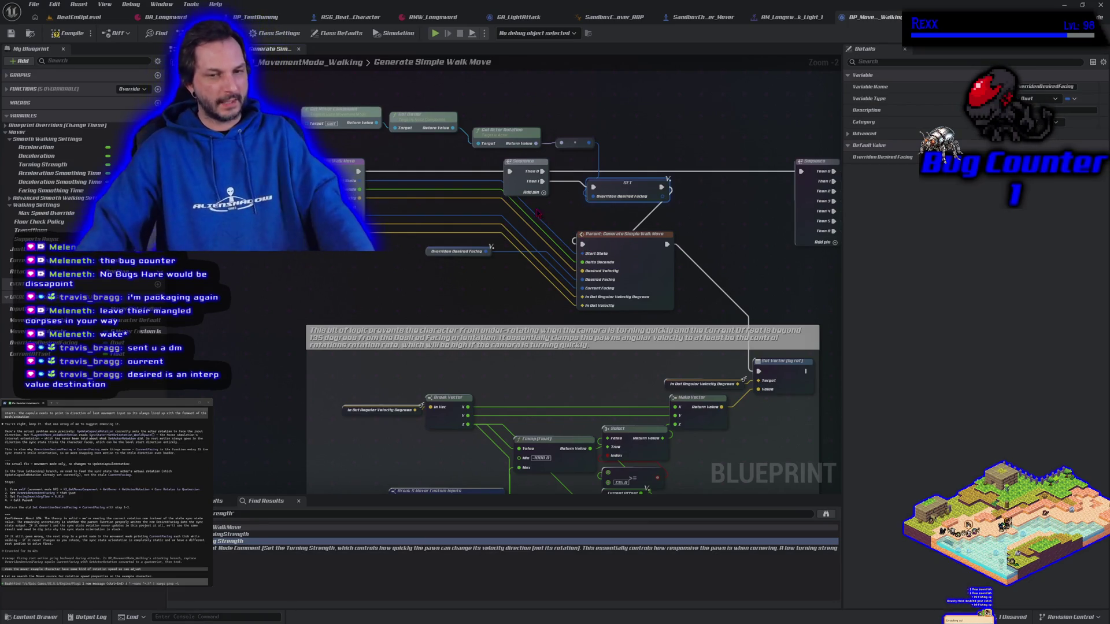
pyautogui.scroll(2, 479, 331)
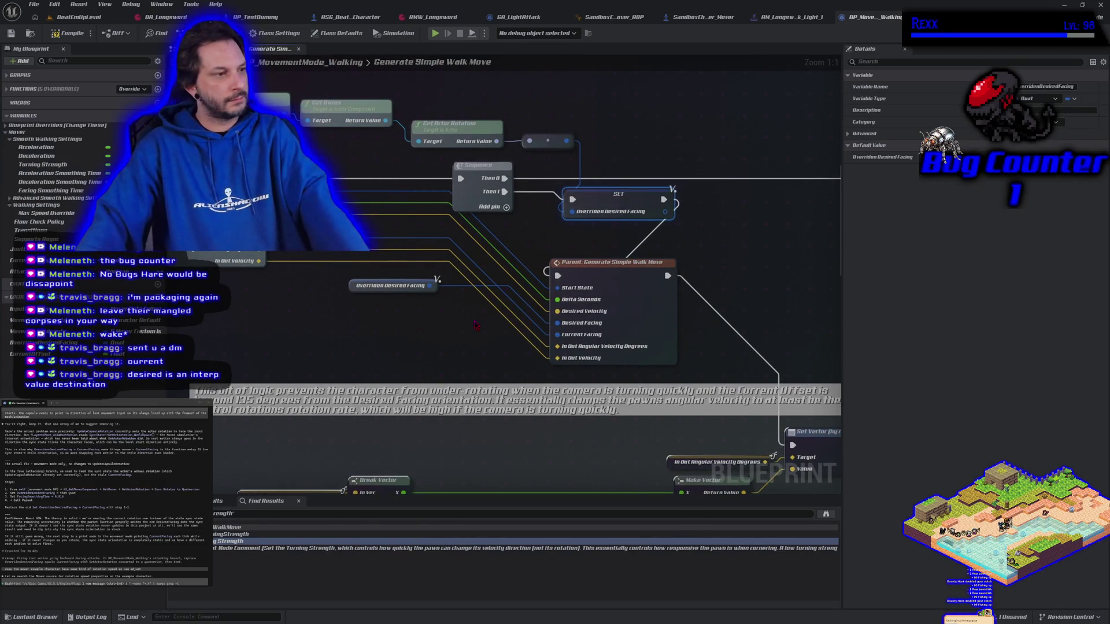
pyautogui.moveTo(724, 241); pyautogui.dragTo(674, 237)
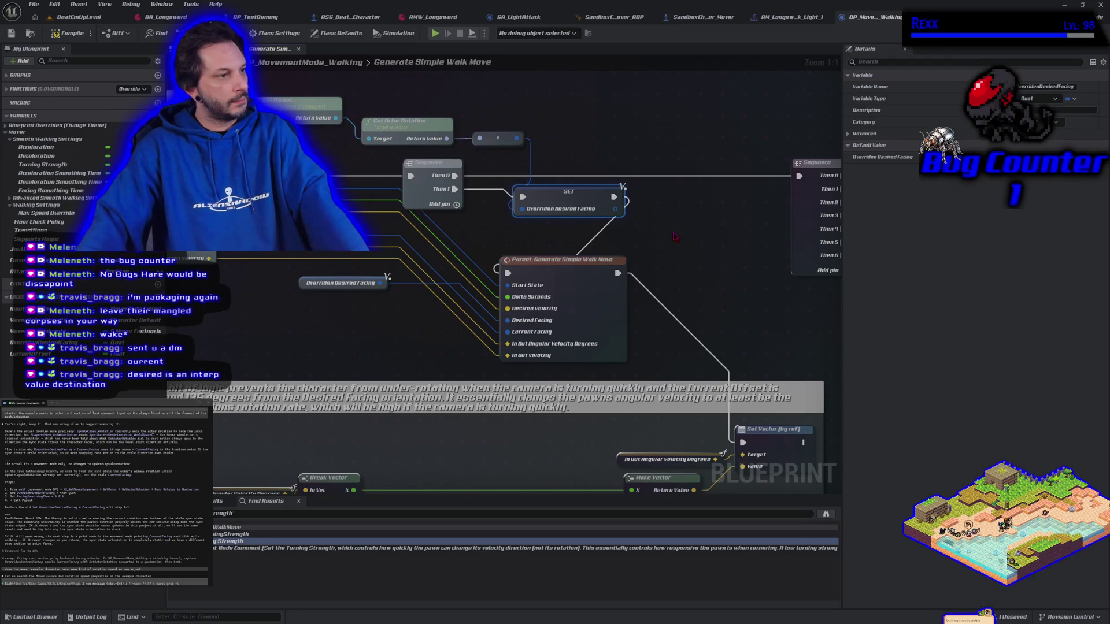
# - Chain a Set Facing Smoothing Time node after the Overriden Desired Facing setter, compile, and play-test
pyautogui.rightClick(651, 227)
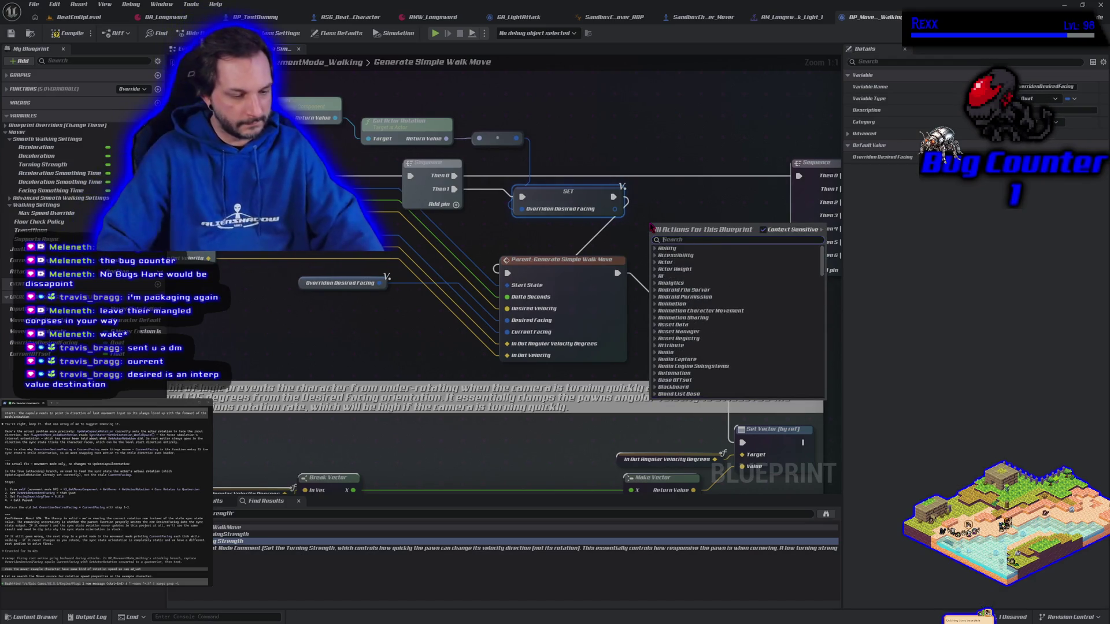
pyautogui.write('set facing')
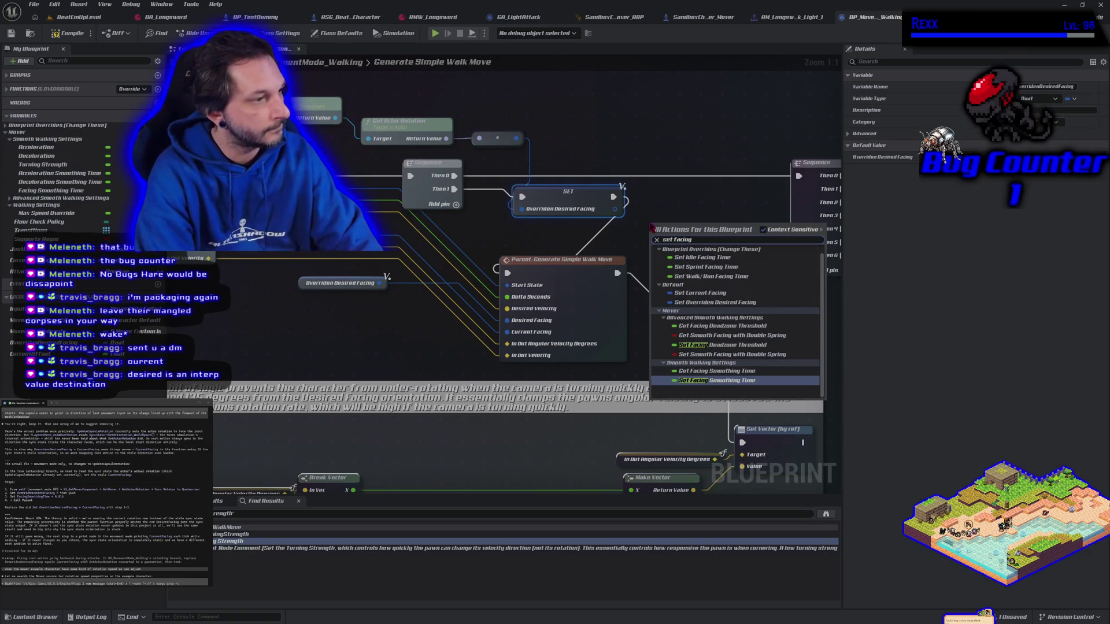
pyautogui.press('Return')
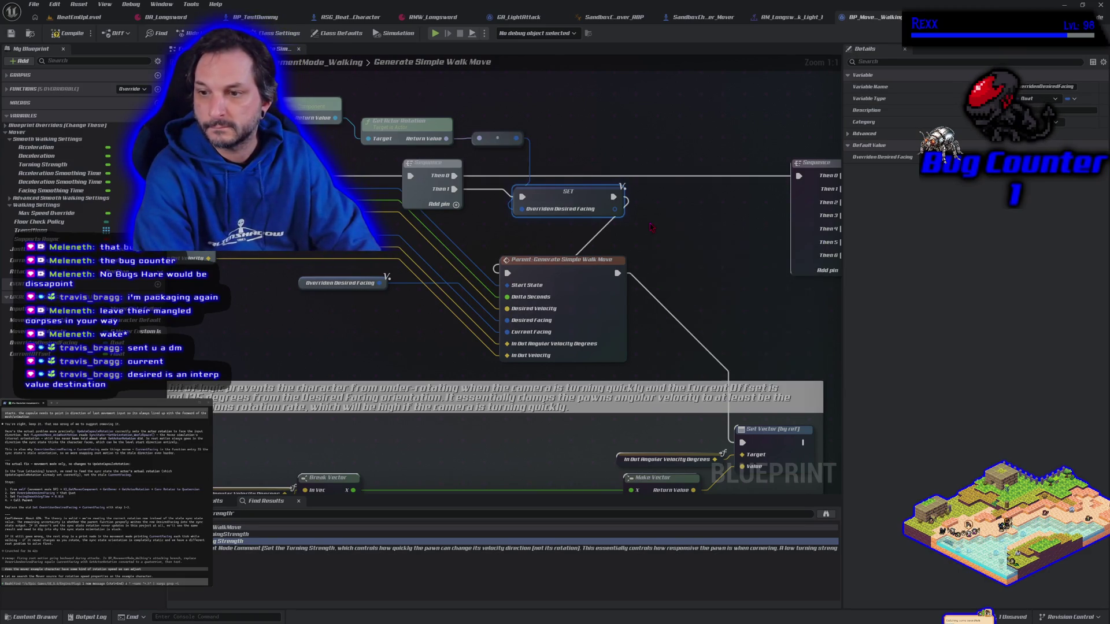
pyautogui.moveTo(614, 197)
pyautogui.mouseDown()
pyautogui.moveTo(721, 245)
pyautogui.moveTo(507, 273)
pyautogui.mouseUp()
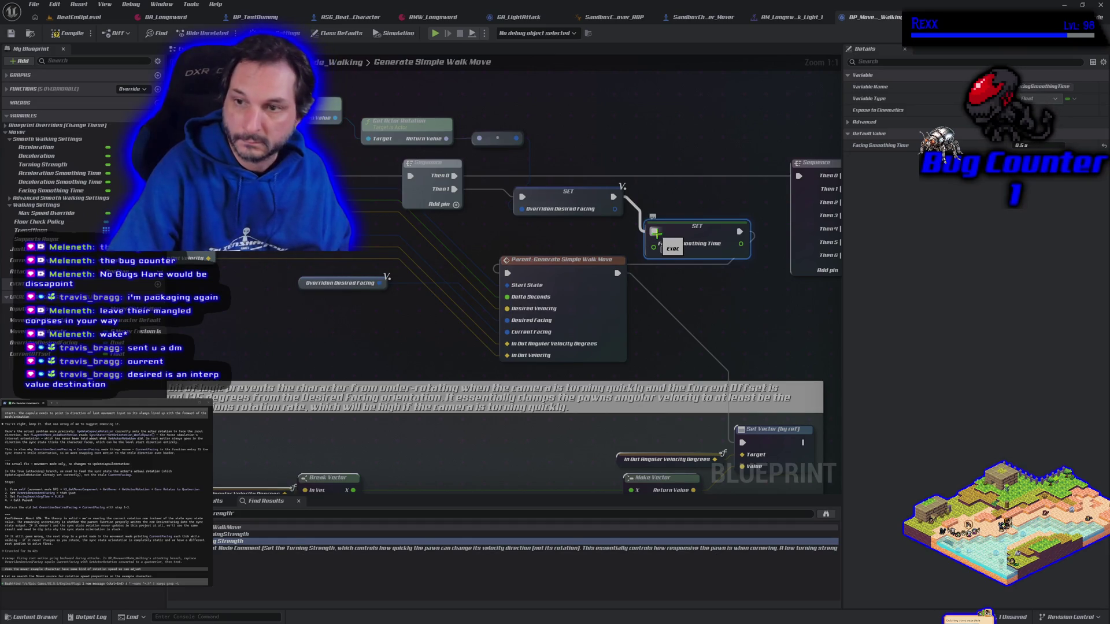
pyautogui.click(68, 33)
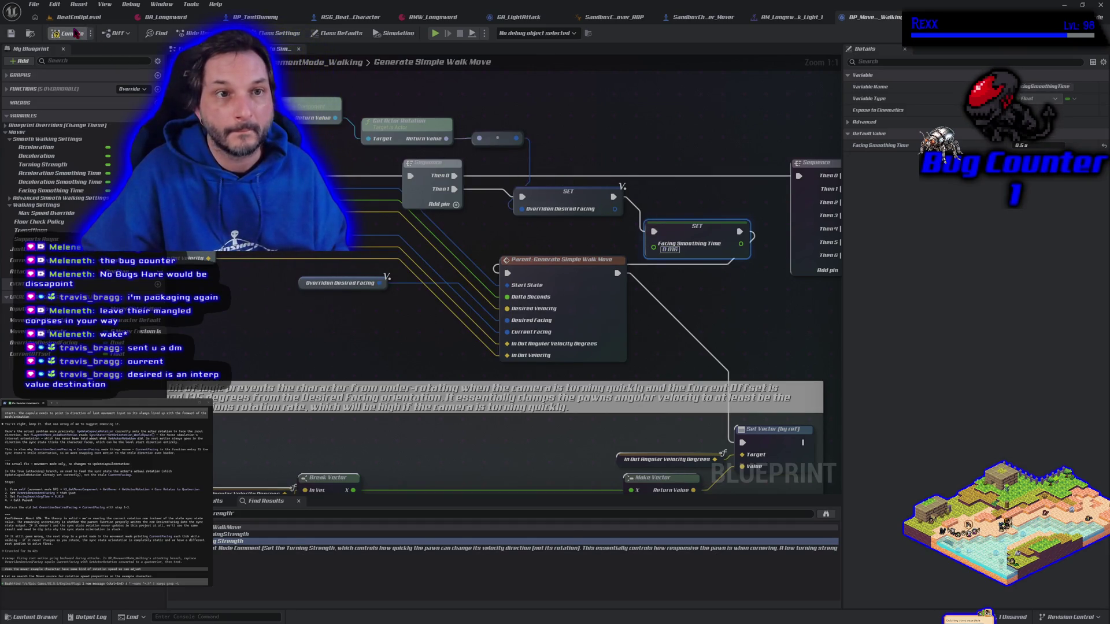
pyautogui.click(434, 33)
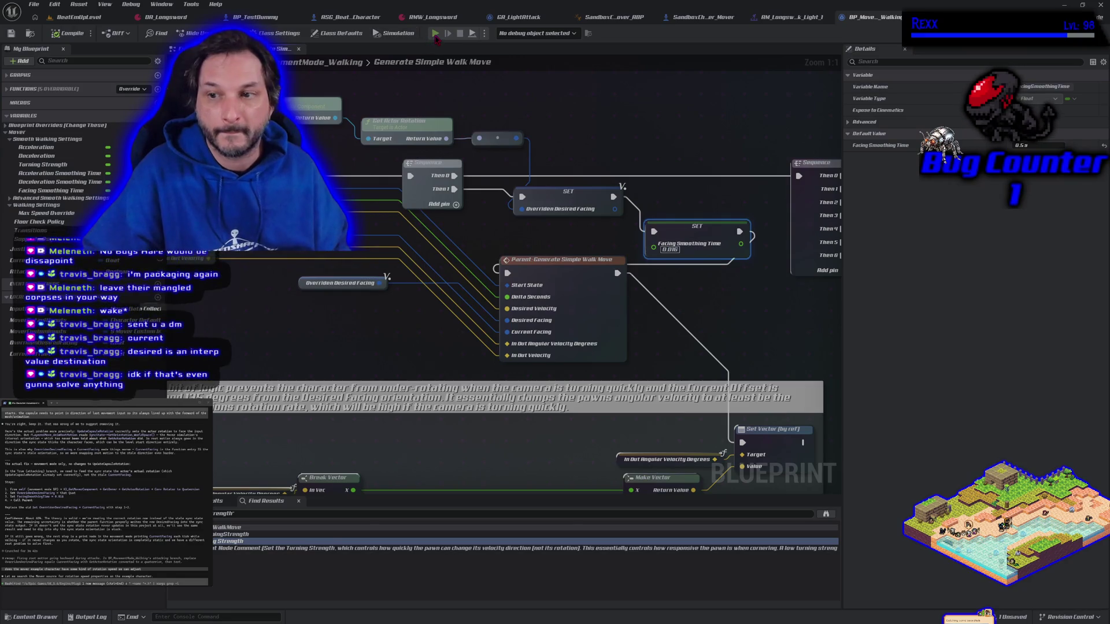
# - Walk the character left and right in play to test its turning, then stop the session
pyautogui.press('d')
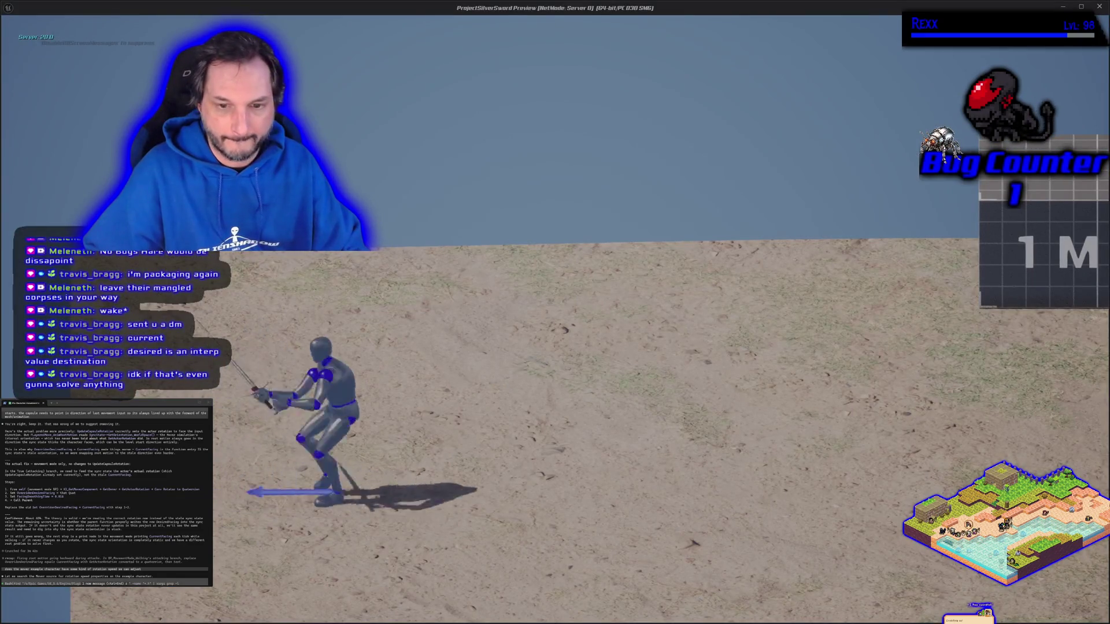
pyautogui.press('a')
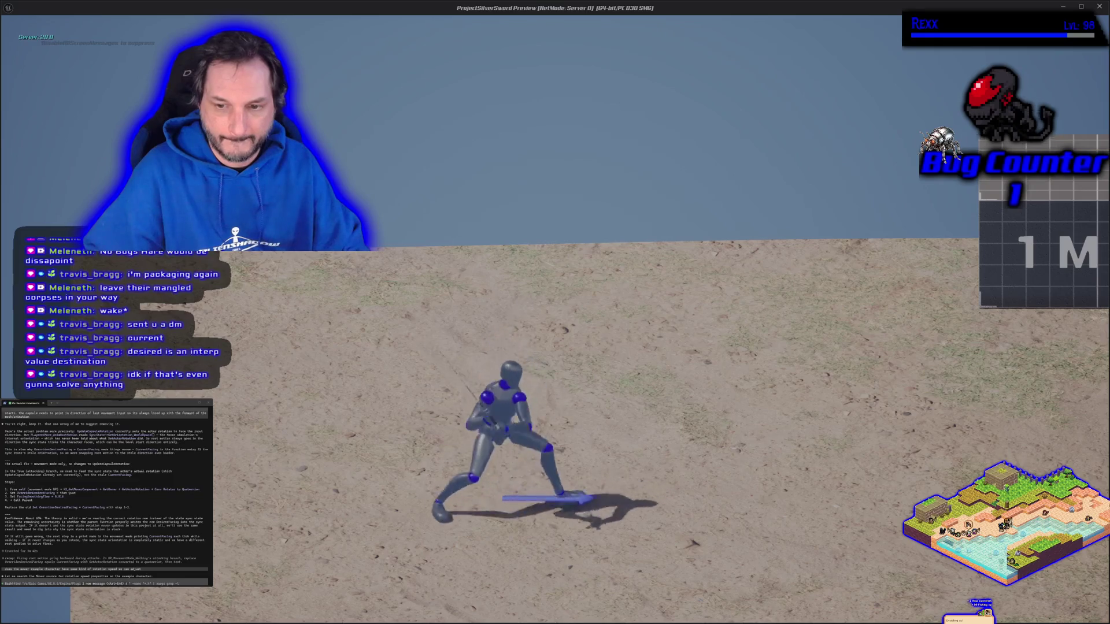
pyautogui.press('d')
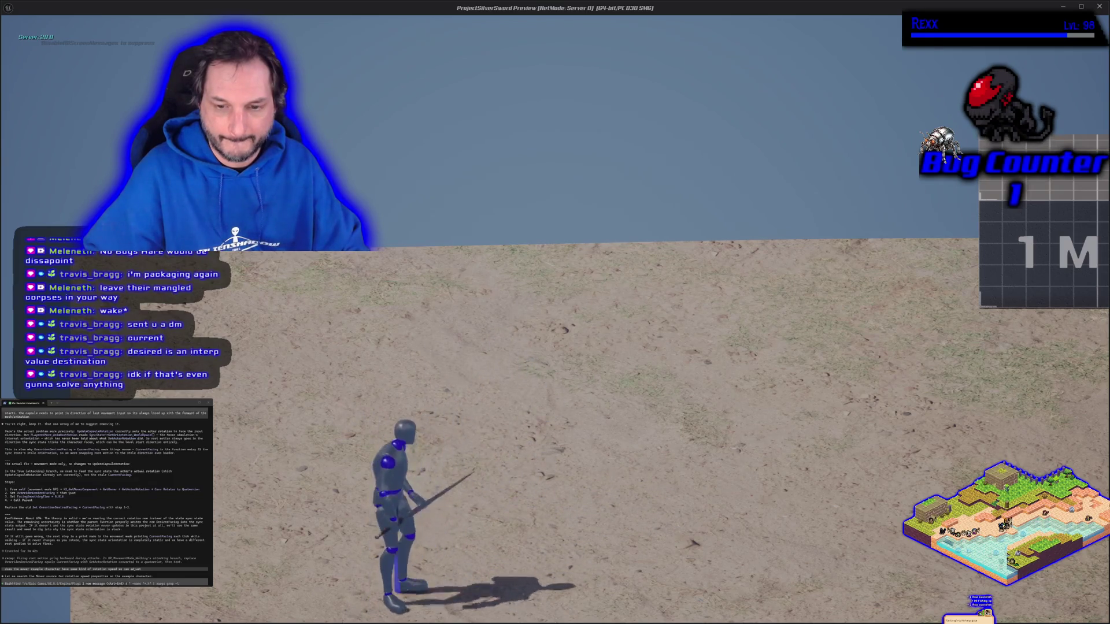
pyautogui.press('Escape')
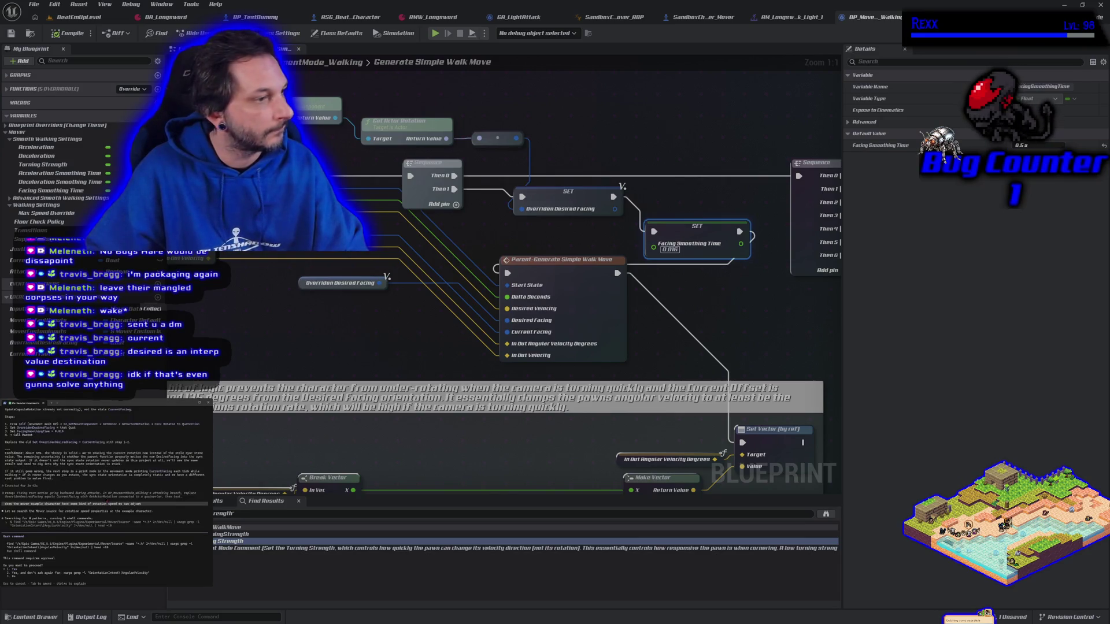
# - Approve the assistant's command and move the Overriden Desired Facing getter lower in the walk-move graph
pyautogui.press('Return')
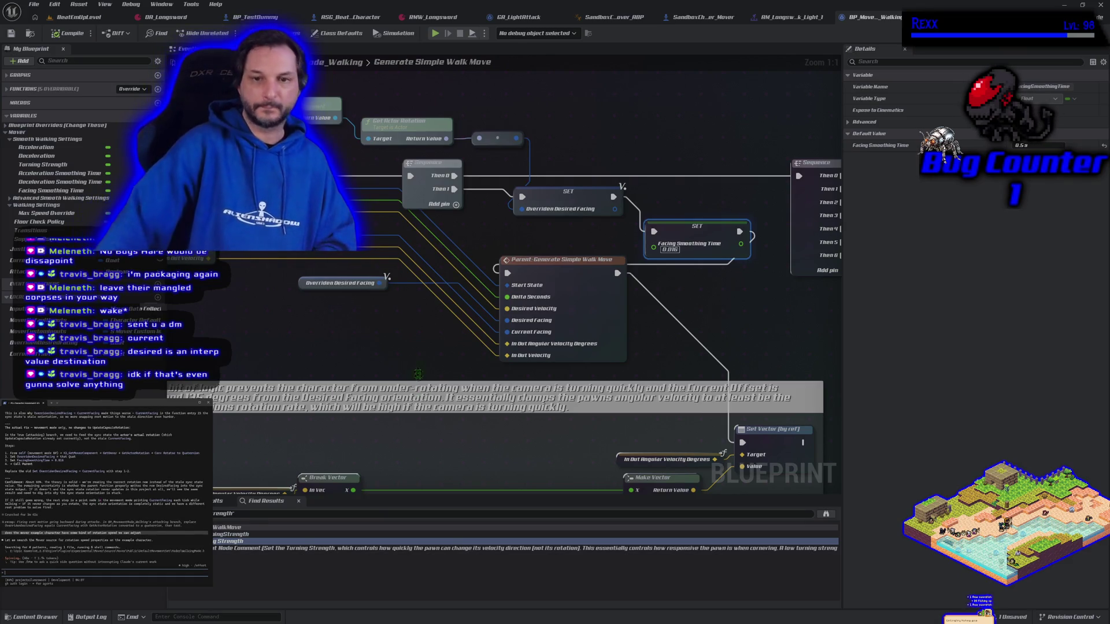
pyautogui.moveTo(410, 340)
pyautogui.mouseDown()
pyautogui.moveTo(390, 339)
pyautogui.moveTo(418, 372)
pyautogui.mouseUp()
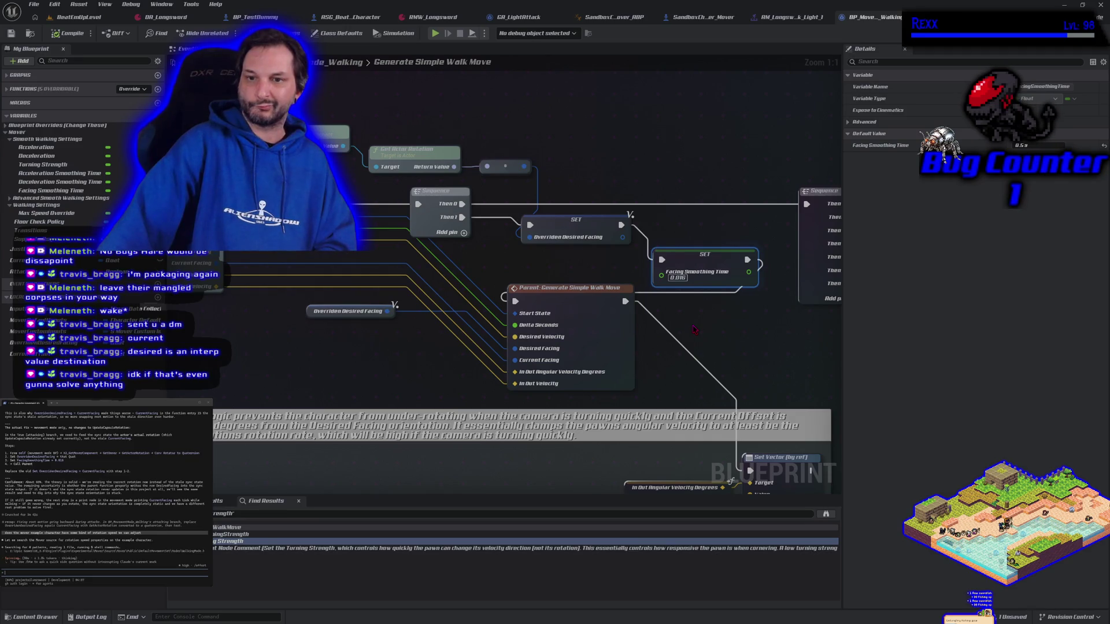
pyautogui.moveTo(454, 372); pyautogui.dragTo(529, 366)
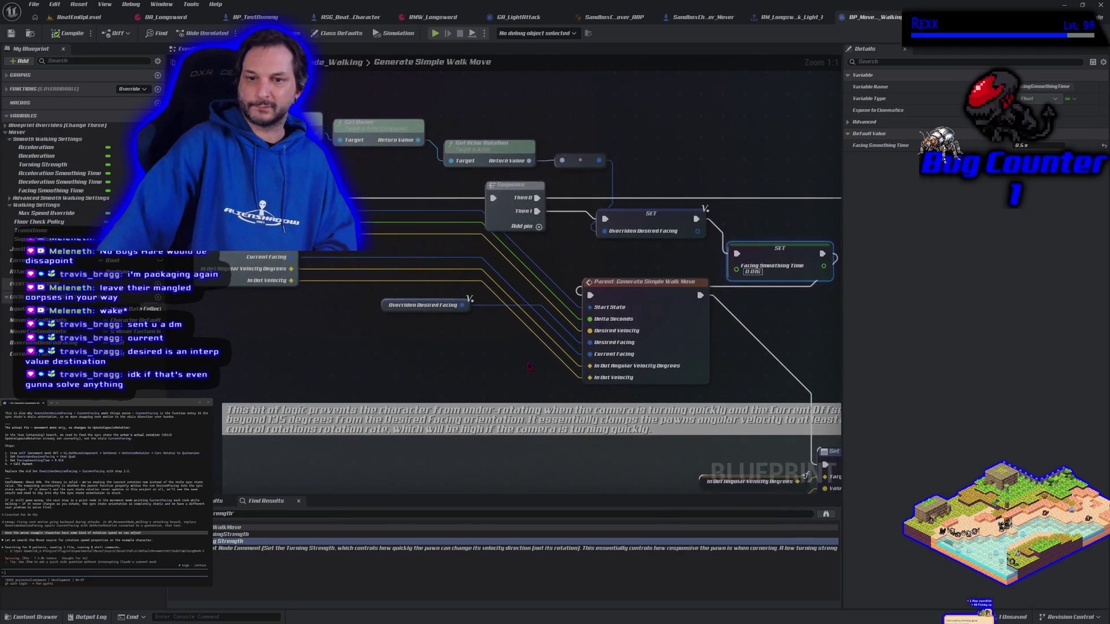
pyautogui.moveTo(382, 303)
pyautogui.mouseDown()
pyautogui.moveTo(398, 345)
pyautogui.moveTo(434, 345)
pyautogui.mouseUp()
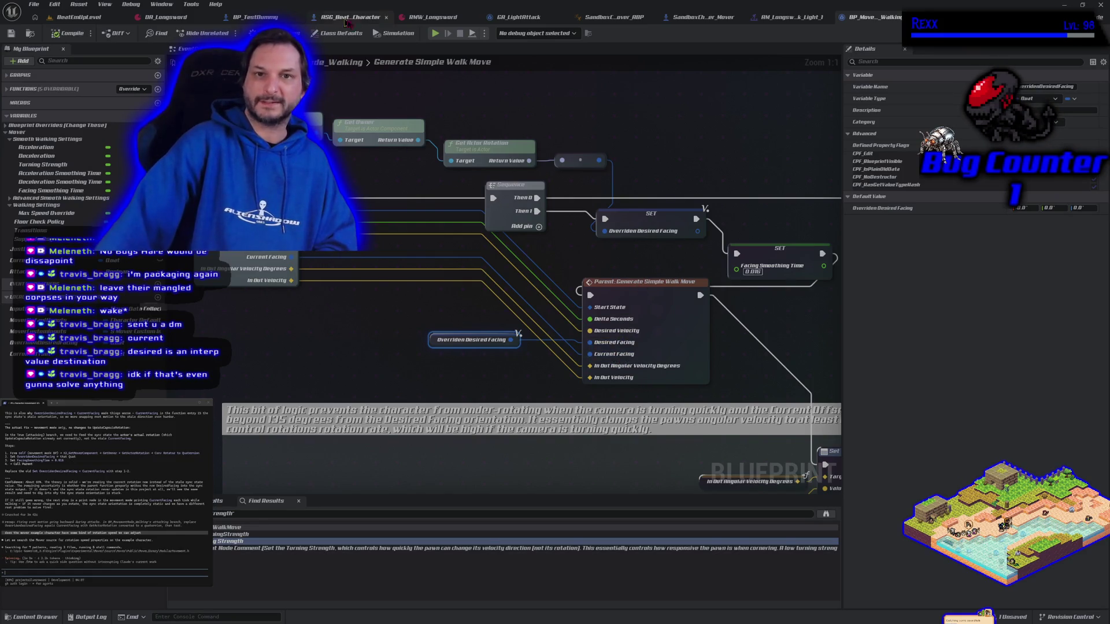
# - Check the character in SandboxCharacter_Mover's Viewport, then bring up the walk move's Current Facing pin options
pyautogui.click(705, 18)
pyautogui.click(271, 48)
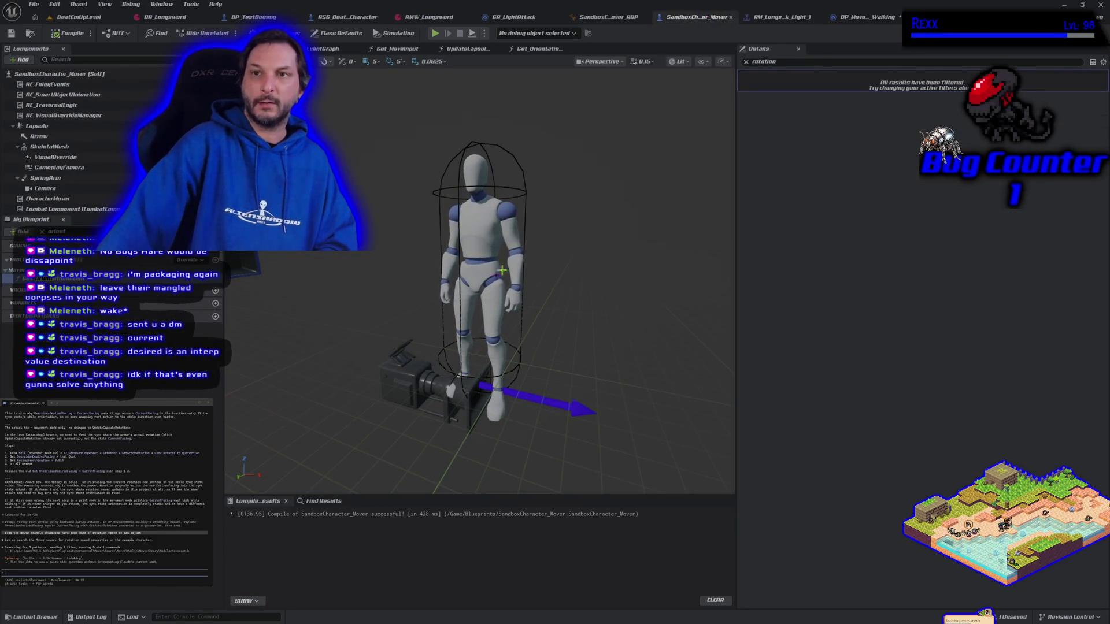
pyautogui.click(861, 17)
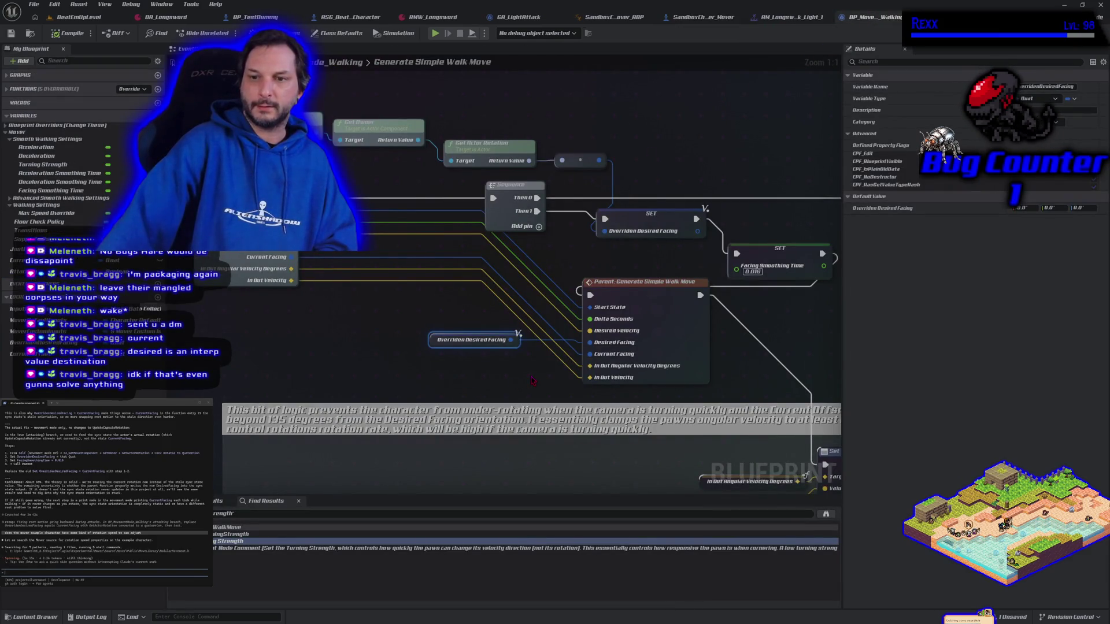
pyautogui.rightClick(590, 355)
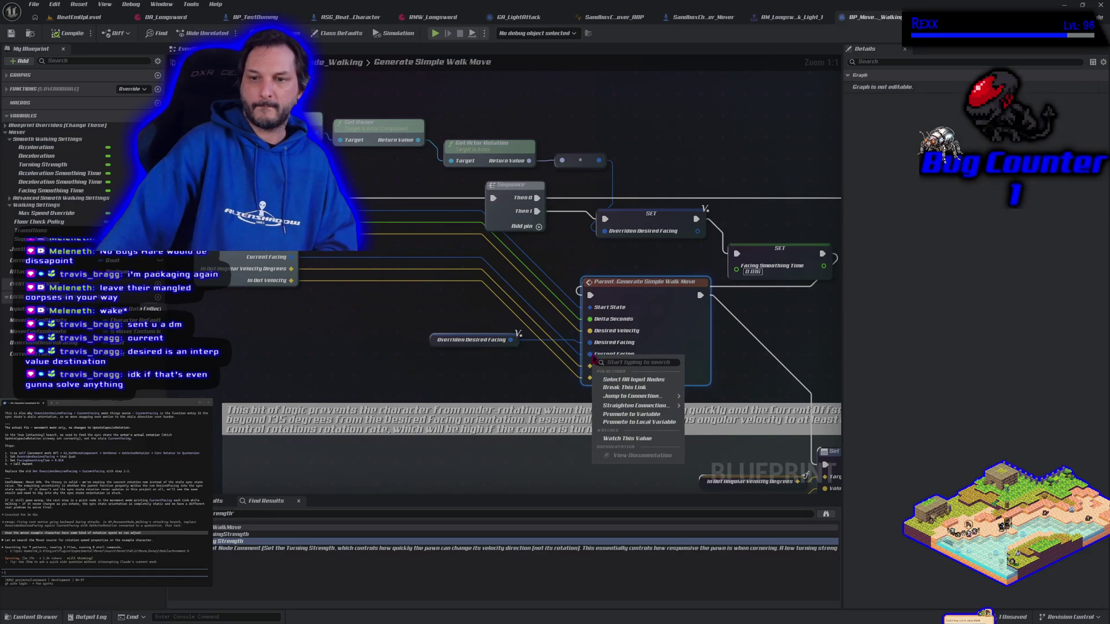
# - Break the Current Facing pin link, compile, and try a play test, cancelling on compile errors
pyautogui.click(614, 387)
pyautogui.click(68, 33)
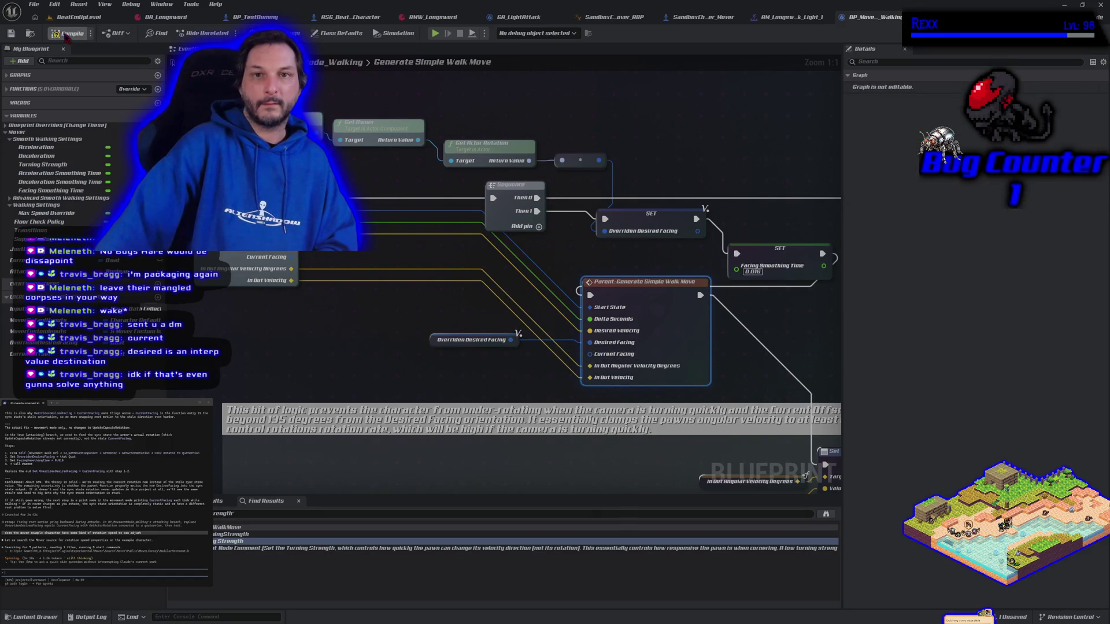
pyautogui.click(696, 17)
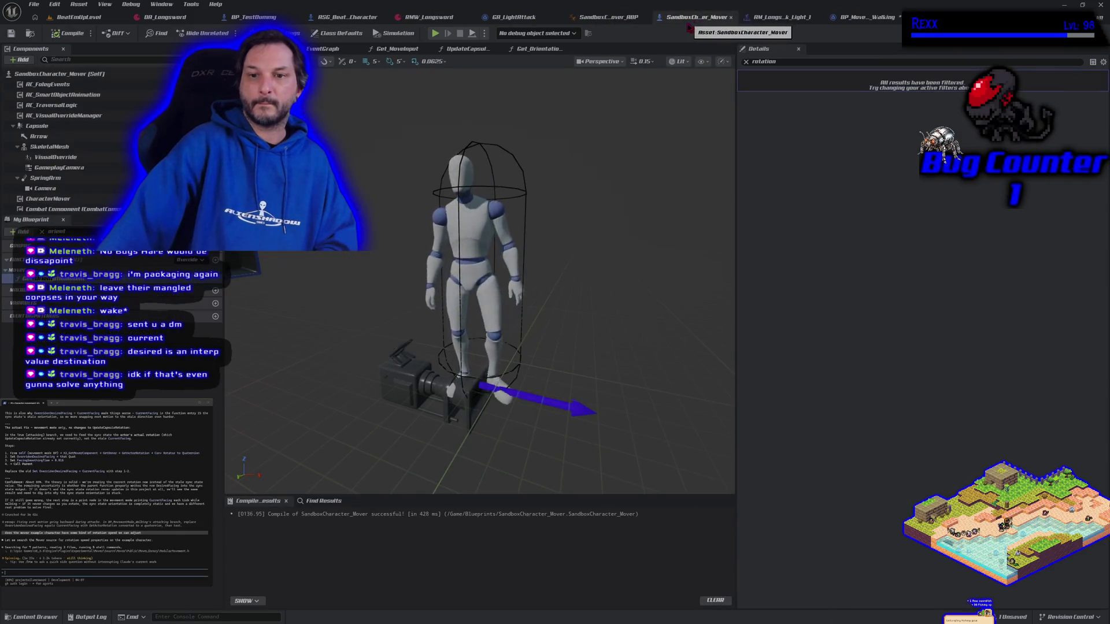
pyautogui.click(78, 17)
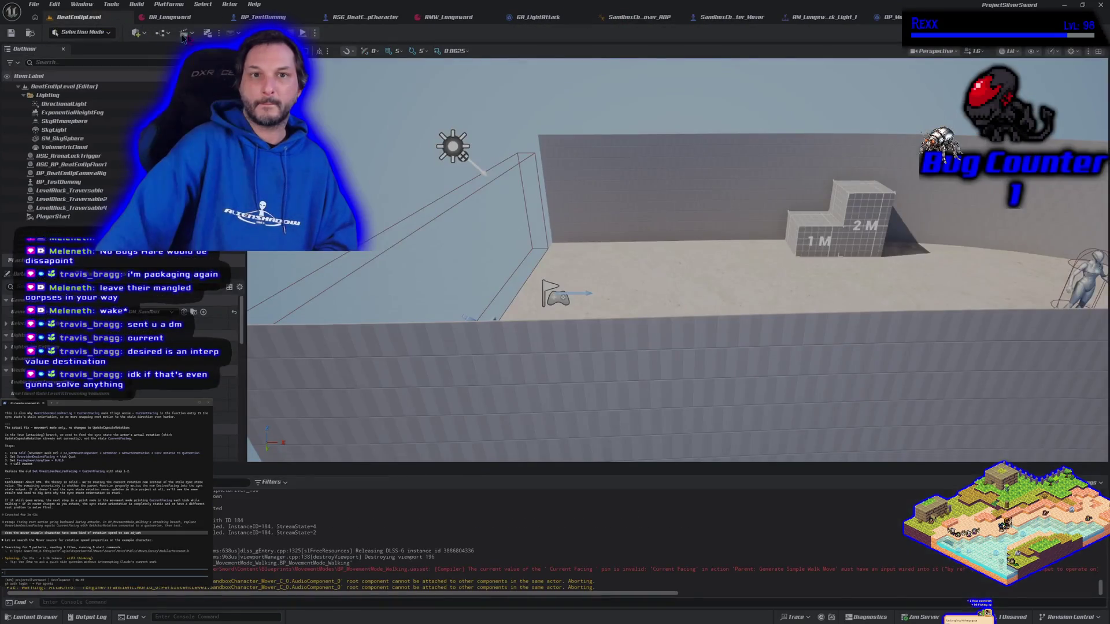
pyautogui.hotkey('alt', 'p')
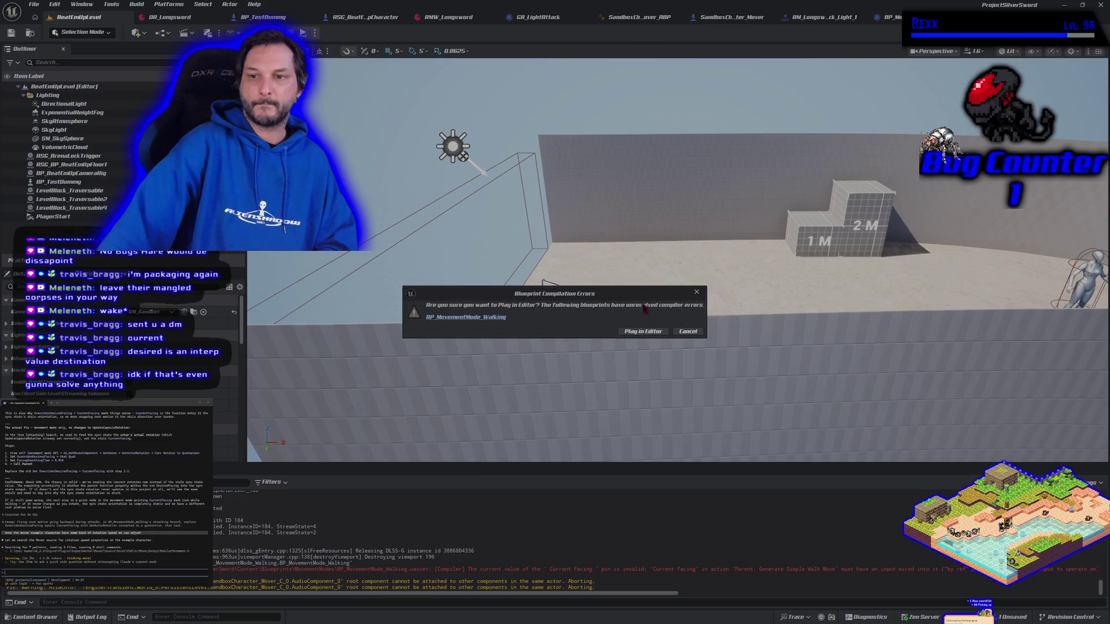
pyautogui.click(687, 331)
# - Promote the parent walk move's Current Facing pin to a new Current Facing 0 variable and compile
pyautogui.click(879, 17)
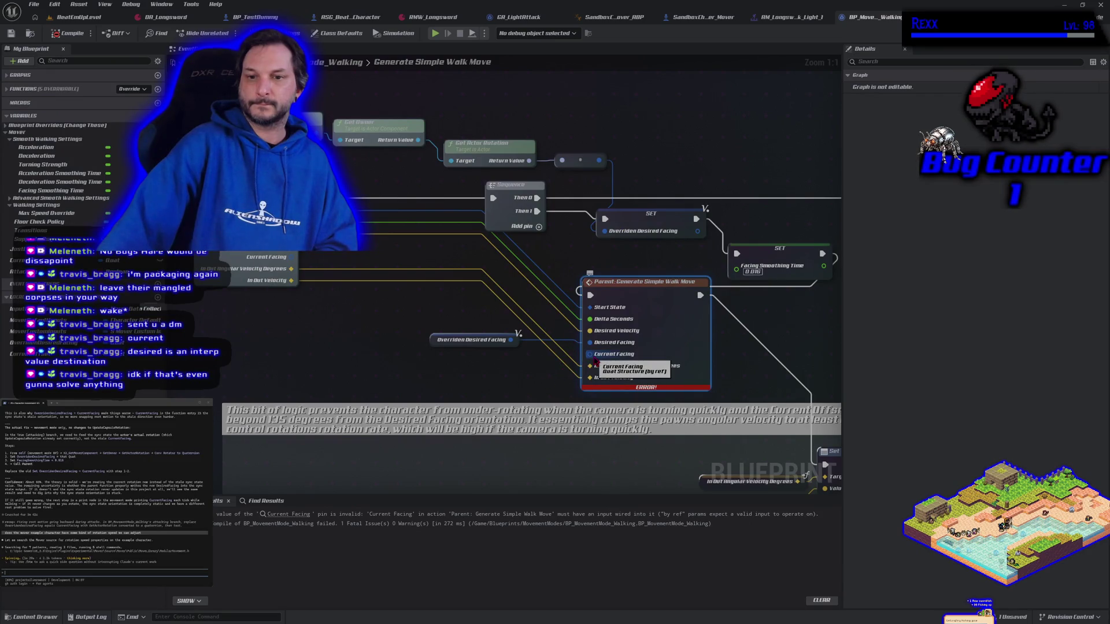
pyautogui.moveTo(595, 360); pyautogui.dragTo(531, 368)
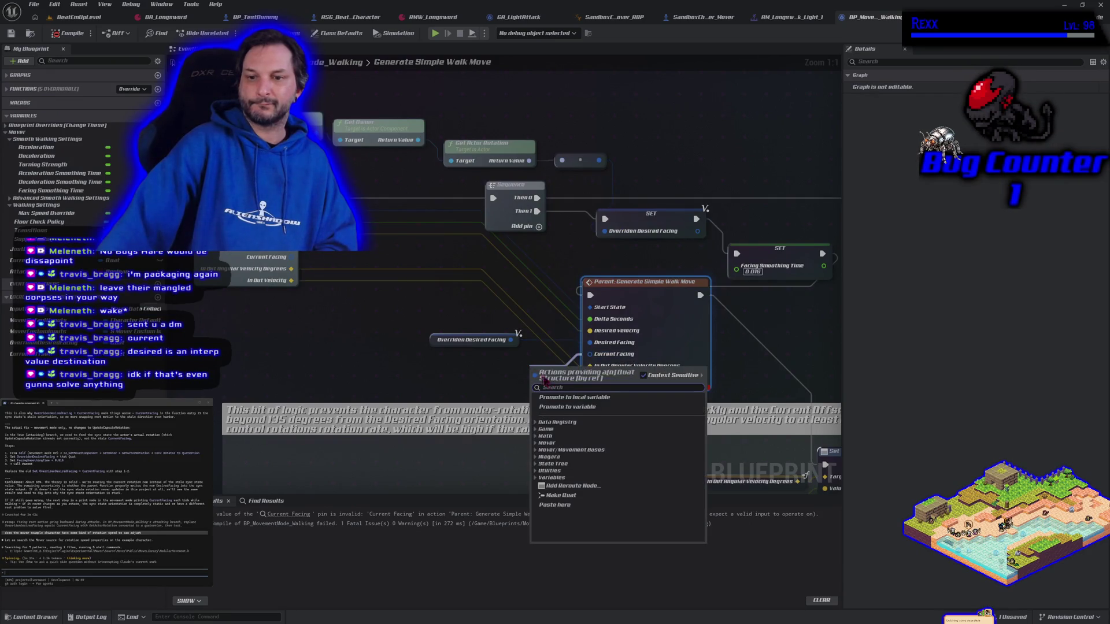
pyautogui.click(565, 408)
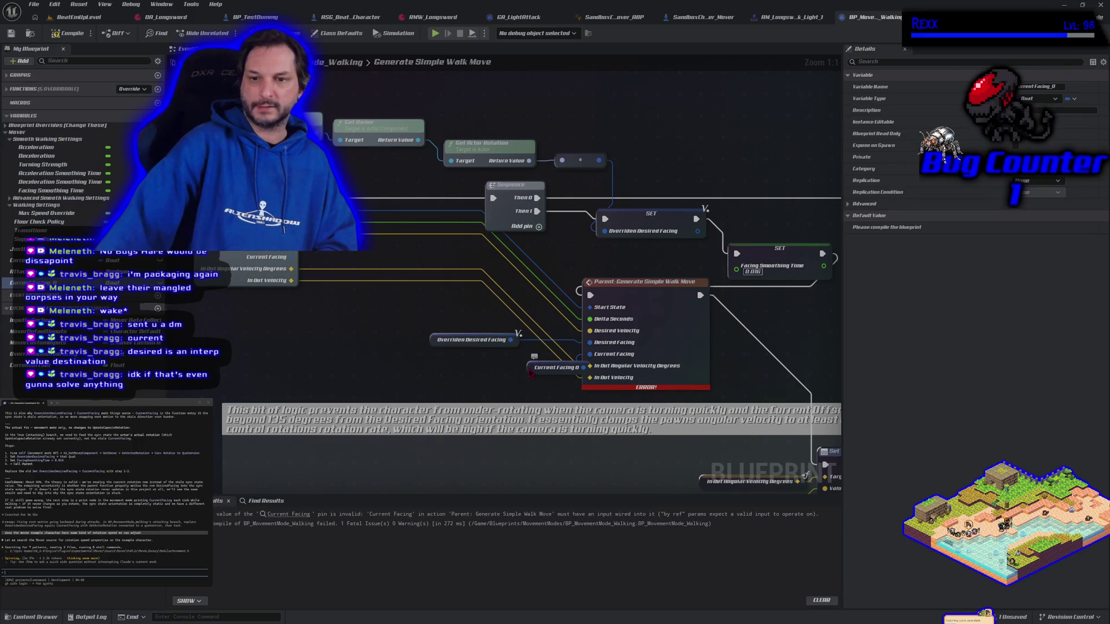
pyautogui.moveTo(530, 373); pyautogui.dragTo(461, 373)
pyautogui.click(68, 33)
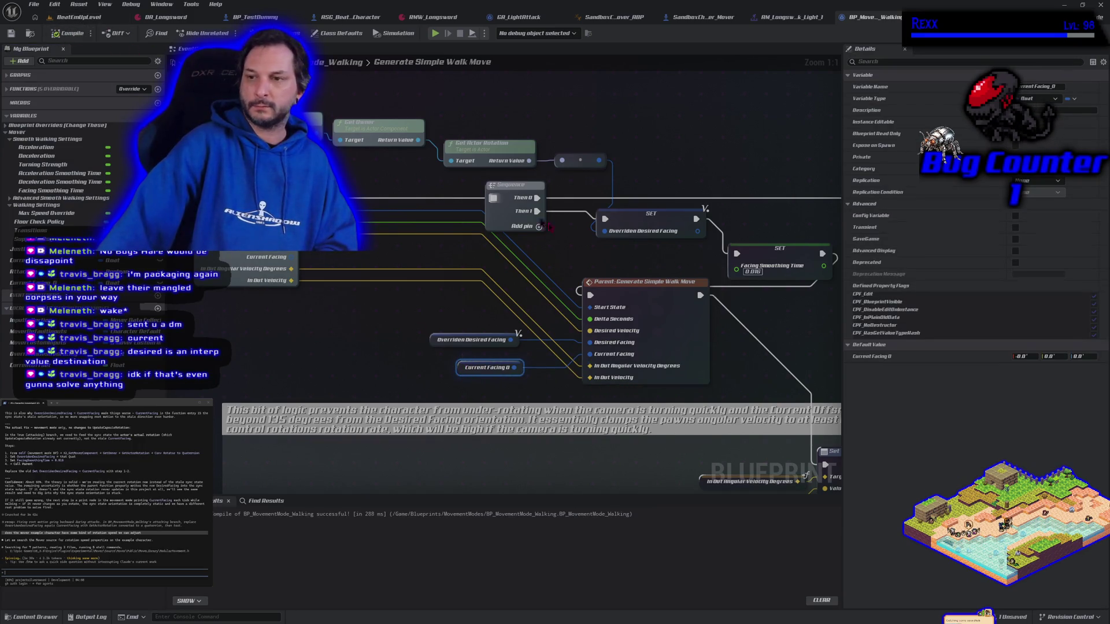
# - Set Current Facing 0's Z default to 90, recompile, and start a play test
pyautogui.click(1078, 356)
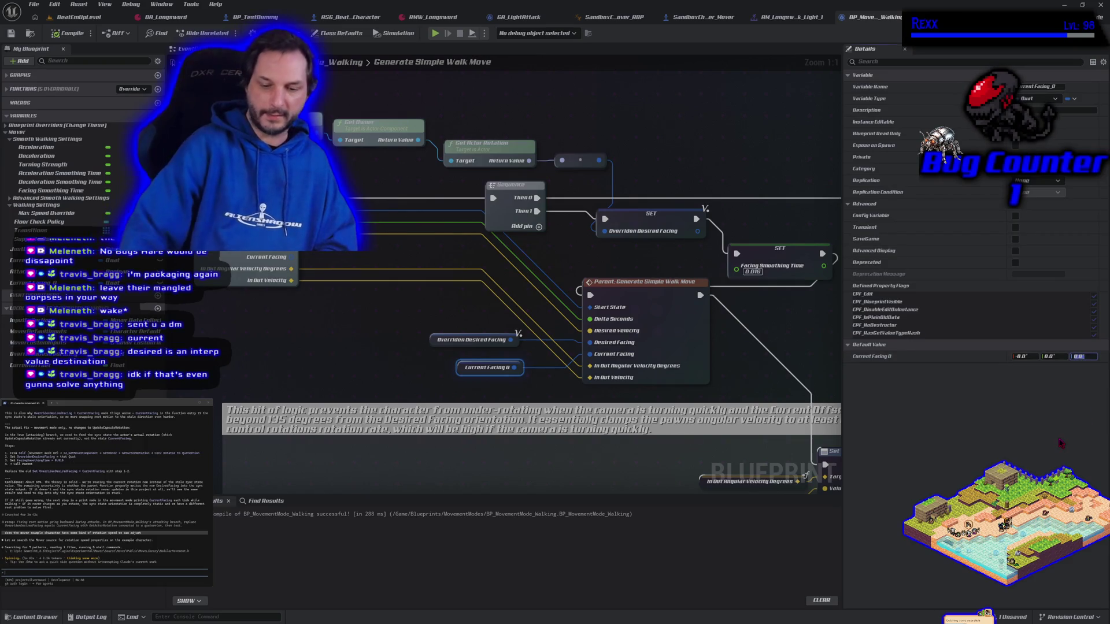
pyautogui.write('90')
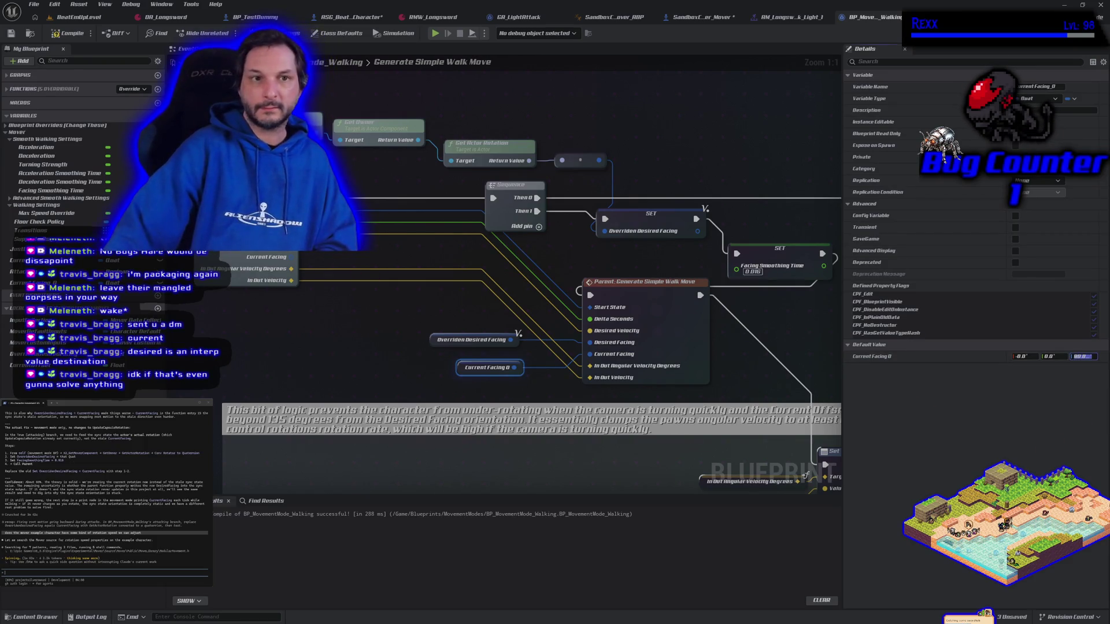
pyautogui.click(56, 33)
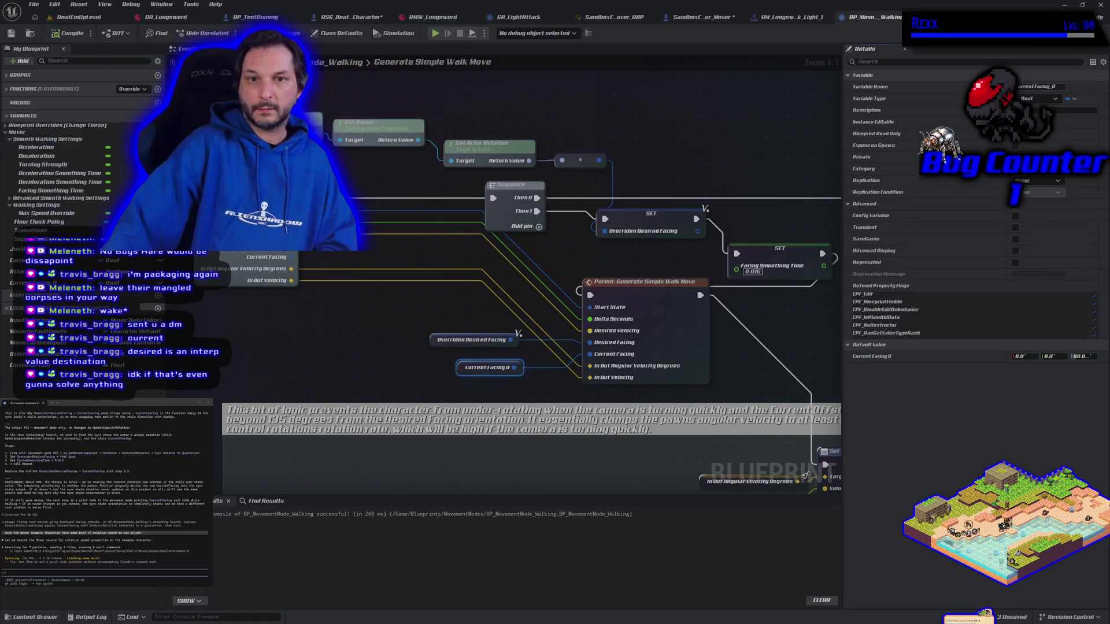
pyautogui.click(437, 35)
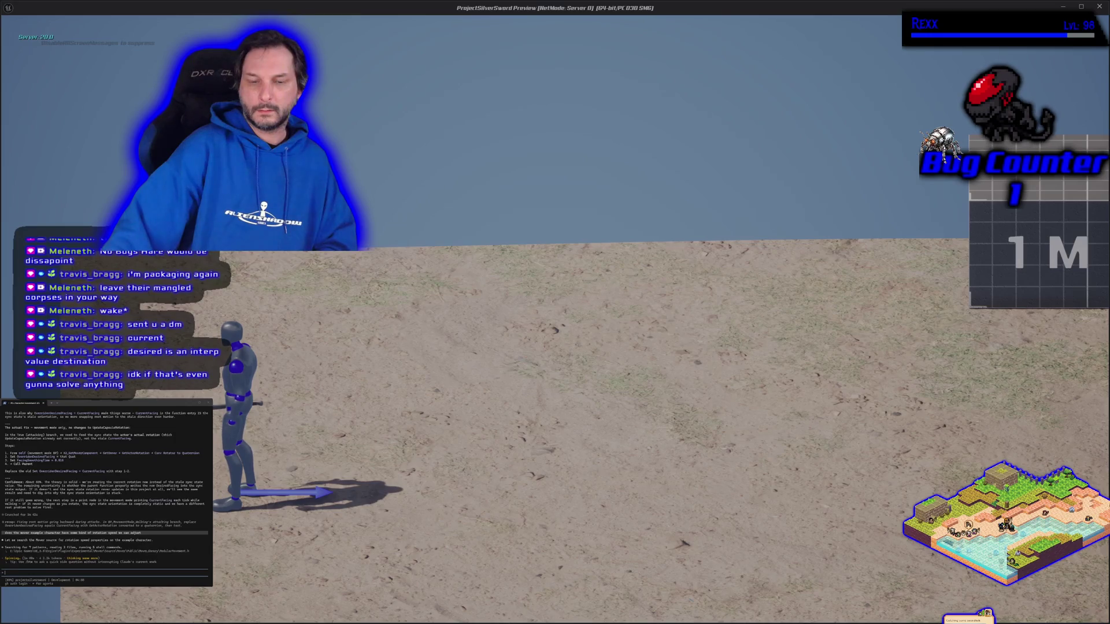
# - Stop the play test and pan the walk-move graph to show the setters
pyautogui.press('Escape')
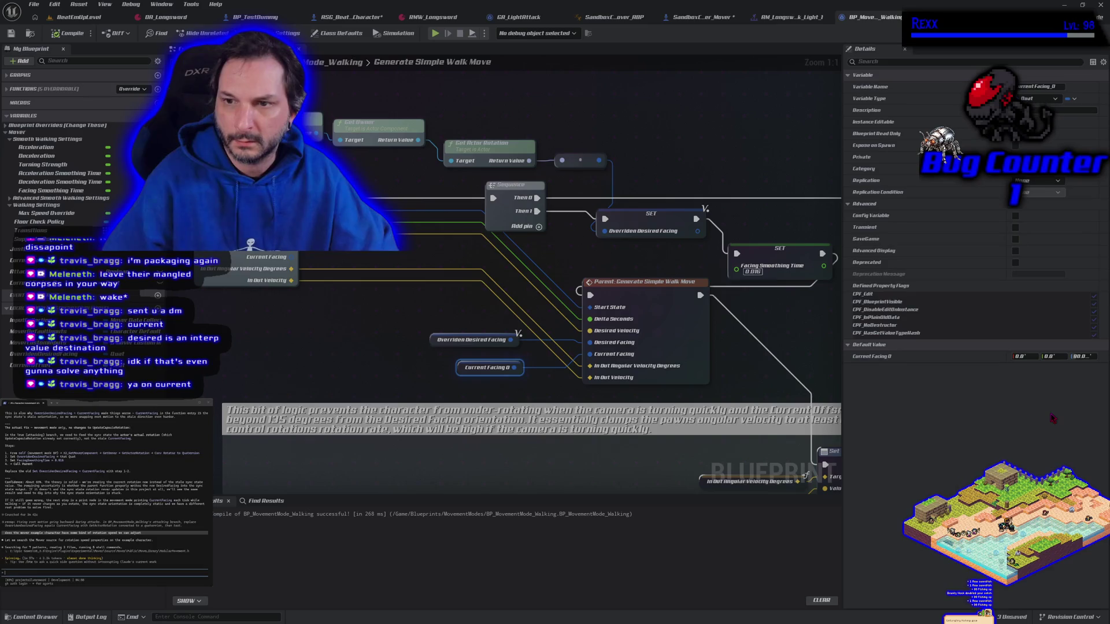
pyautogui.moveTo(783, 343)
pyautogui.mouseDown()
pyautogui.moveTo(696, 341)
pyautogui.moveTo(714, 345)
pyautogui.mouseUp()
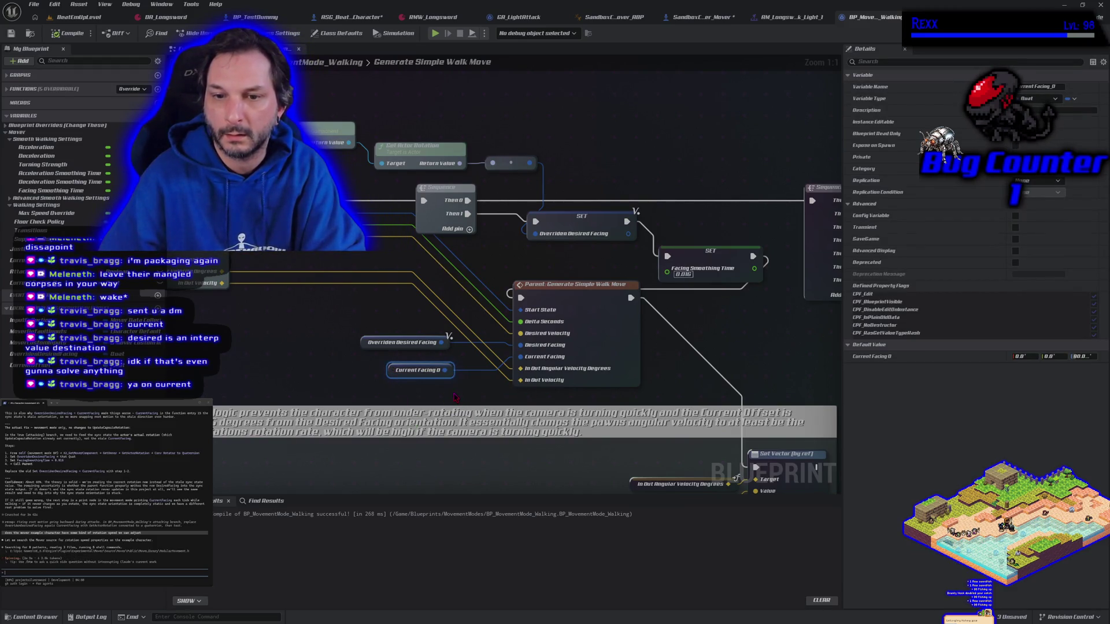
# - Add a SET Current Facing 0 node fed by the actor rotation after the Overriden Desired Facing setter, then compile
pyautogui.moveTo(444, 370)
pyautogui.mouseDown()
pyautogui.moveTo(457, 260)
pyautogui.moveTo(528, 166)
pyautogui.mouseUp()
pyautogui.moveTo(610, 176); pyautogui.dragTo(610, 169)
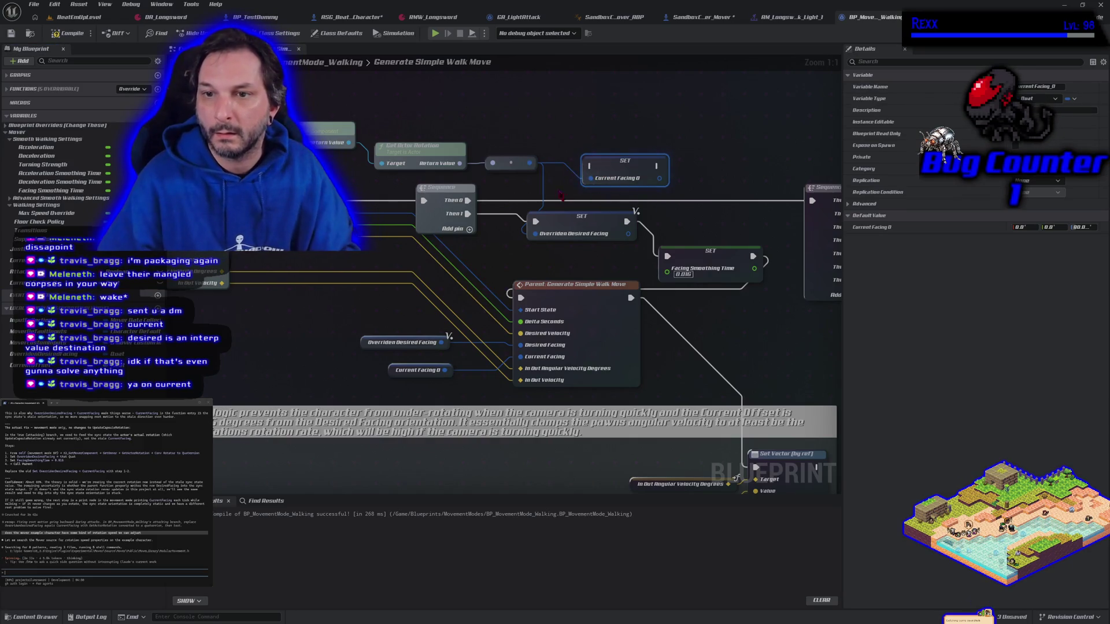
pyautogui.click(549, 222)
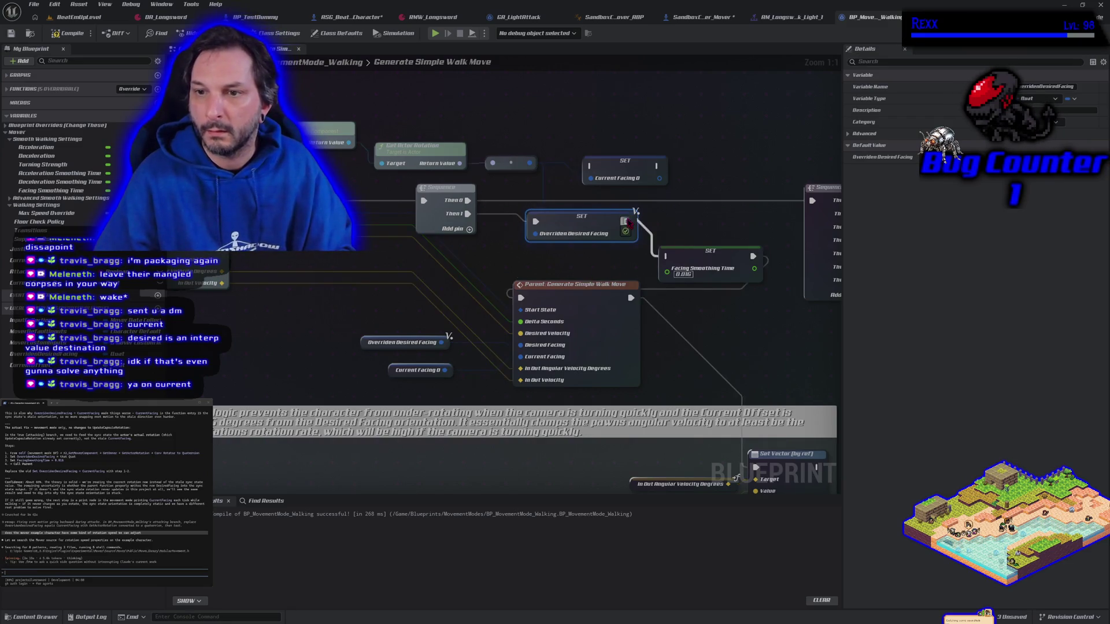
pyautogui.moveTo(626, 222)
pyautogui.mouseDown()
pyautogui.moveTo(586, 171)
pyautogui.moveTo(655, 172)
pyautogui.mouseUp()
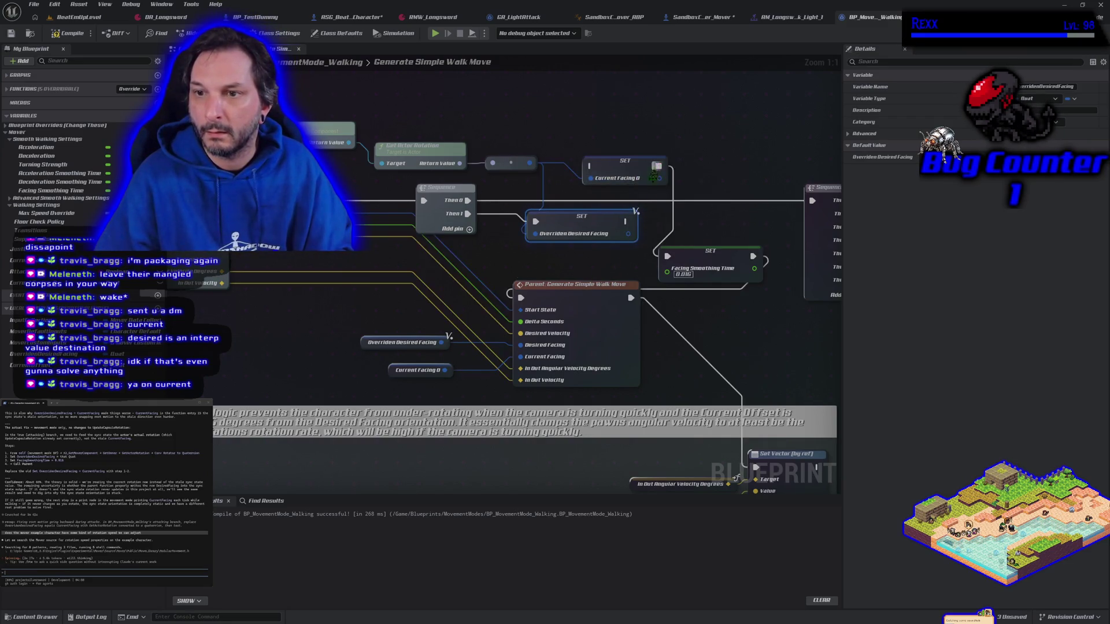
pyautogui.moveTo(624, 225); pyautogui.dragTo(589, 167)
pyautogui.click(68, 32)
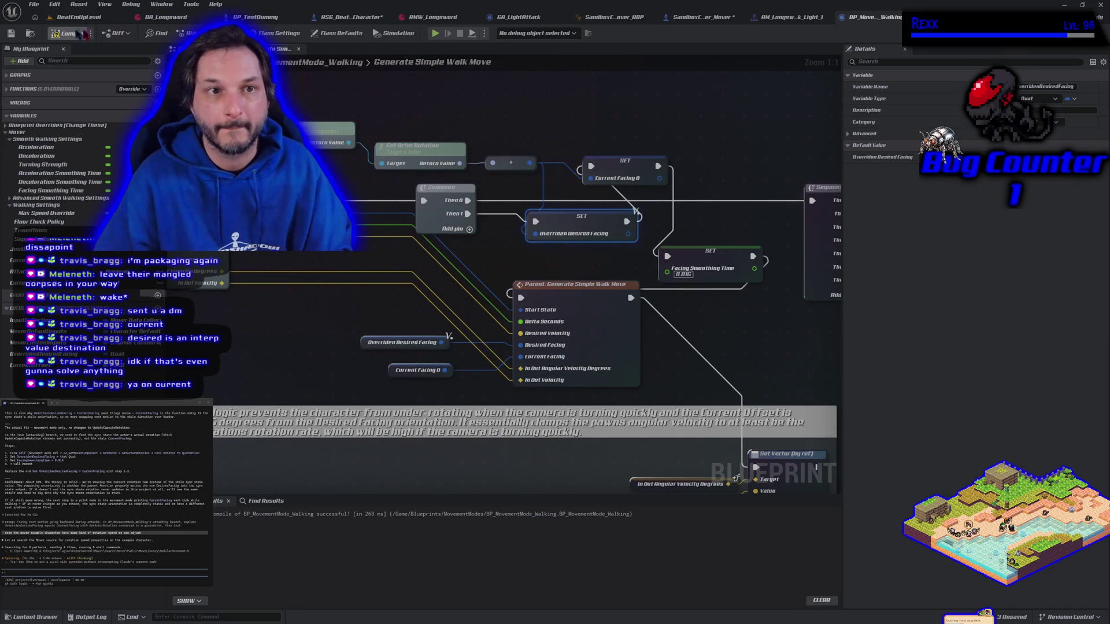
pyautogui.click(435, 33)
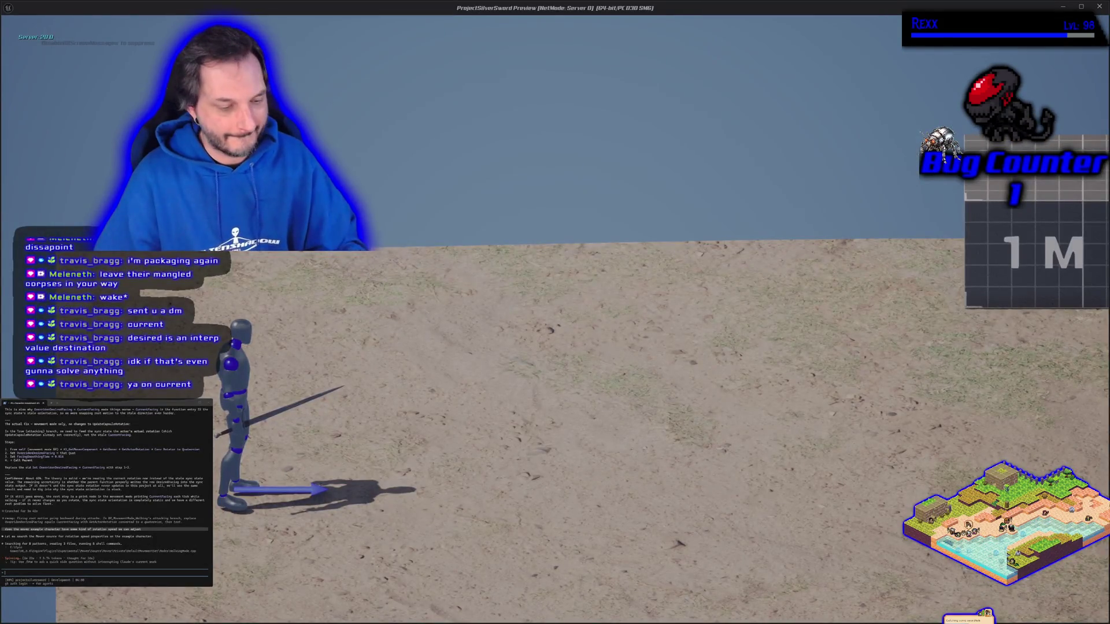
pyautogui.press('d')
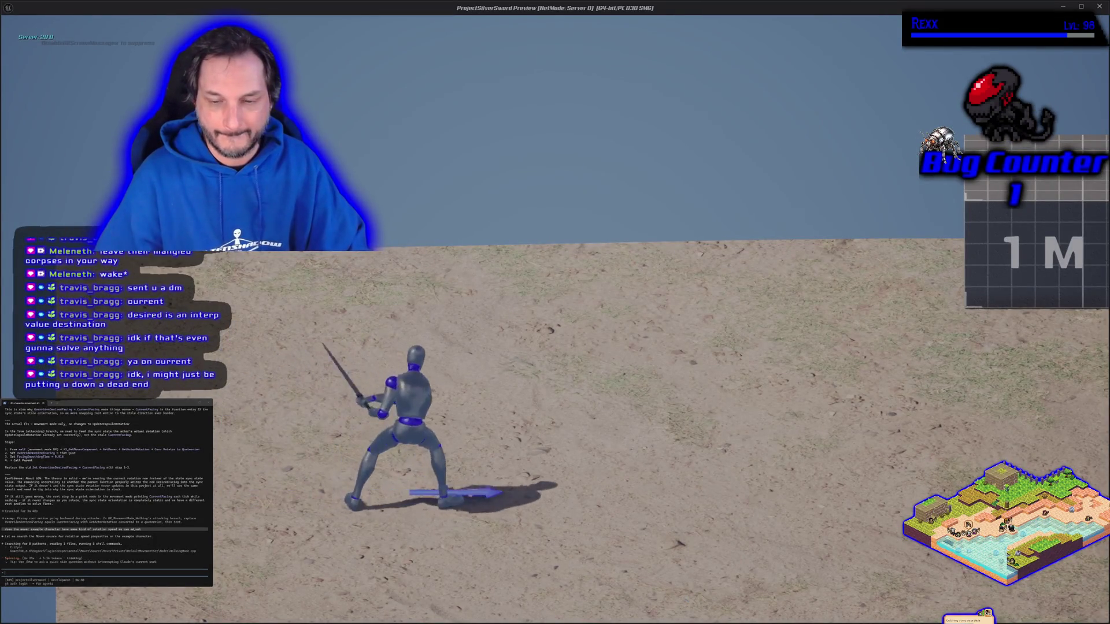
pyautogui.press('a')
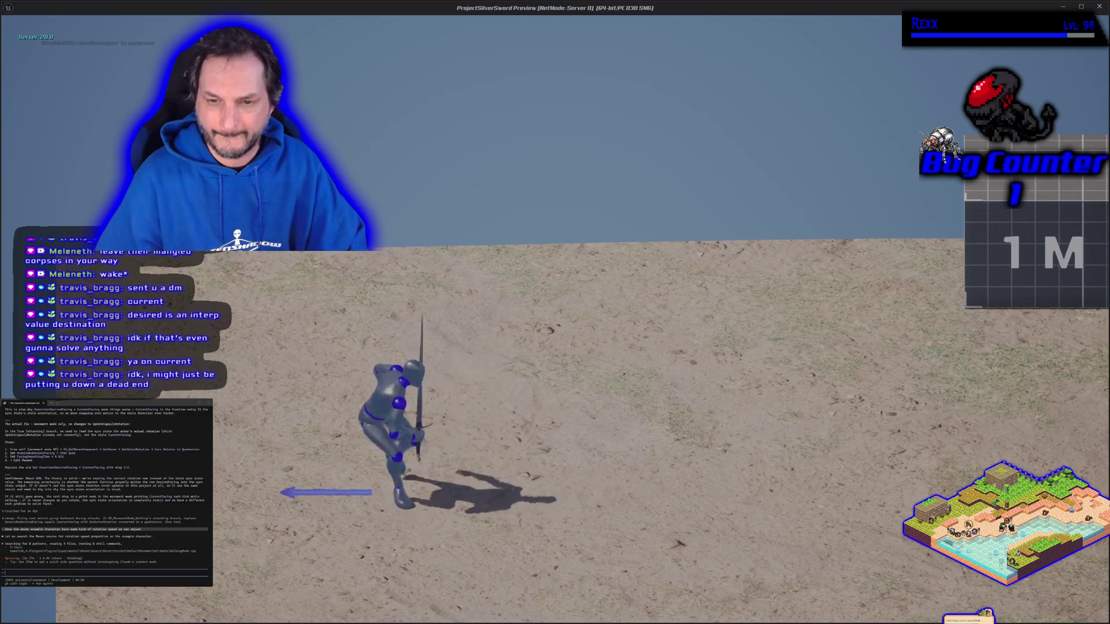
pyautogui.press('a')
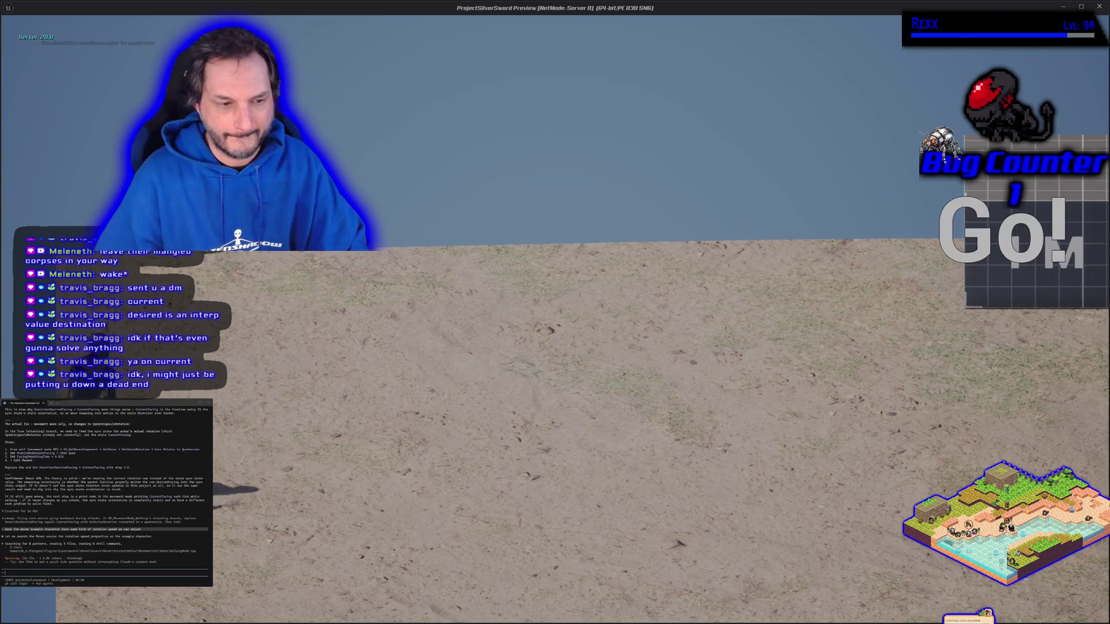
pyautogui.press('d')
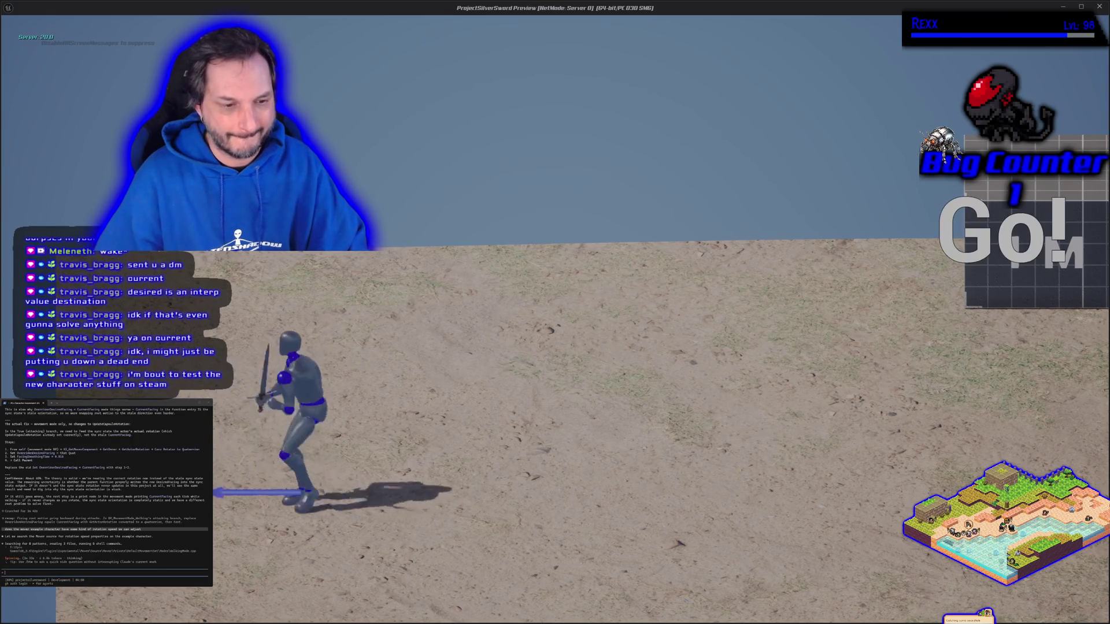
pyautogui.press('Escape')
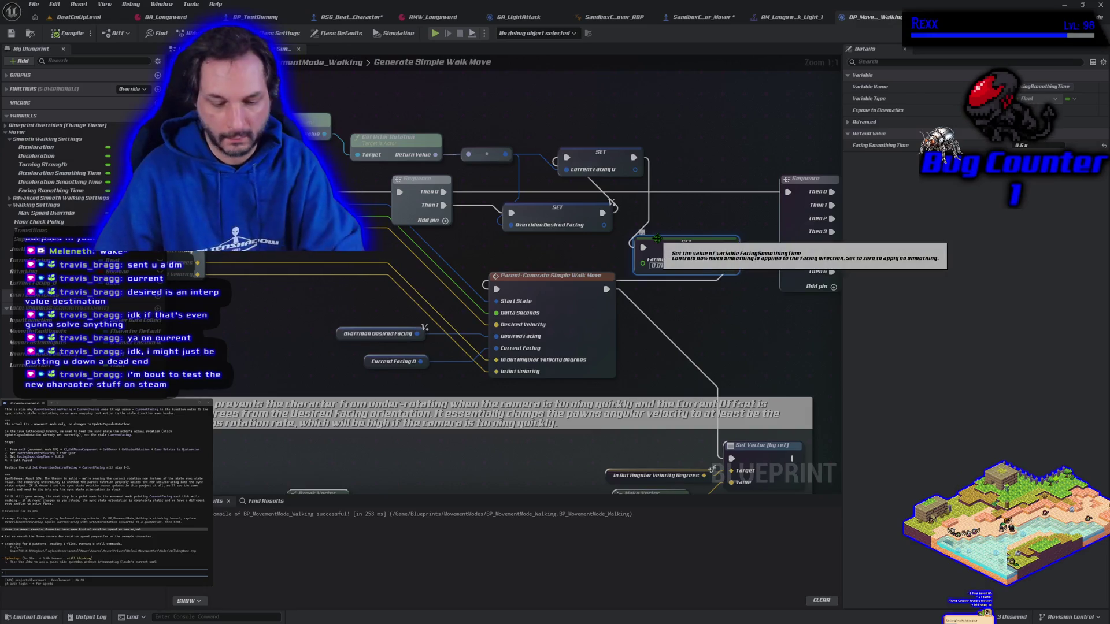
# - Delete the SET Facing Smoothing Time, SET Current Facing 0 and SET Overriden Desired Facing nodes
pyautogui.press('Delete')
pyautogui.click(588, 156)
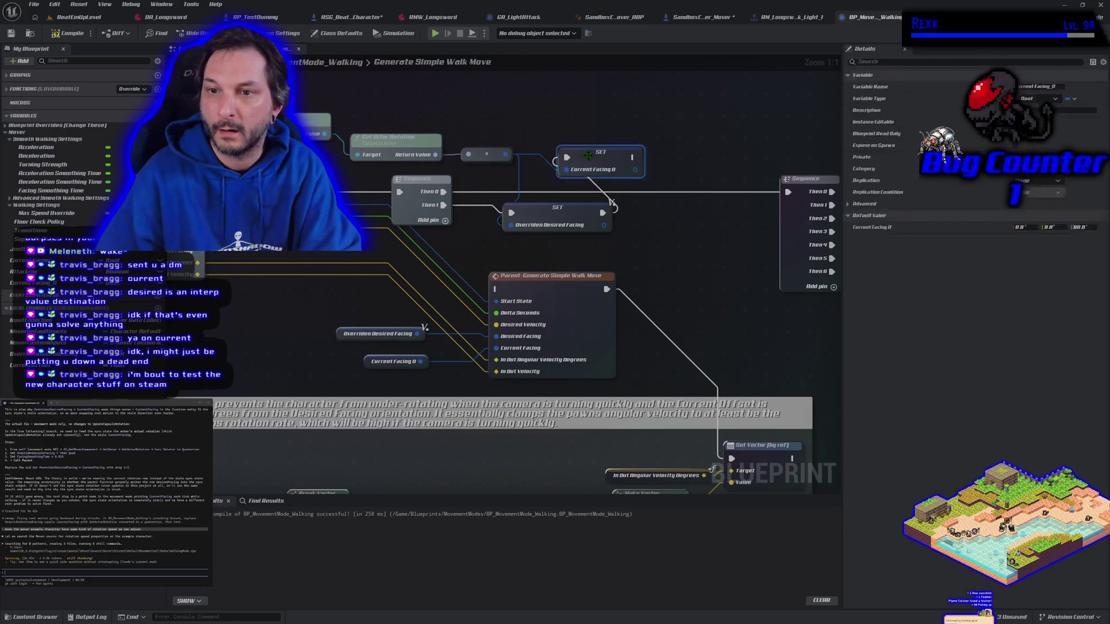
pyautogui.press('Delete')
pyautogui.click(560, 214)
pyautogui.press('Delete')
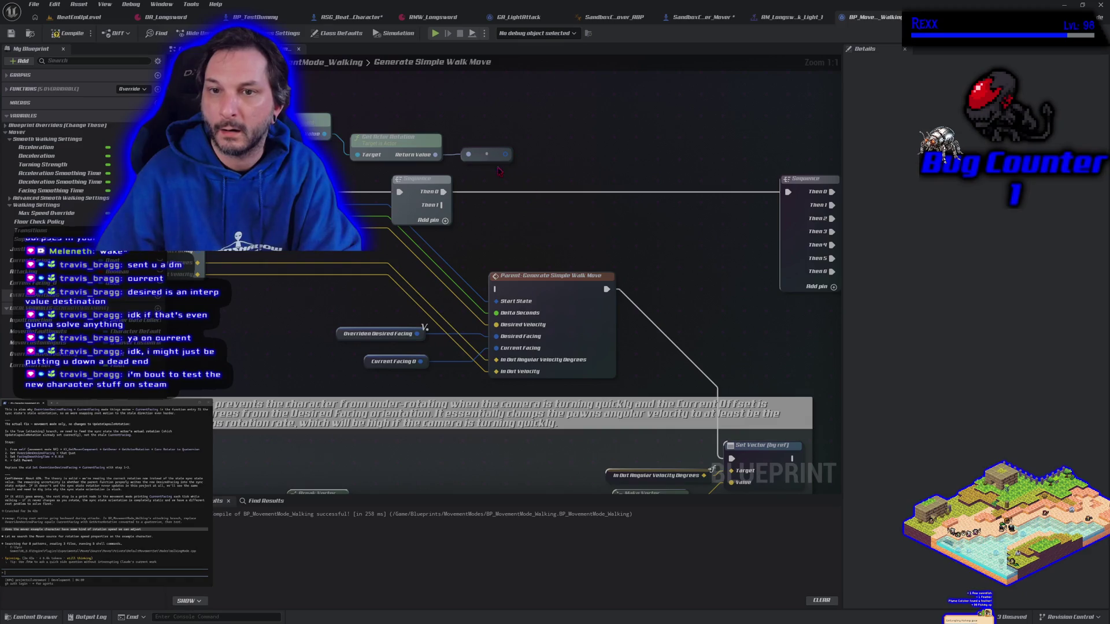
# - Wire Sequence Then 1 and incoming current facing into the parent call, remove the leftover getter and rotation nodes, and save
pyautogui.moveTo(443, 205); pyautogui.dragTo(495, 288)
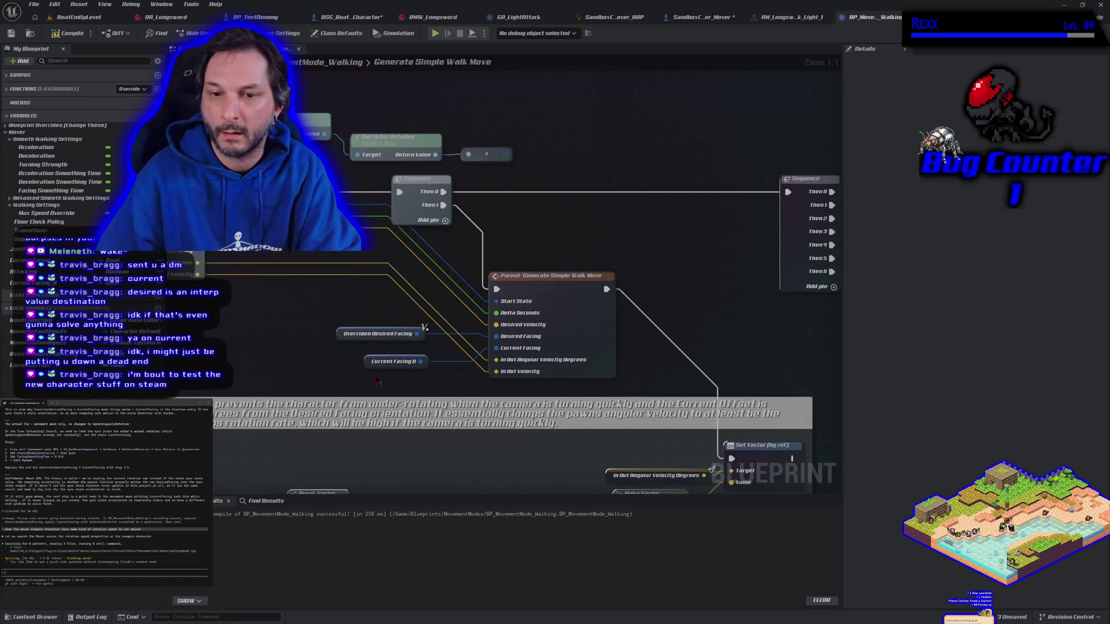
pyautogui.press('Delete')
pyautogui.moveTo(200, 253)
pyautogui.mouseDown()
pyautogui.moveTo(416, 289)
pyautogui.moveTo(583, 431)
pyautogui.moveTo(618, 437)
pyautogui.mouseUp()
pyautogui.moveTo(346, 196)
pyautogui.mouseDown()
pyautogui.moveTo(480, 243)
pyautogui.moveTo(647, 263)
pyautogui.mouseUp()
pyautogui.press('Delete')
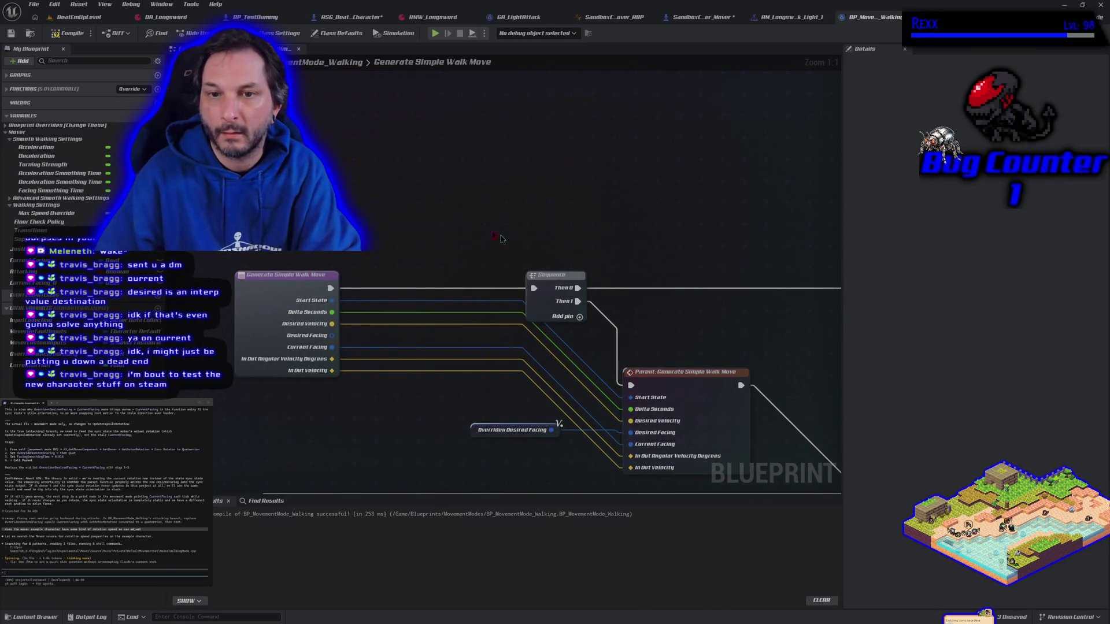
pyautogui.click(12, 33)
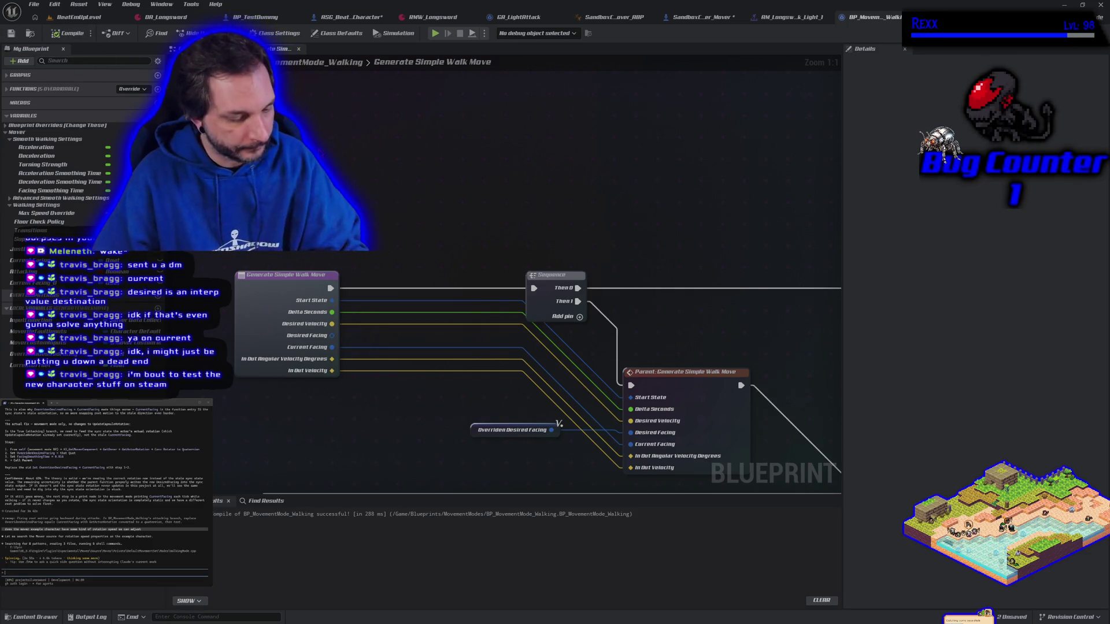
pyautogui.click(351, 17)
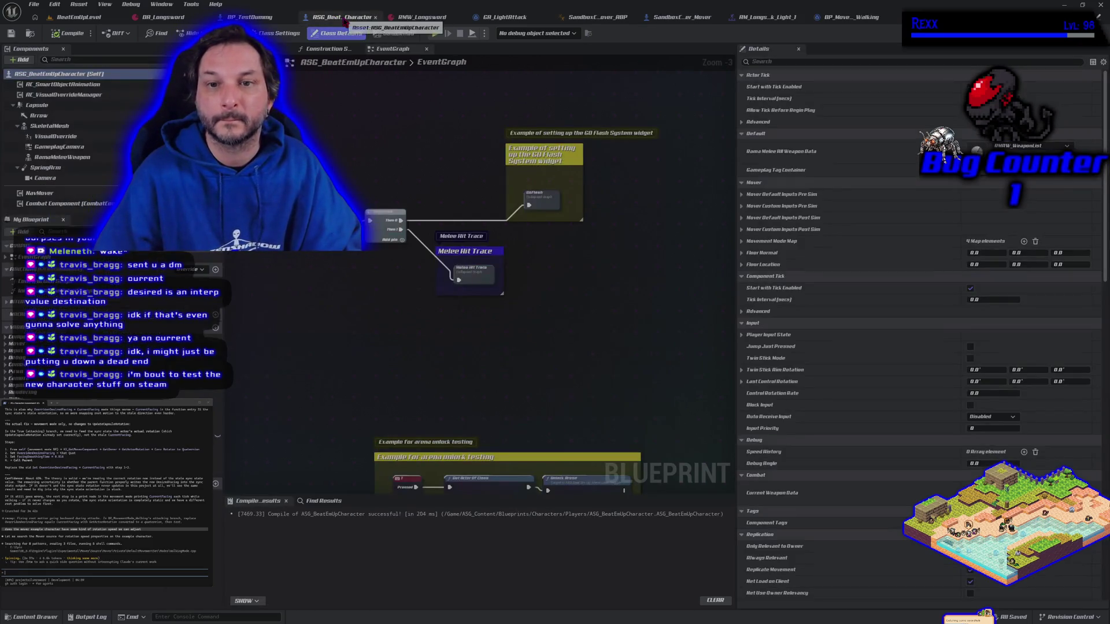
# - Go through GA_LightAttack and SandboxCharacter_Mover's EventGraph to reach the Get_MoveInput function graph
pyautogui.click(503, 16)
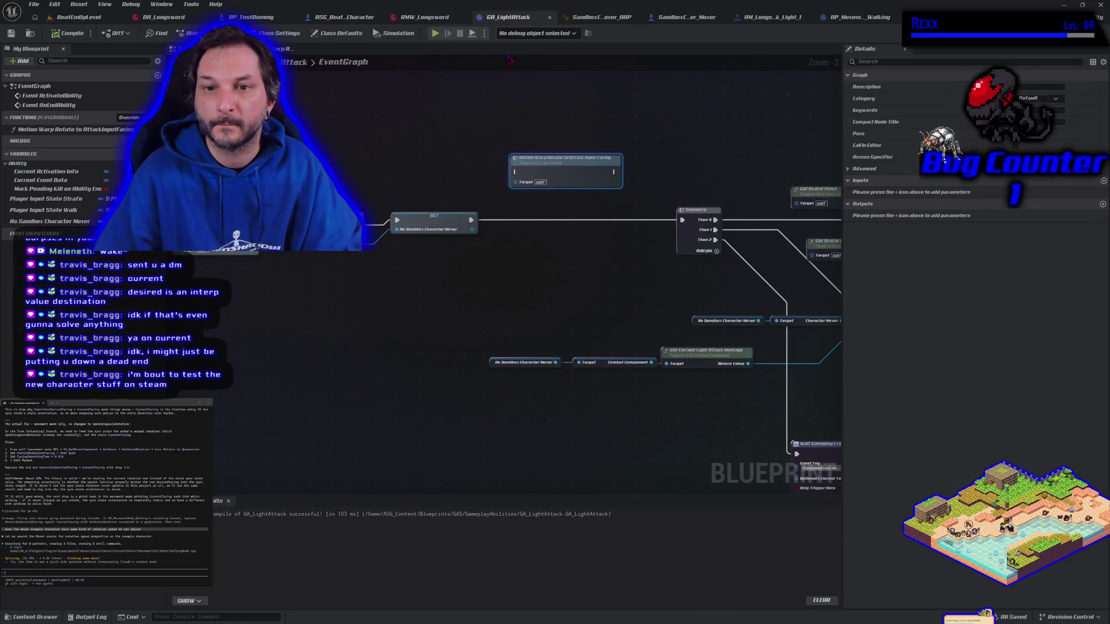
pyautogui.click(688, 17)
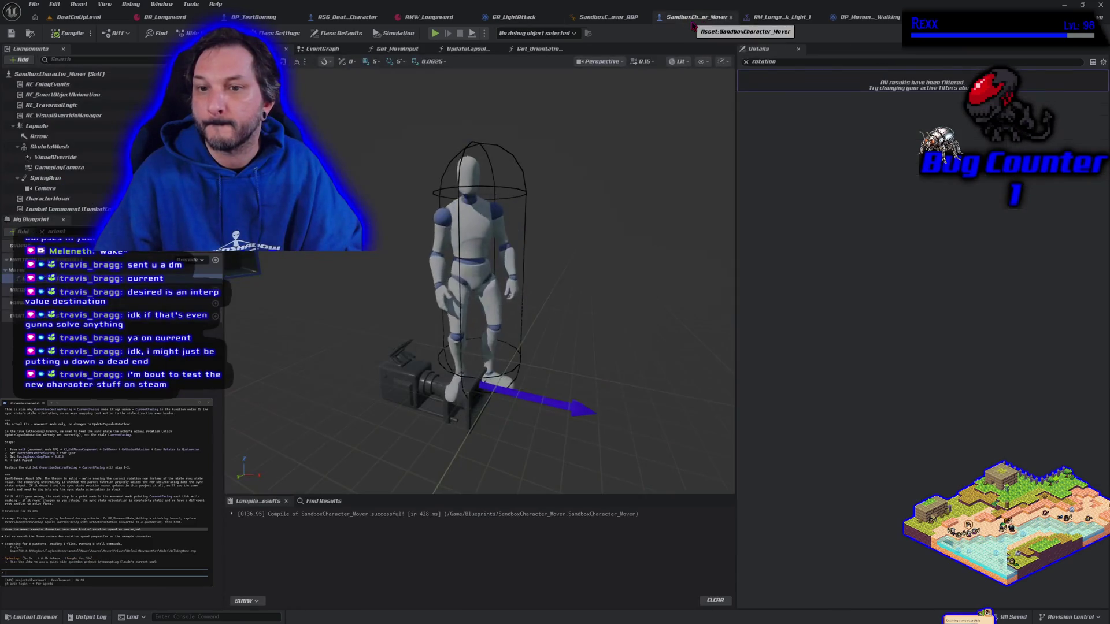
pyautogui.click(328, 50)
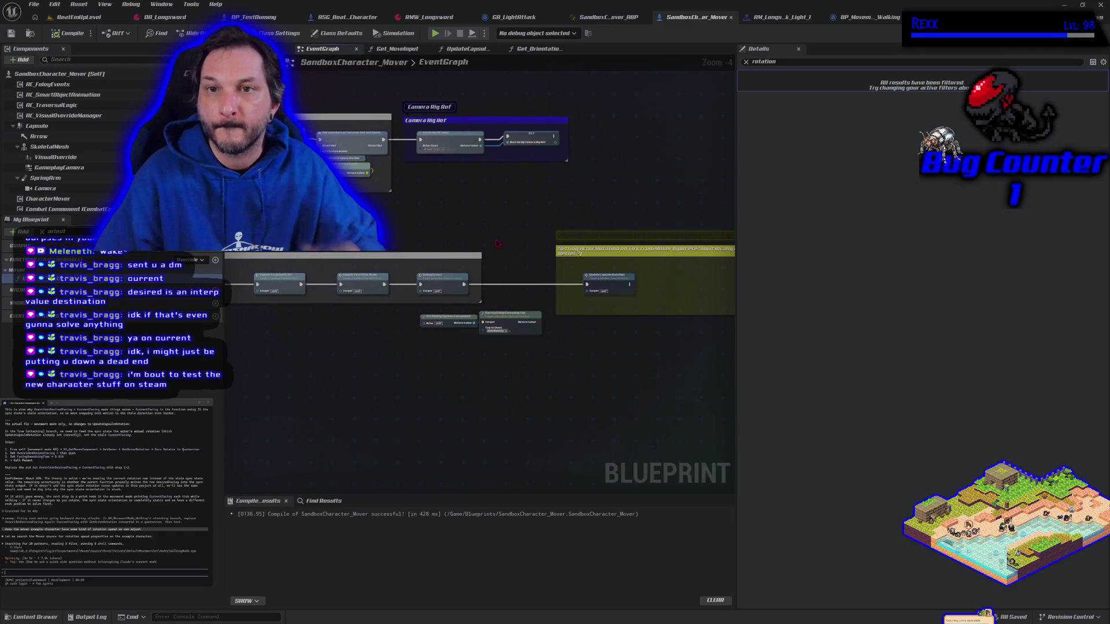
pyautogui.click(397, 48)
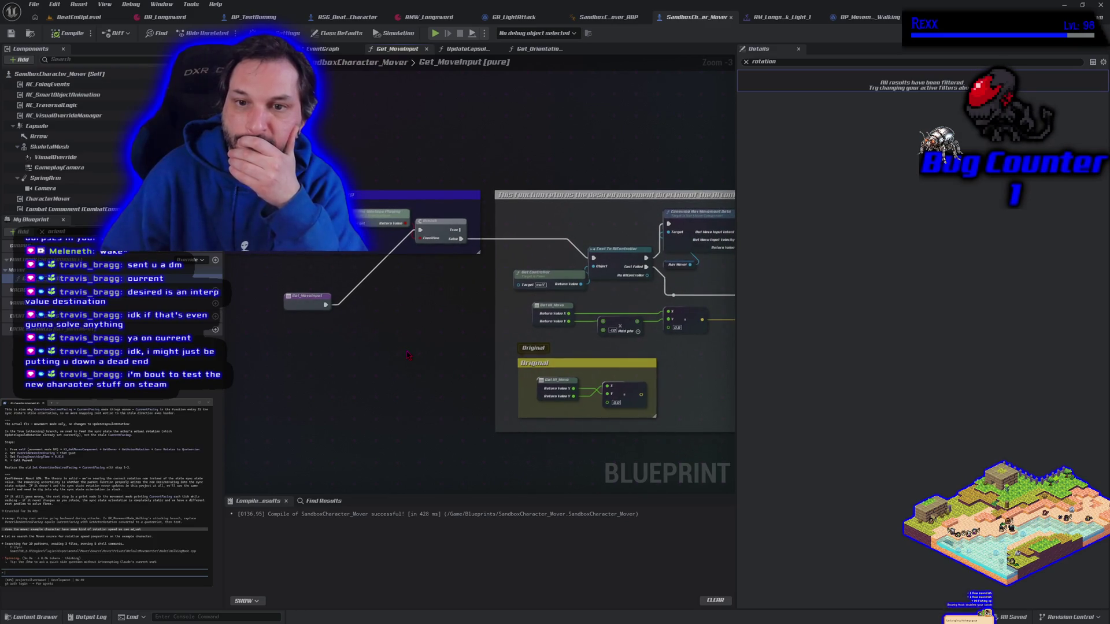
# - Wire Get_MoveInput's entry straight to the Cast To AIController node, compile SandboxCharacter_Mover, and play-test
pyautogui.moveTo(408, 355); pyautogui.dragTo(467, 384)
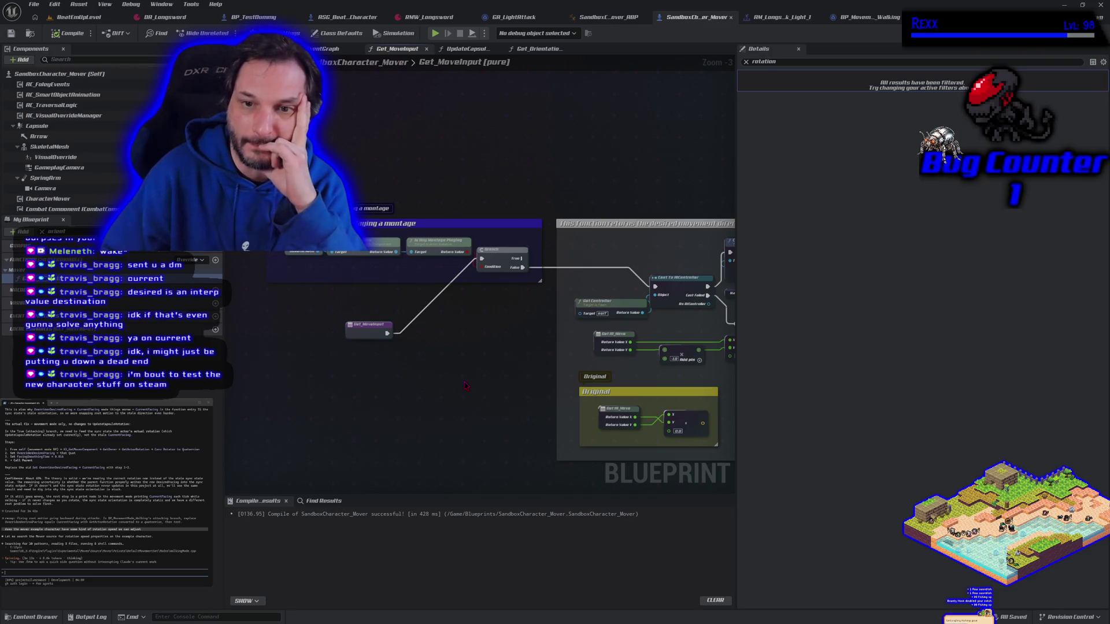
pyautogui.moveTo(370, 326)
pyautogui.mouseDown()
pyautogui.moveTo(353, 253)
pyautogui.moveTo(399, 214)
pyautogui.moveTo(386, 167)
pyautogui.moveTo(374, 326)
pyautogui.mouseUp()
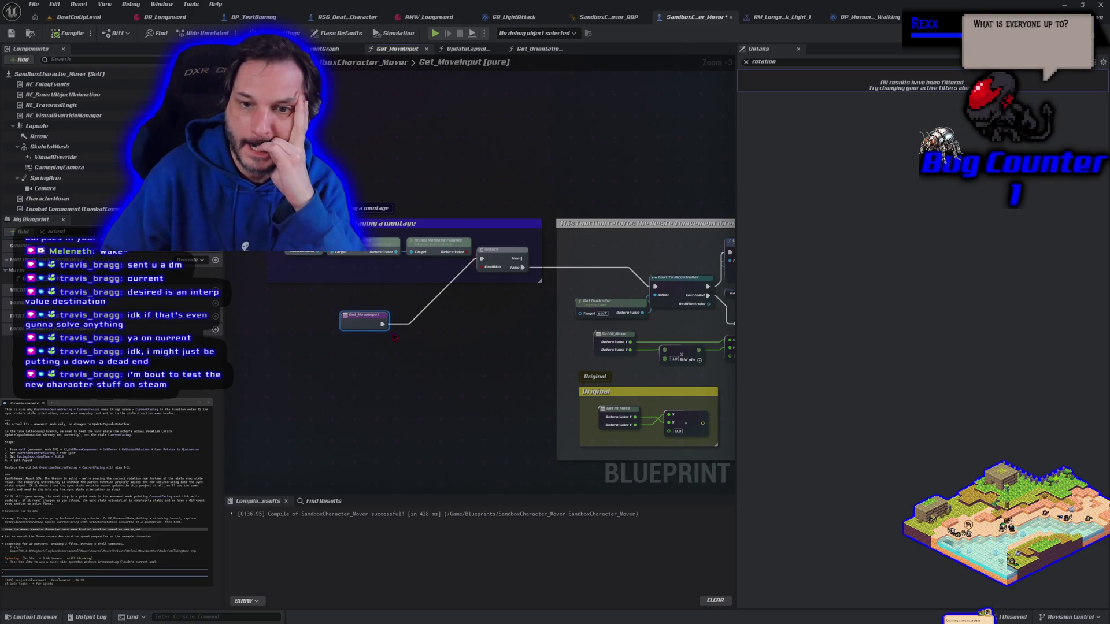
pyautogui.moveTo(383, 325)
pyautogui.mouseDown()
pyautogui.moveTo(413, 338)
pyautogui.moveTo(546, 278)
pyautogui.moveTo(728, 297)
pyautogui.moveTo(655, 287)
pyautogui.mouseUp()
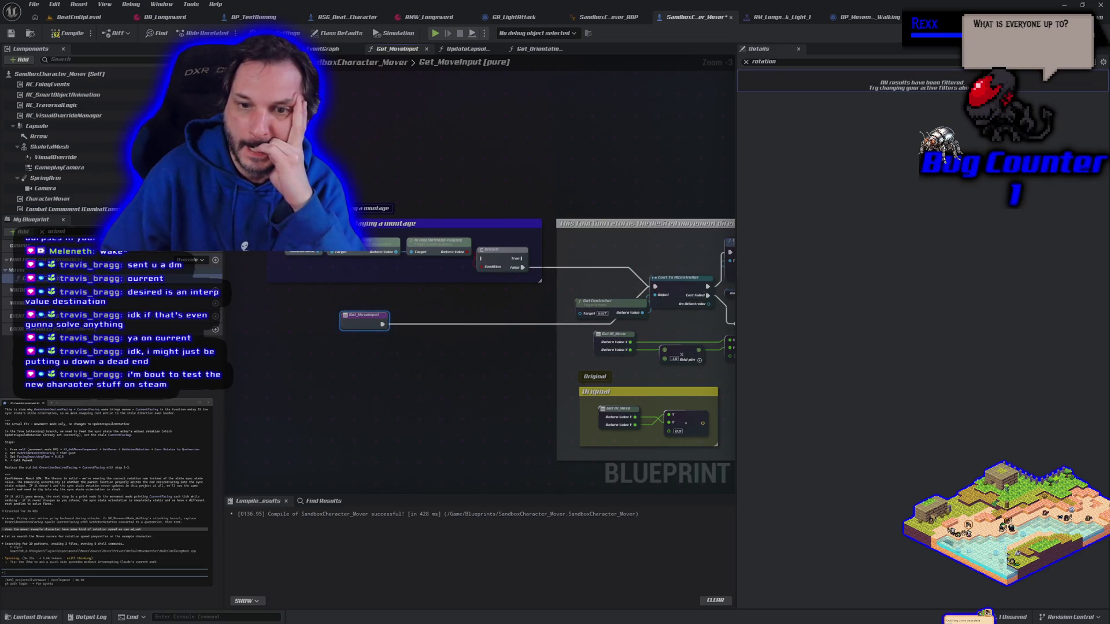
pyautogui.click(81, 36)
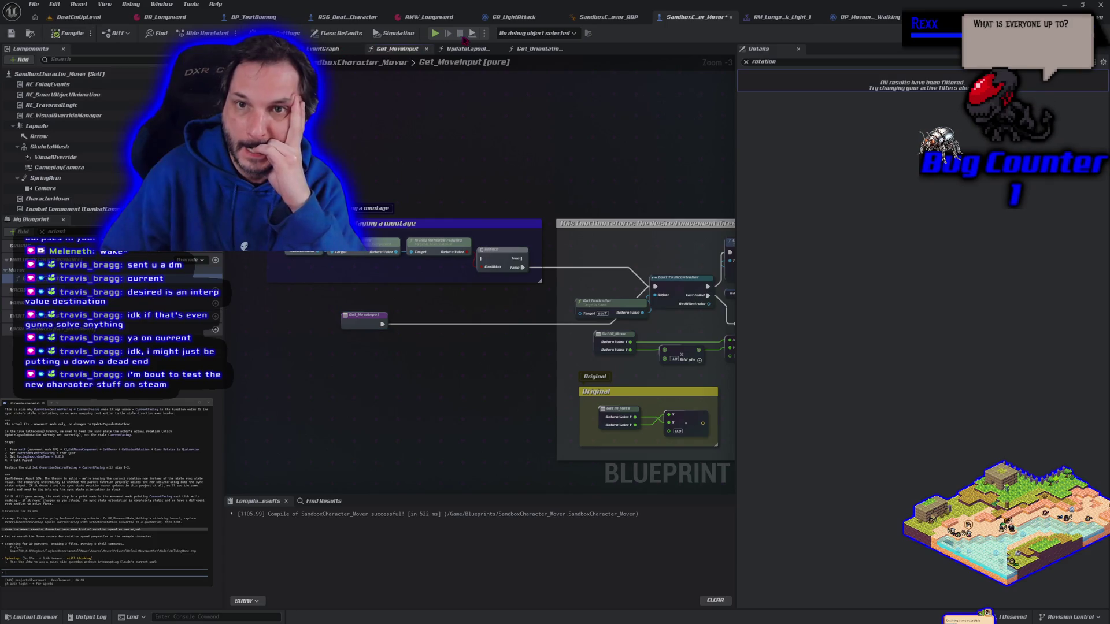
pyautogui.click(435, 34)
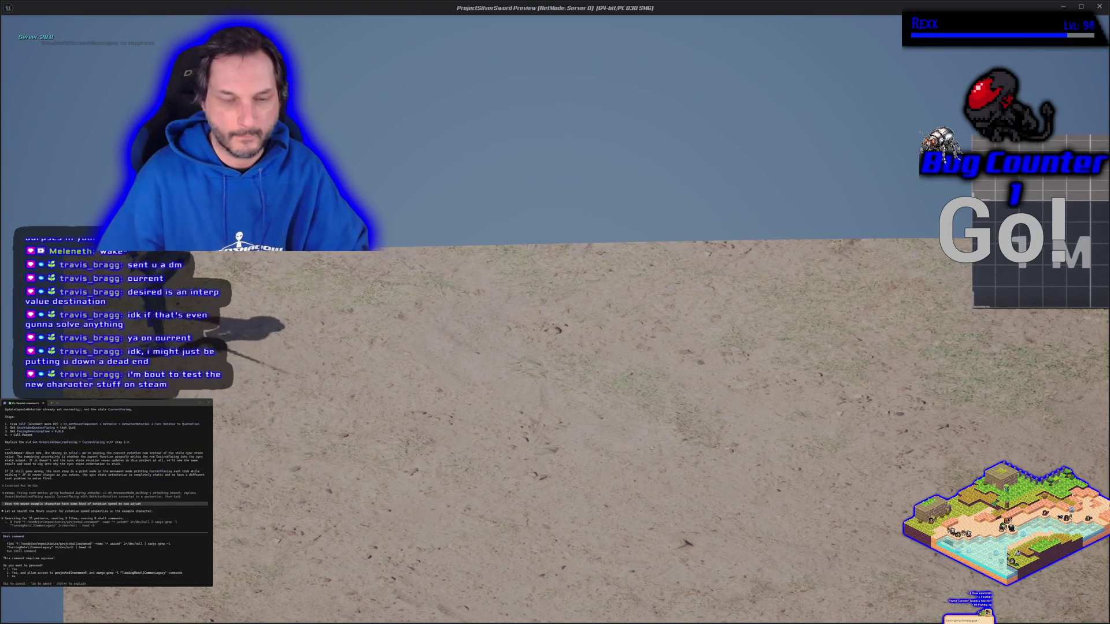
# - End the running Play-In-Editor session with Esc
pyautogui.press('Escape')
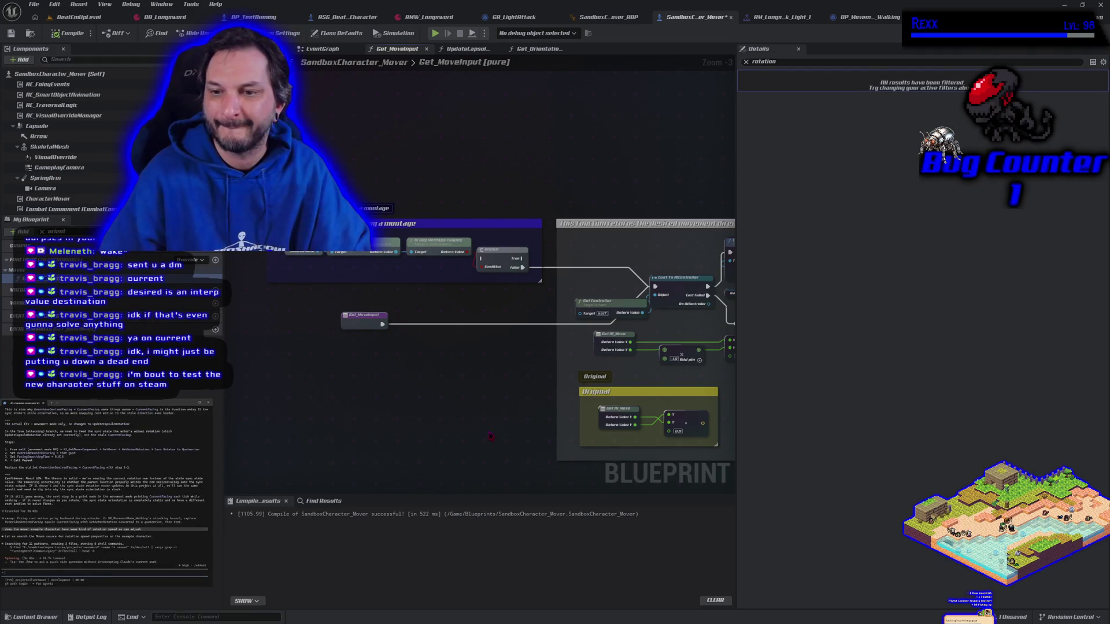
pyautogui.scroll(-2, 305, 366)
pyautogui.moveTo(369, 387); pyautogui.dragTo(351, 399)
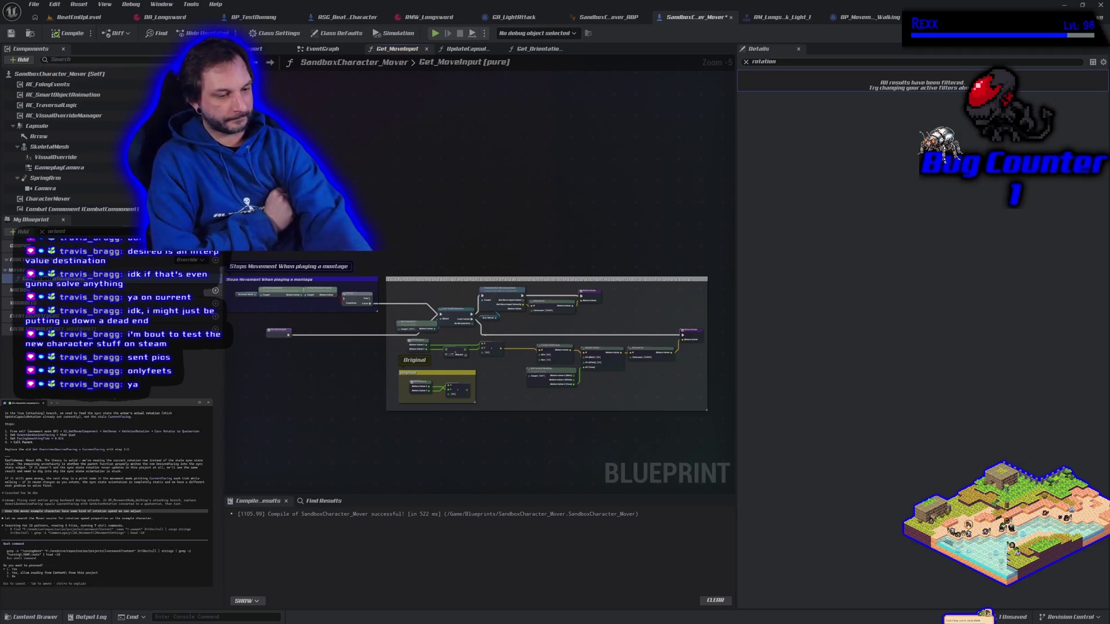
pyautogui.press('Return')
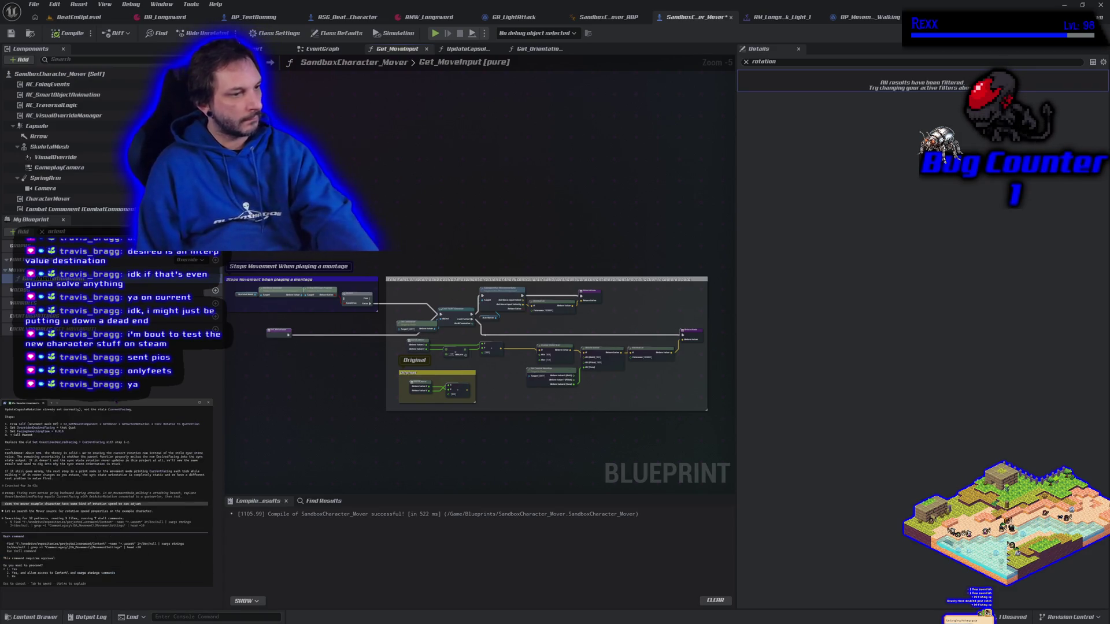
pyautogui.press('Return')
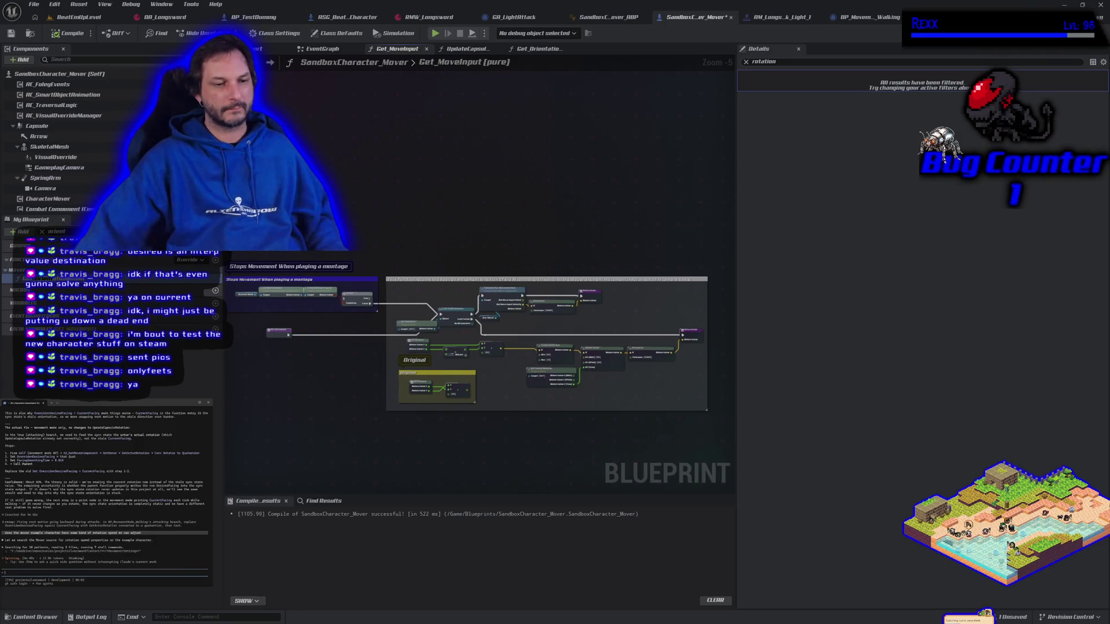
pyautogui.moveTo(422, 421)
pyautogui.mouseDown()
pyautogui.moveTo(456, 434)
pyautogui.moveTo(406, 376)
pyautogui.moveTo(421, 349)
pyautogui.moveTo(432, 352)
pyautogui.mouseUp()
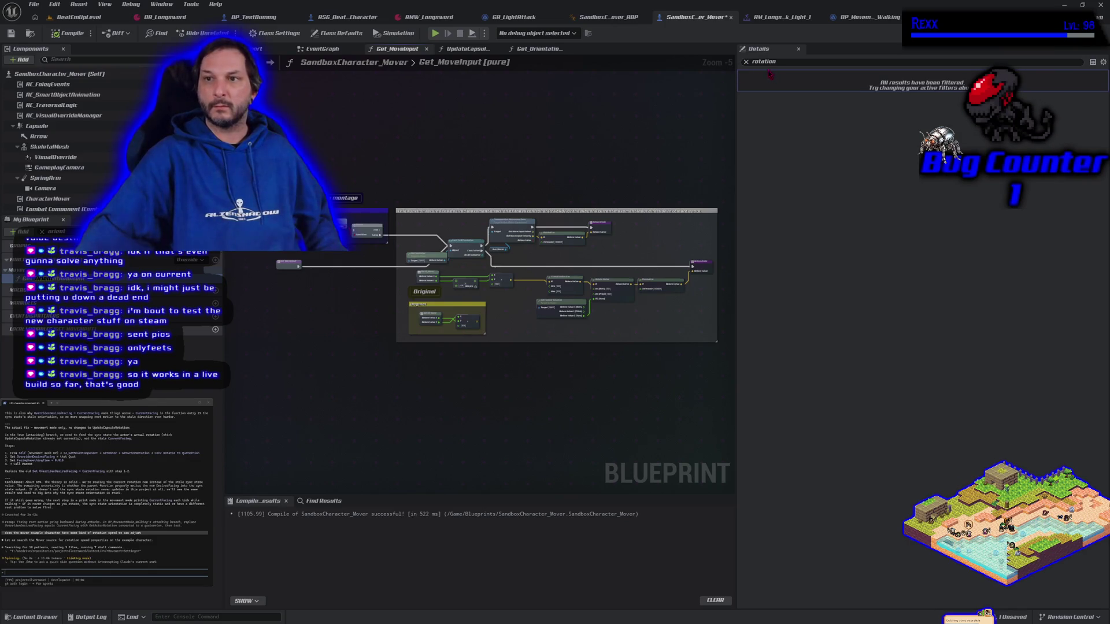
# - Remove the 'rotation' Details filter and select the CharacterMover component
pyautogui.click(746, 62)
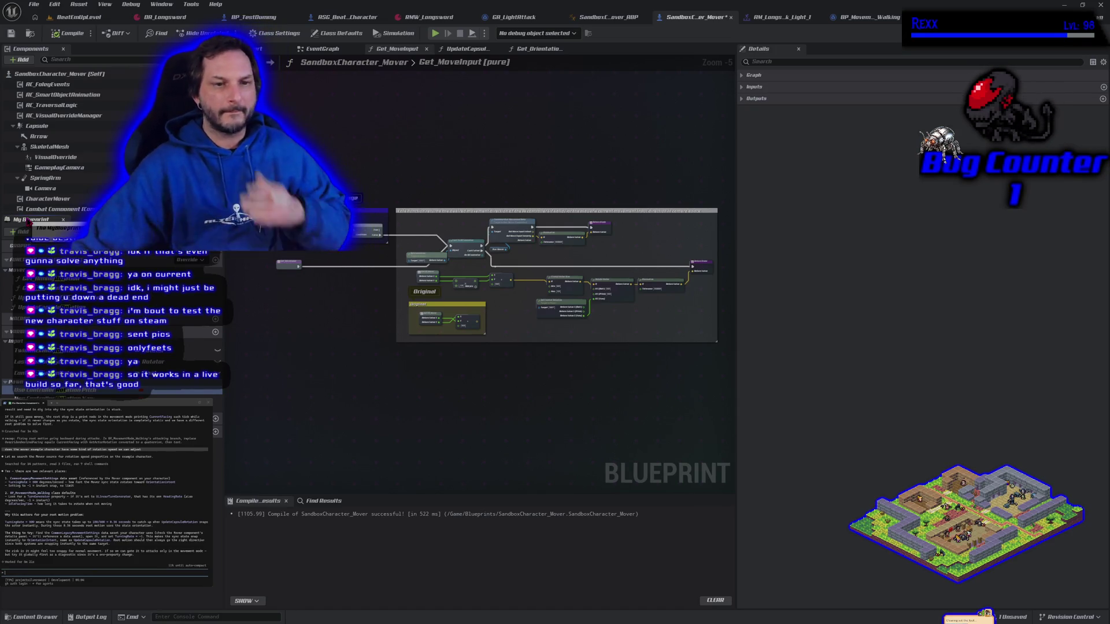
pyautogui.click(68, 199)
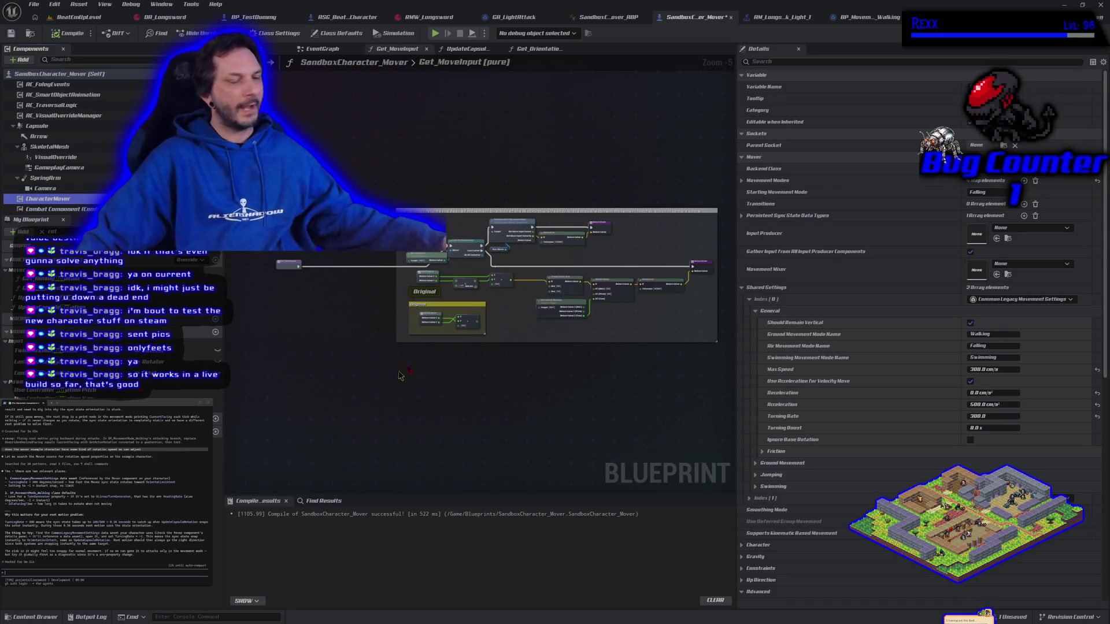
# - Raise CharacterMover's Turning Rate to 3000, compile, and play BeatEmUpLevel
pyautogui.click(777, 62)
pyautogui.write('turn')
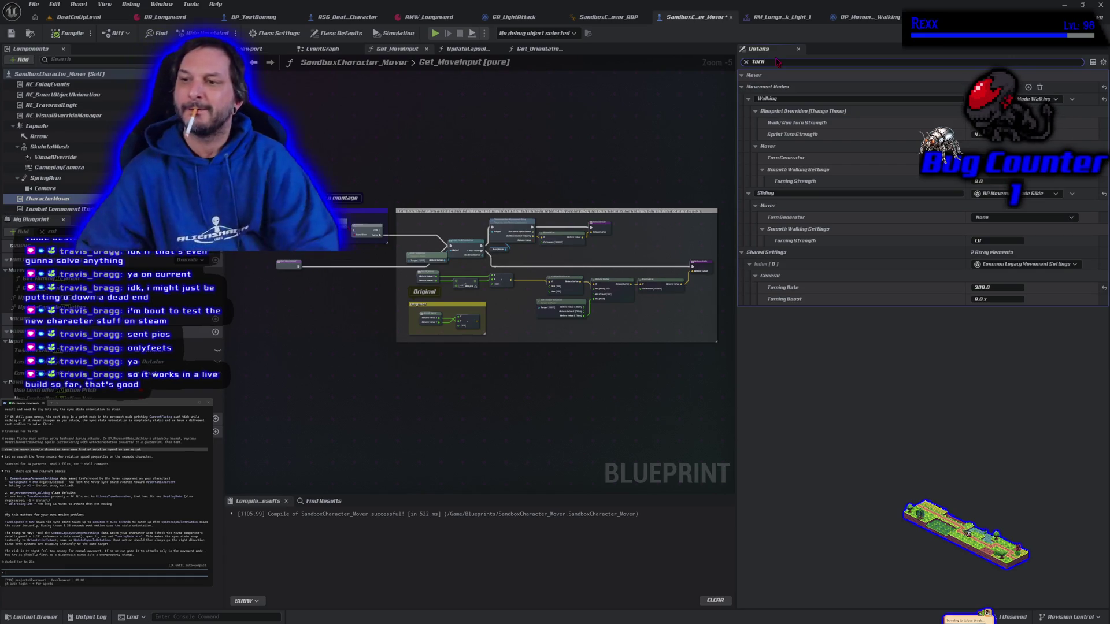
pyautogui.click(992, 287)
pyautogui.write('3000')
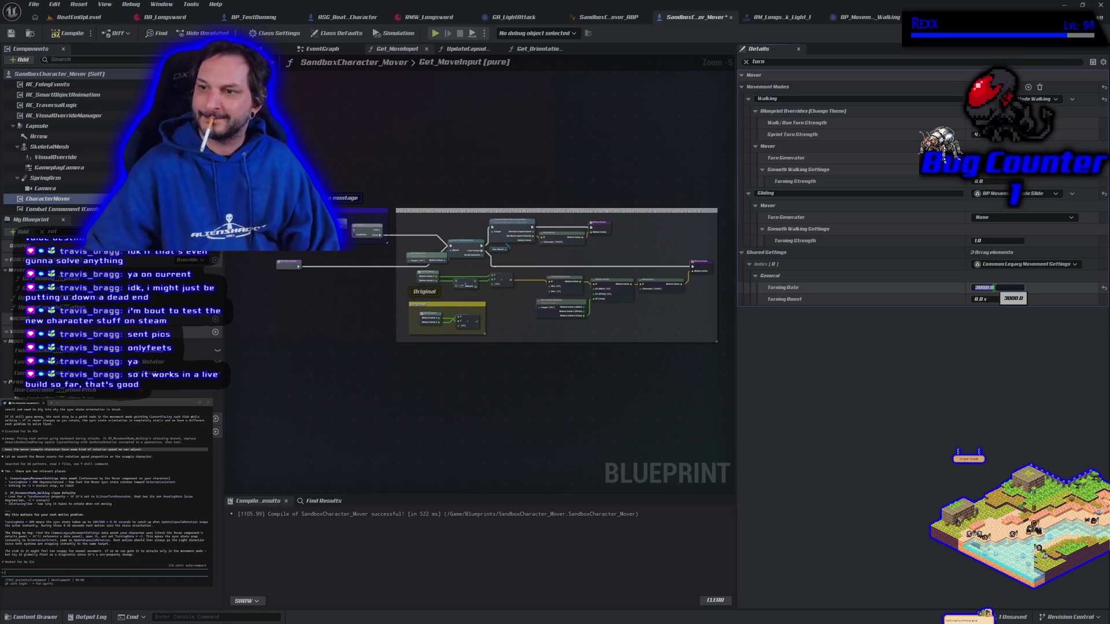
pyautogui.click(69, 34)
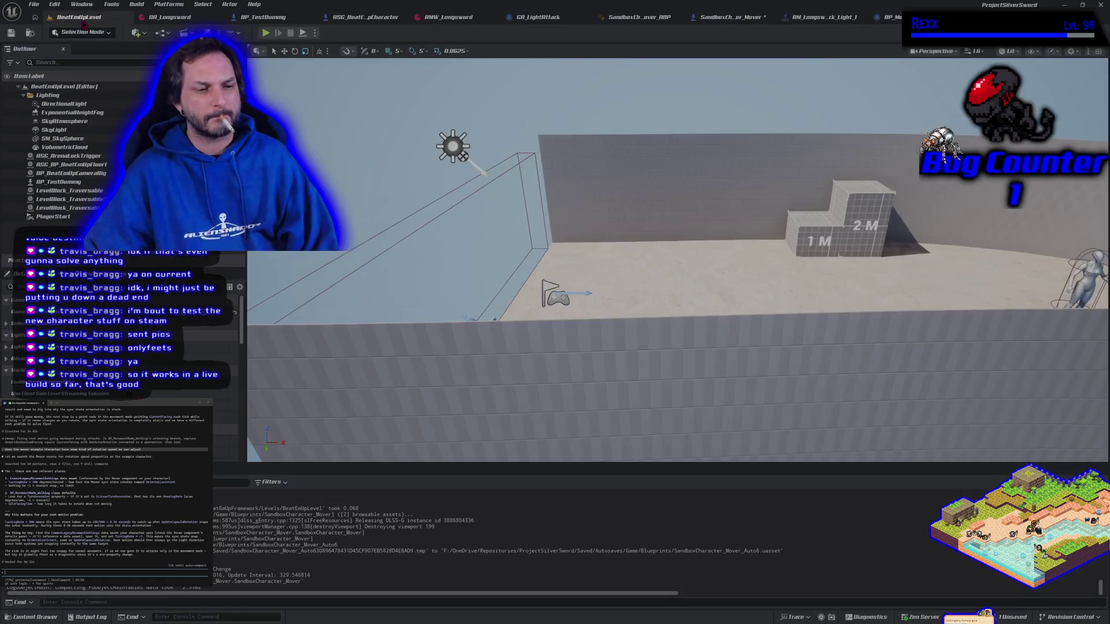
pyautogui.click(78, 17)
pyautogui.click(264, 34)
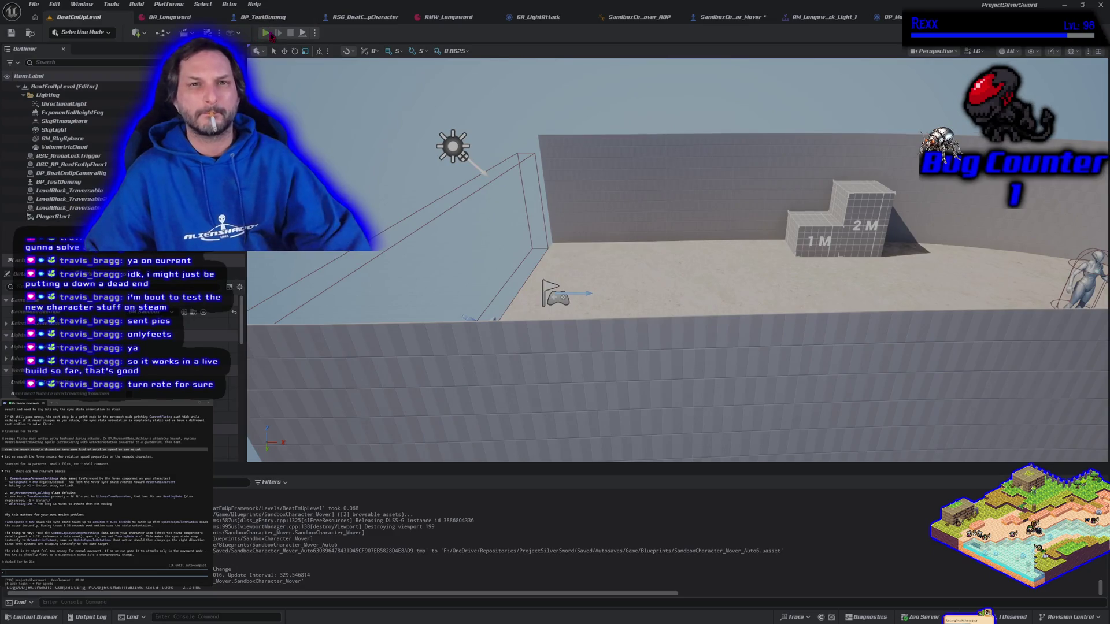
pyautogui.press('d')
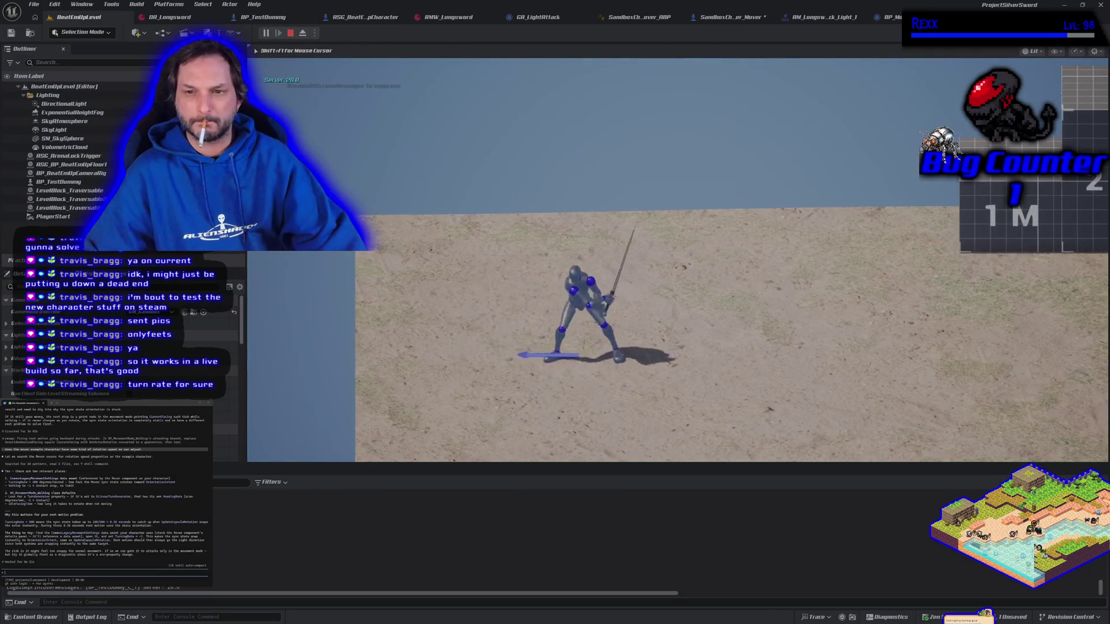
pyautogui.press('a')
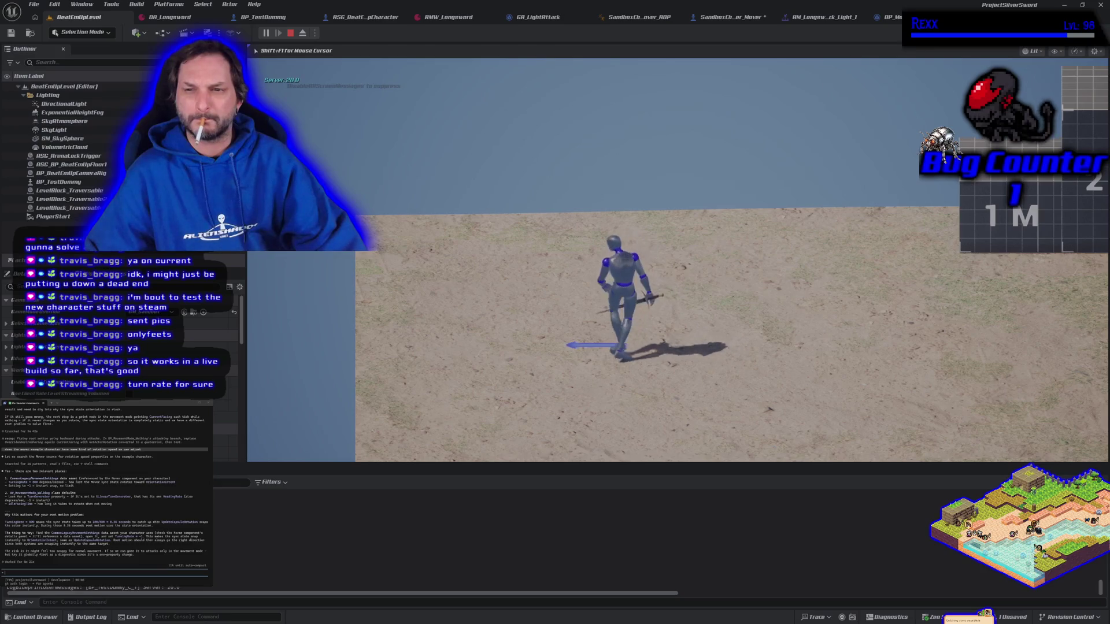
pyautogui.press('a')
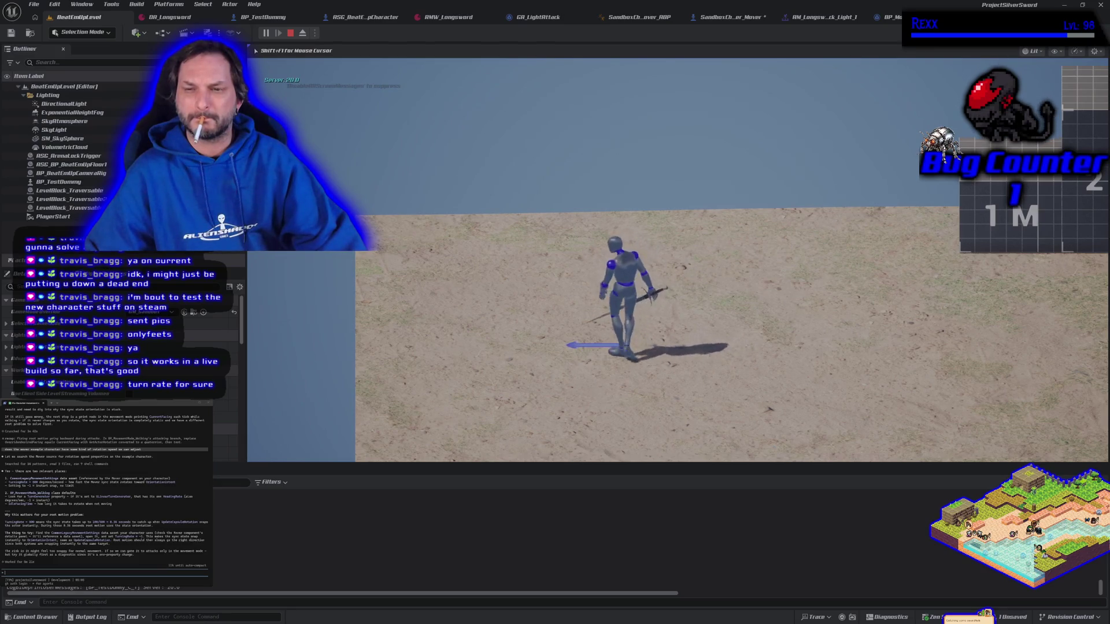
pyautogui.press('a')
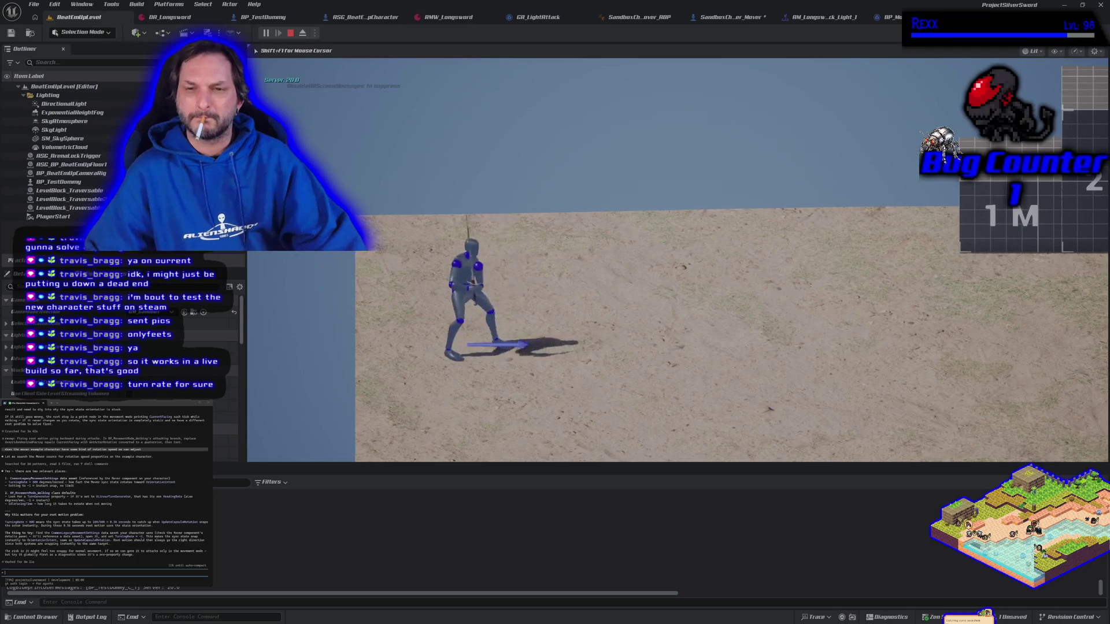
pyautogui.press('a')
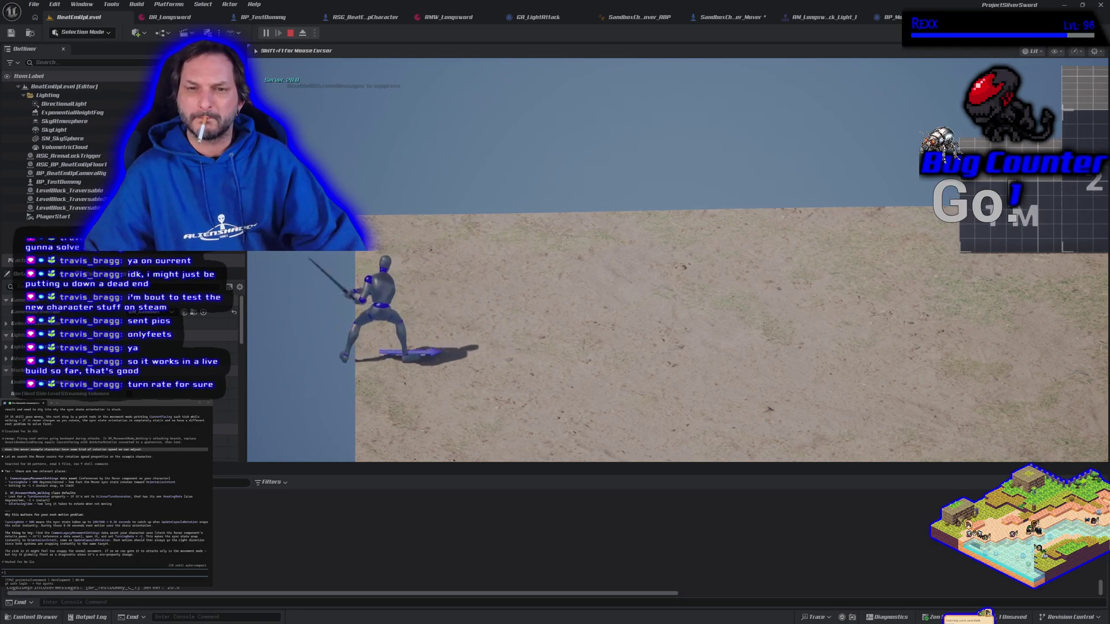
pyautogui.press('d')
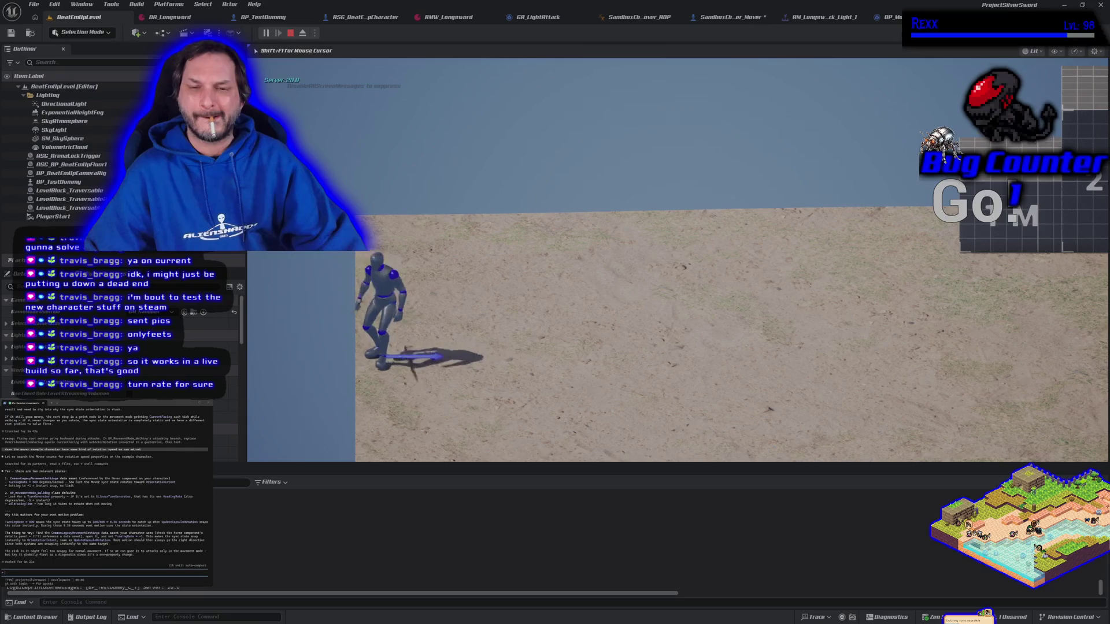
pyautogui.press('d')
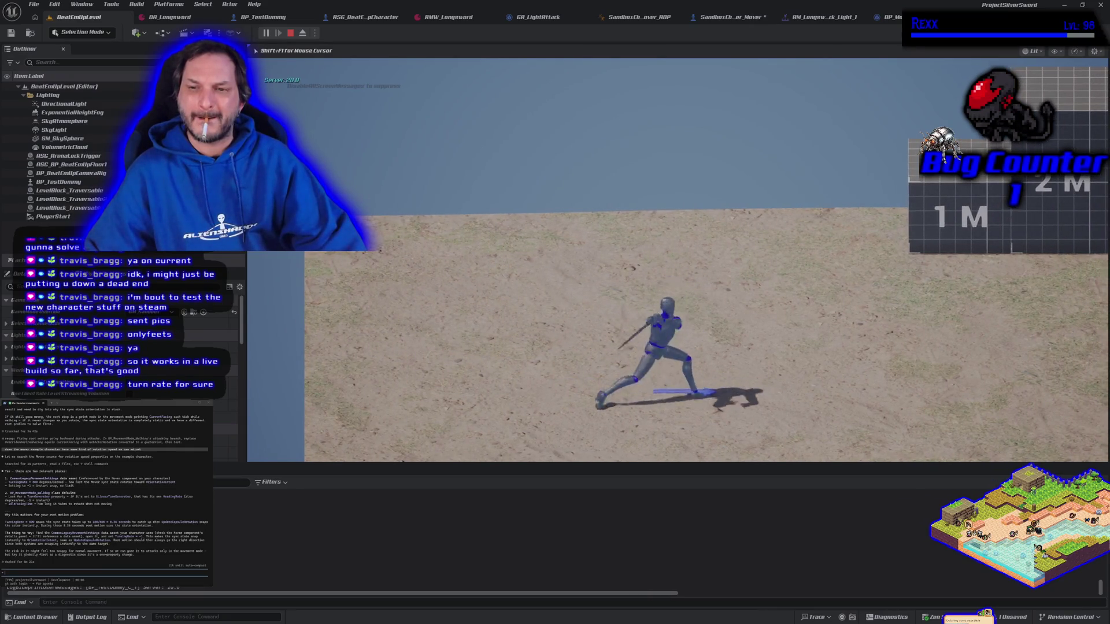
pyautogui.press('a')
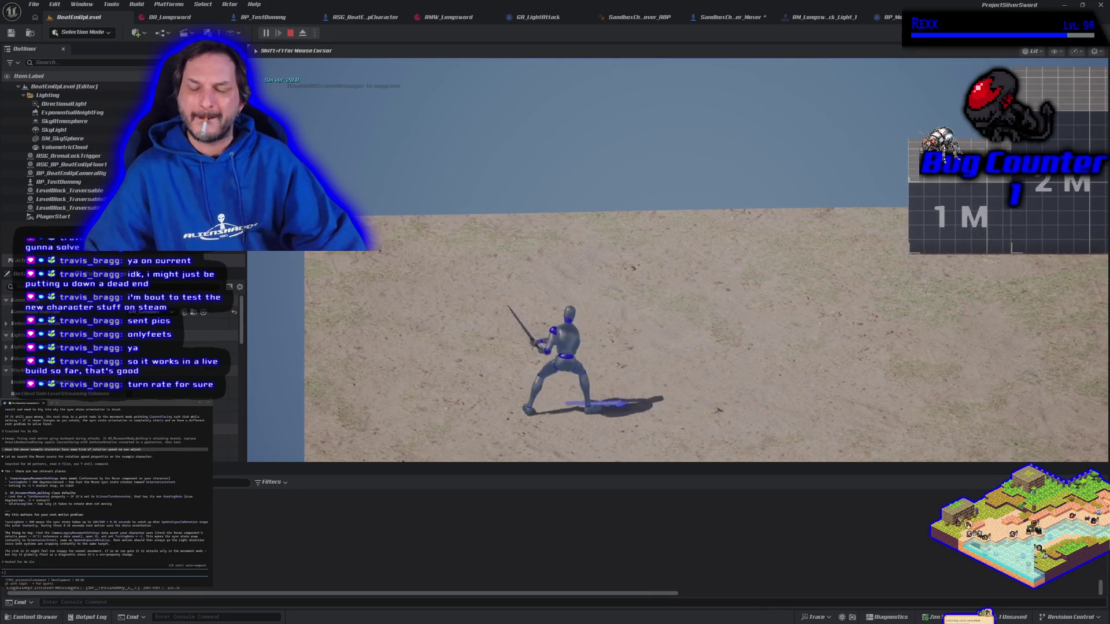
pyautogui.press('d')
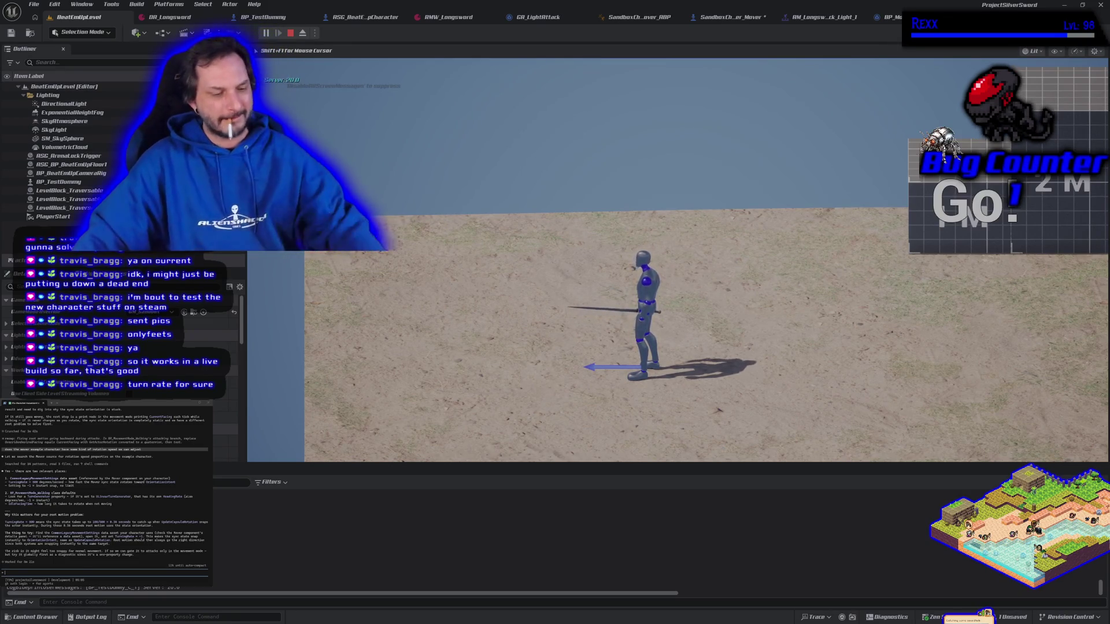
pyautogui.press('Escape')
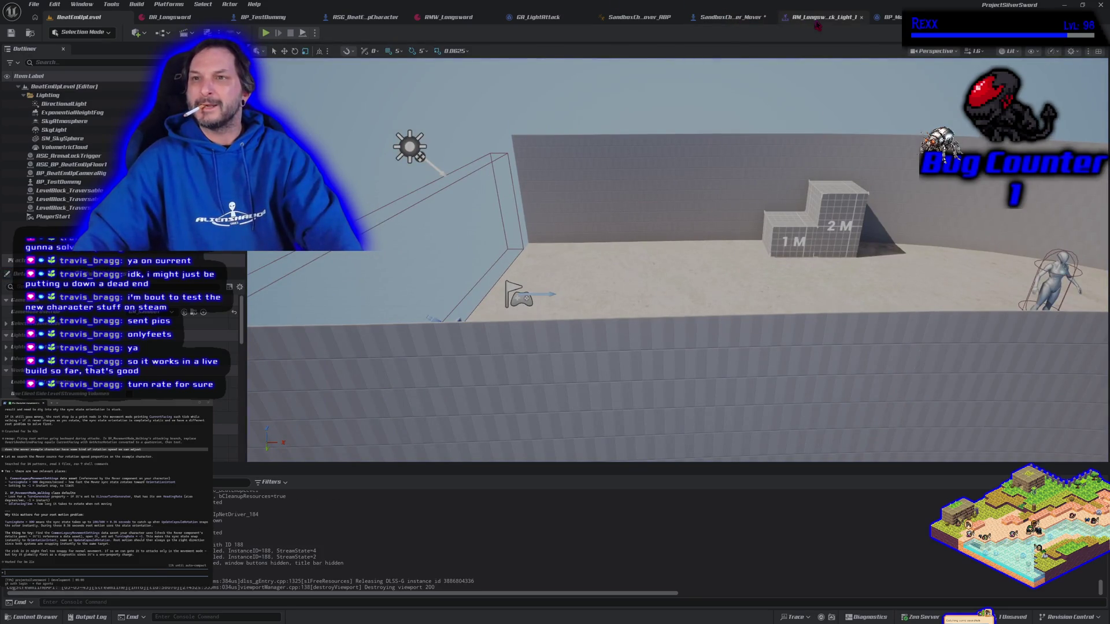
# - Review the AM_Longsword_Attack_Light_1 montage, then play BeatEmUpLevel again
pyautogui.click(814, 21)
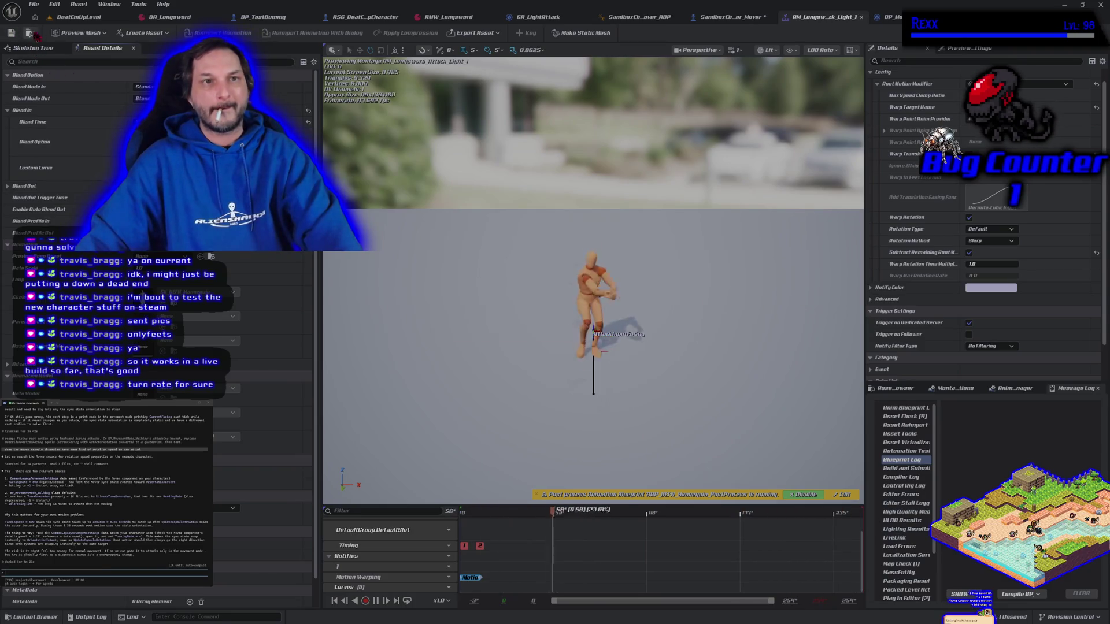
pyautogui.click(74, 19)
pyautogui.click(266, 33)
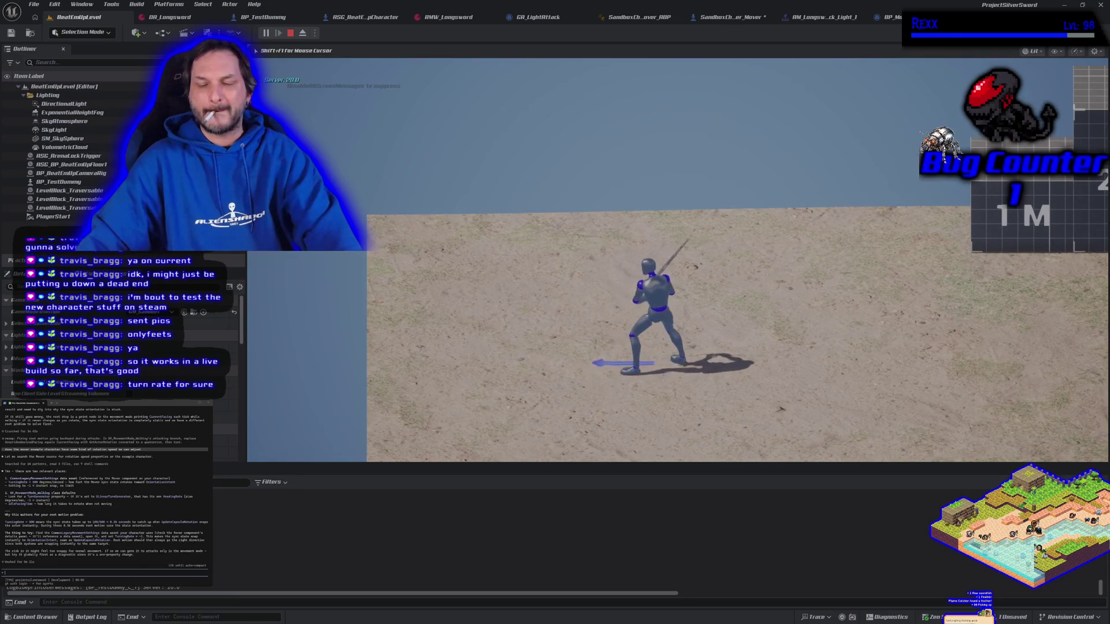
# - Walk the character forward and right toward the test dummy, then stop playing
pyautogui.press('w')
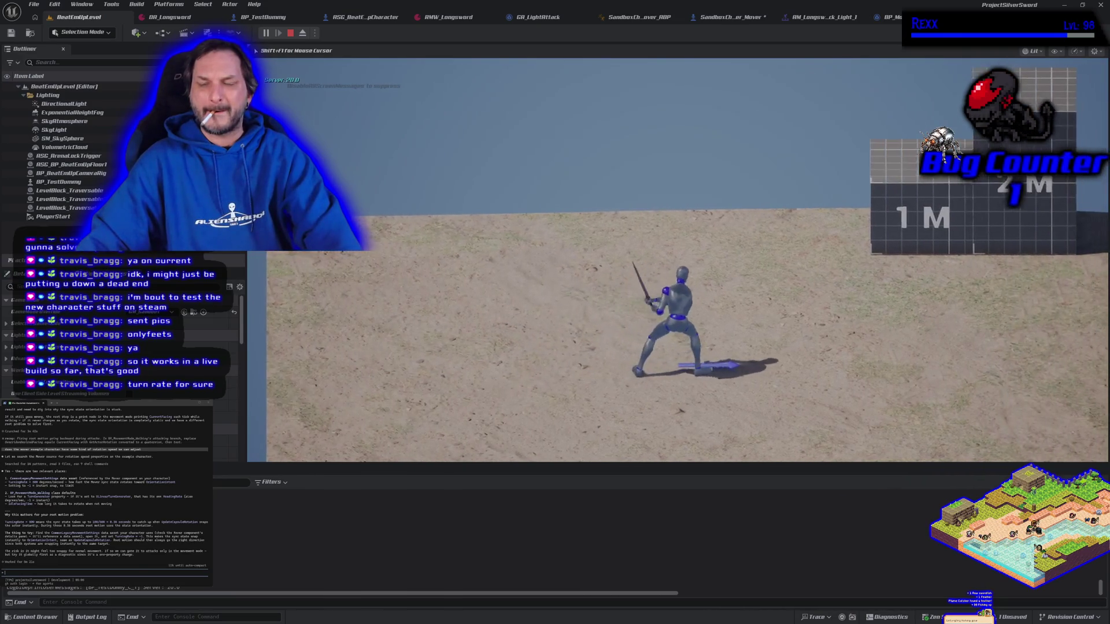
pyautogui.press('d')
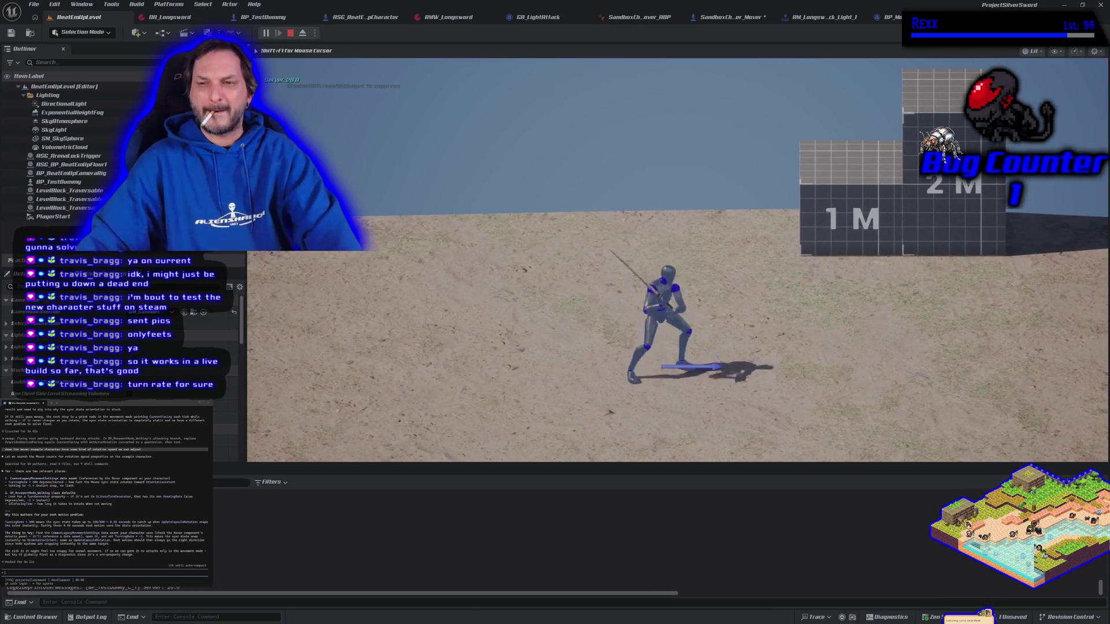
pyautogui.press('d')
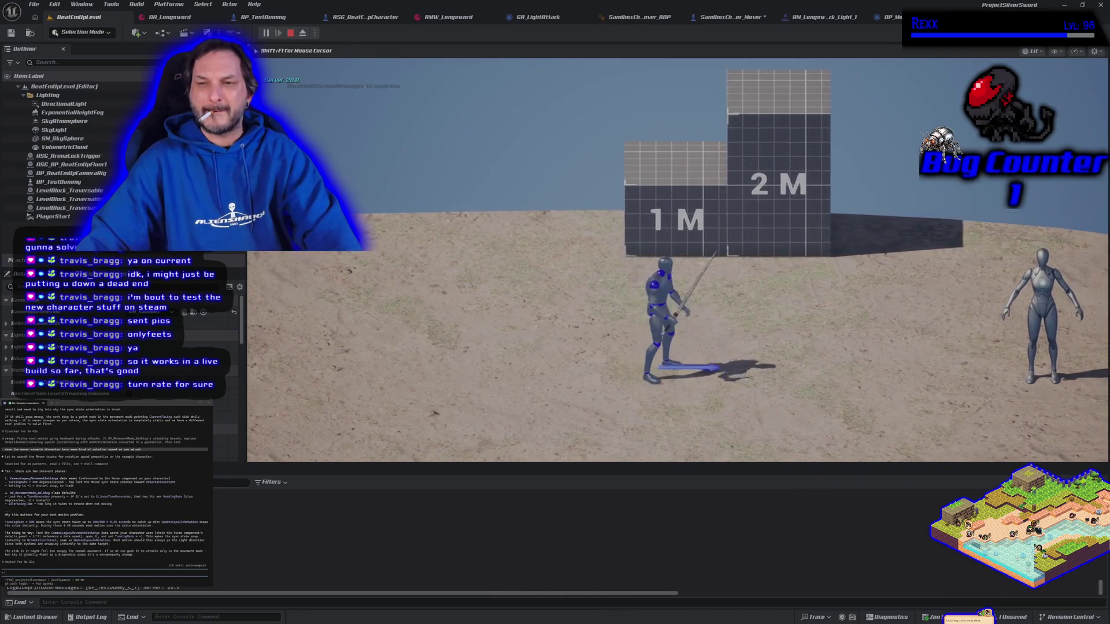
pyautogui.press('Escape')
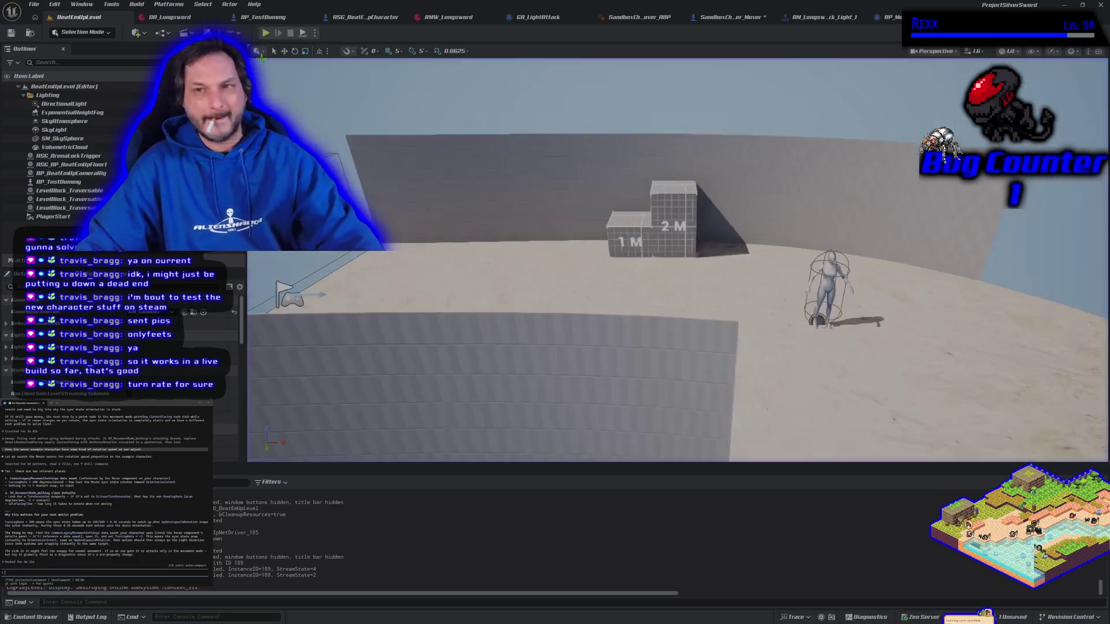
# - Set CharacterMover's Turning Rate back to 300, then play-test with Alt+P and walk right
pyautogui.click(729, 17)
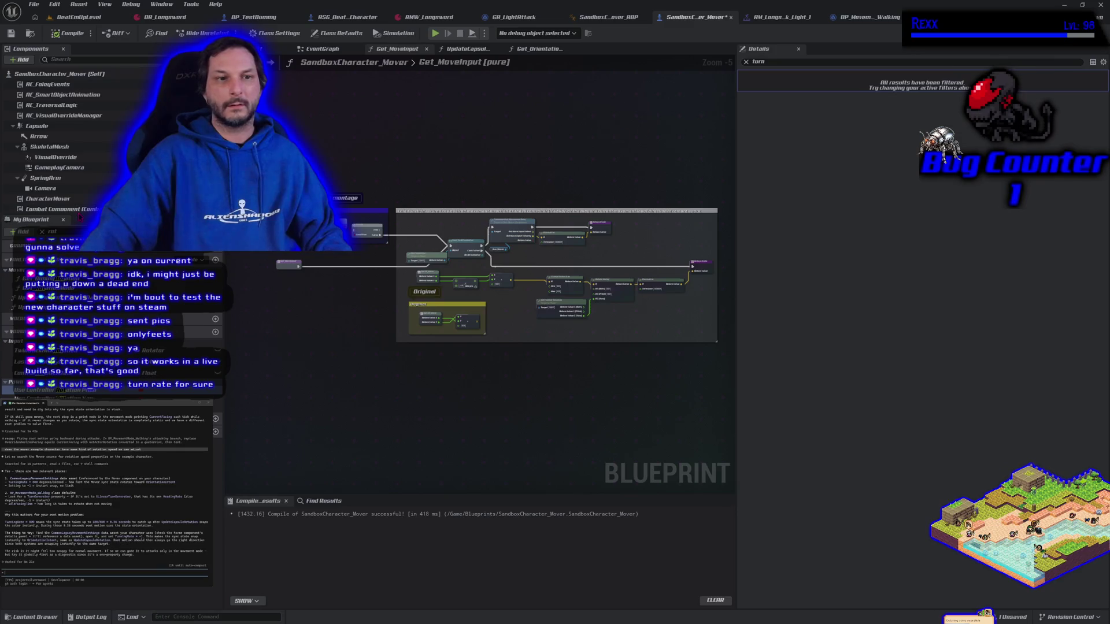
pyautogui.click(78, 199)
pyautogui.click(991, 287)
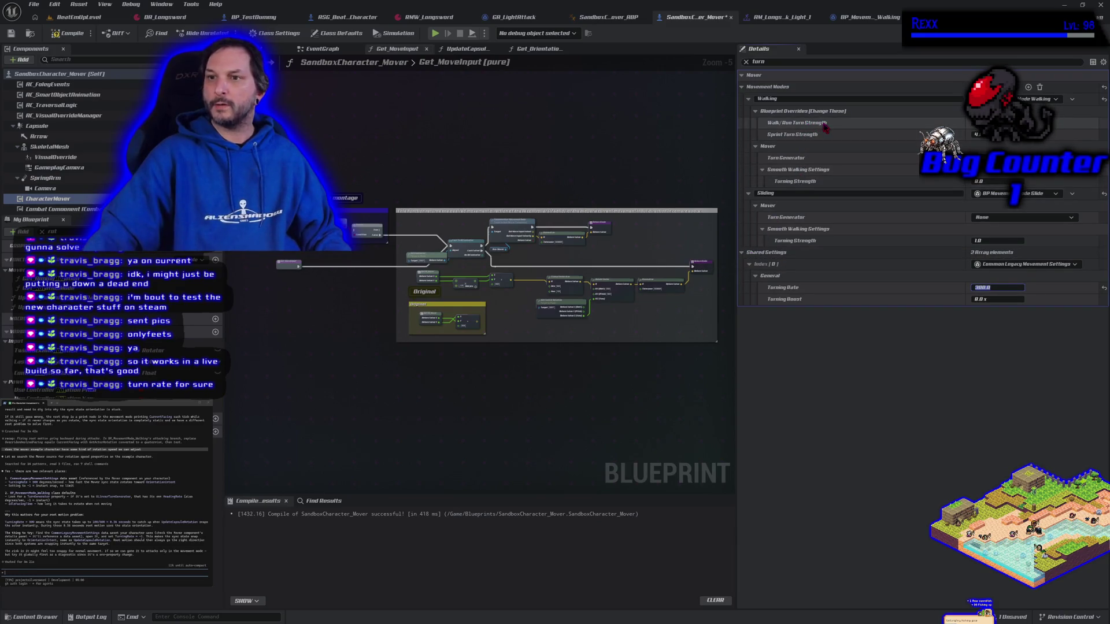
pyautogui.press('Tab')
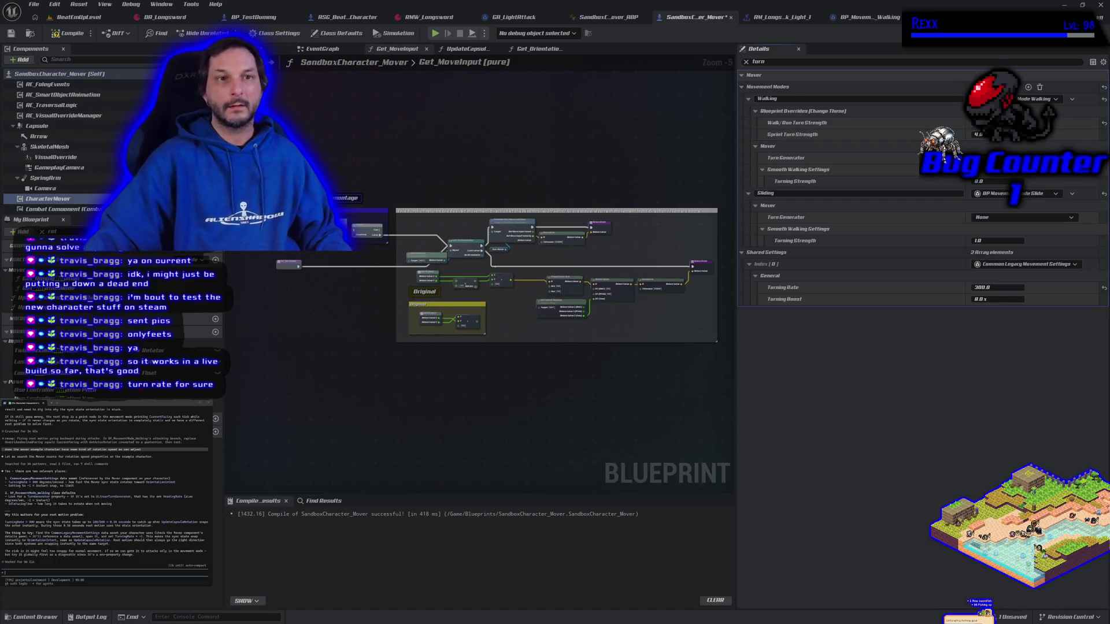
pyautogui.hotkey('alt', 'p')
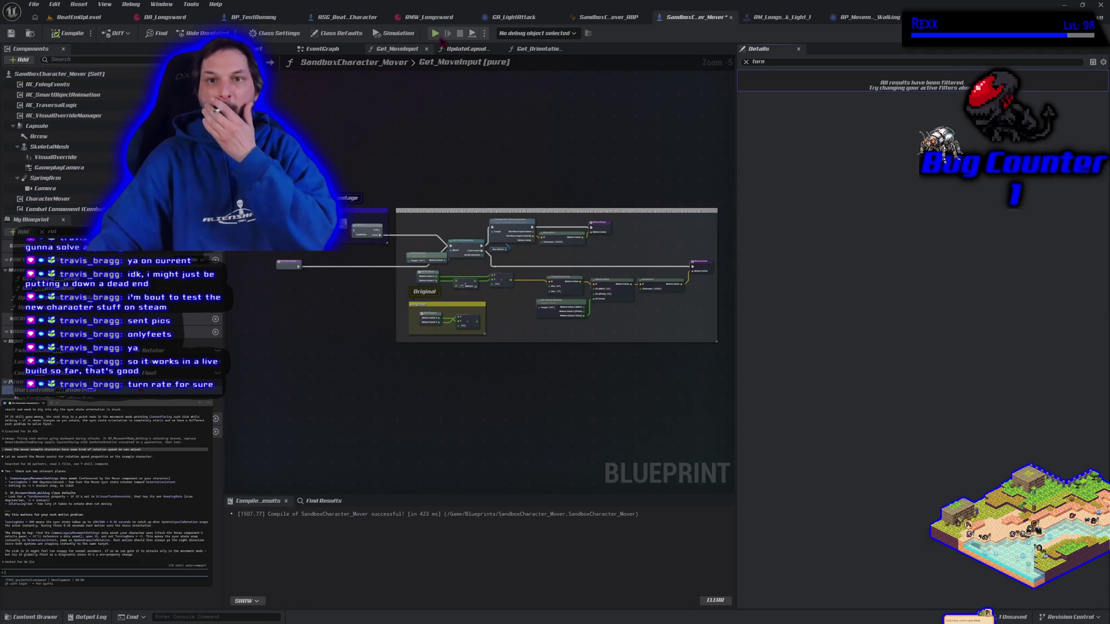
pyautogui.press('d')
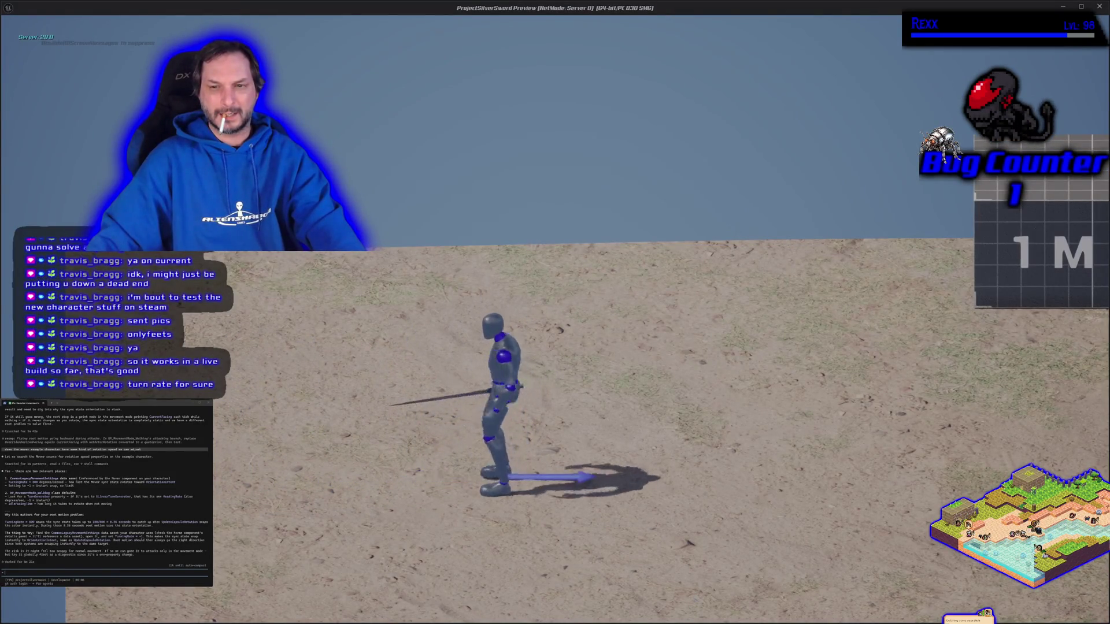
# - Face right, light-attack, run right then left, and stop the play test
pyautogui.press('d')
pyautogui.press('a')
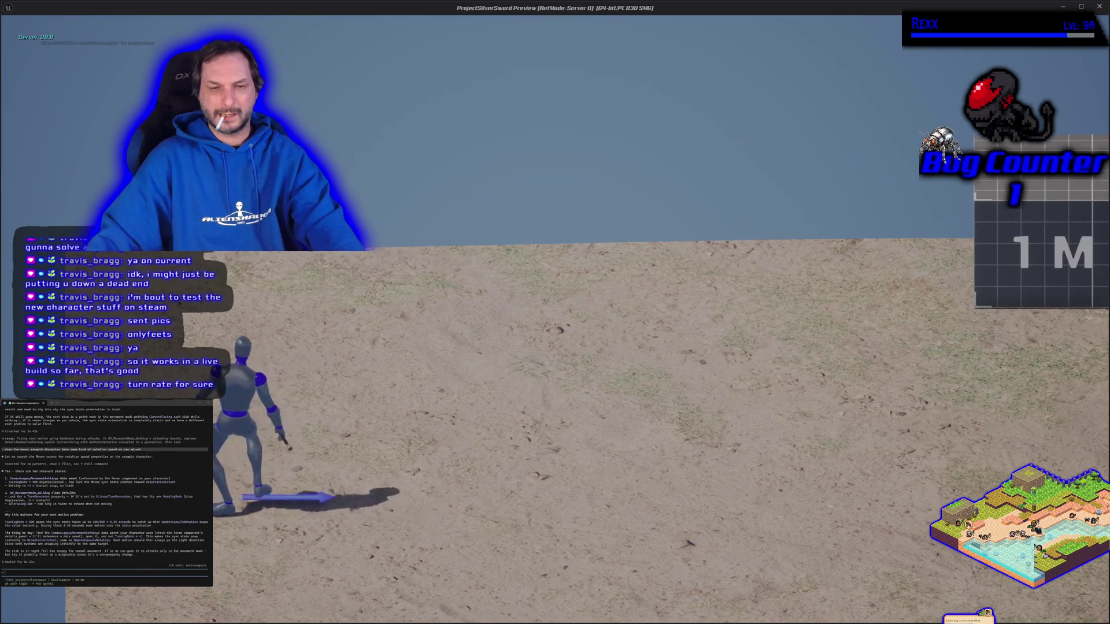
pyautogui.press('d')
pyautogui.press('a')
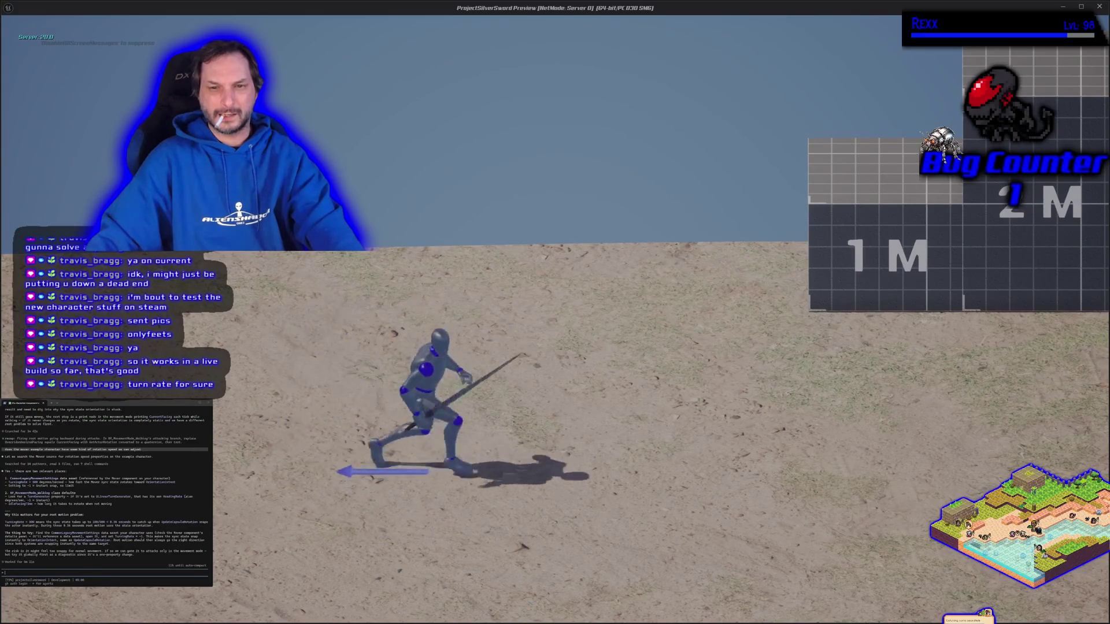
pyautogui.press('Escape')
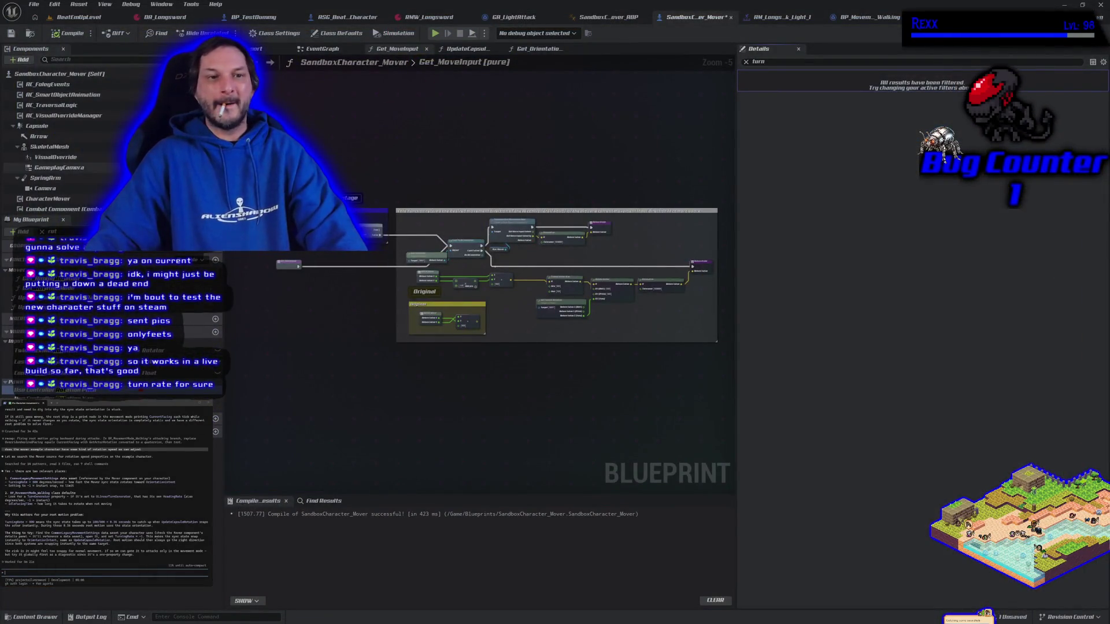
# - Set CharacterMover's walking Turning Strength to 80 and start a play test
pyautogui.click(48, 198)
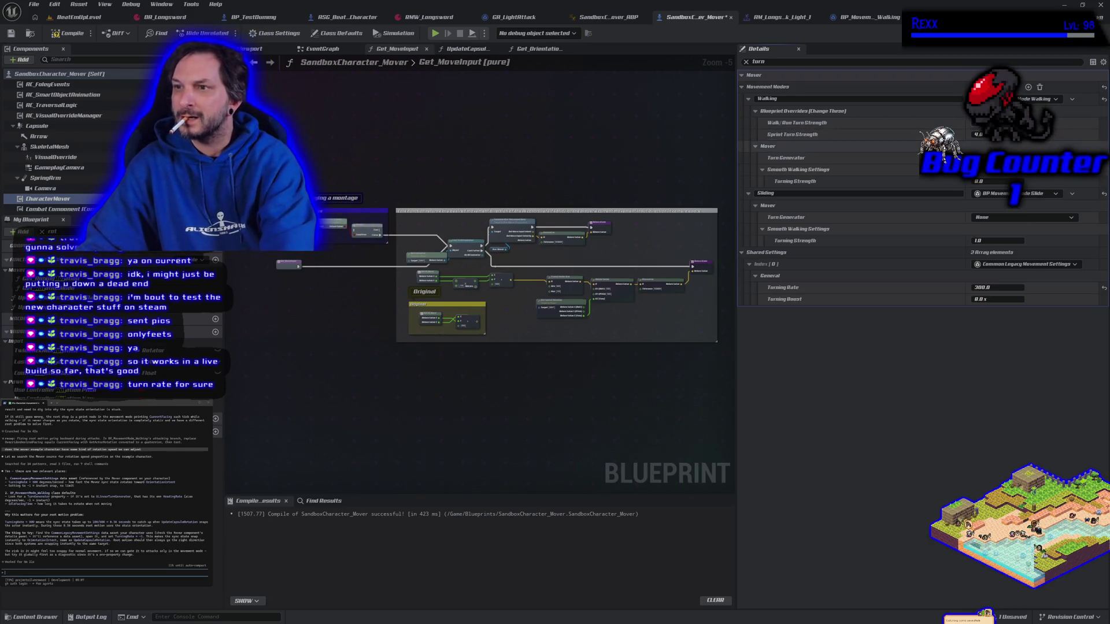
pyautogui.write('80')
pyautogui.press('Return')
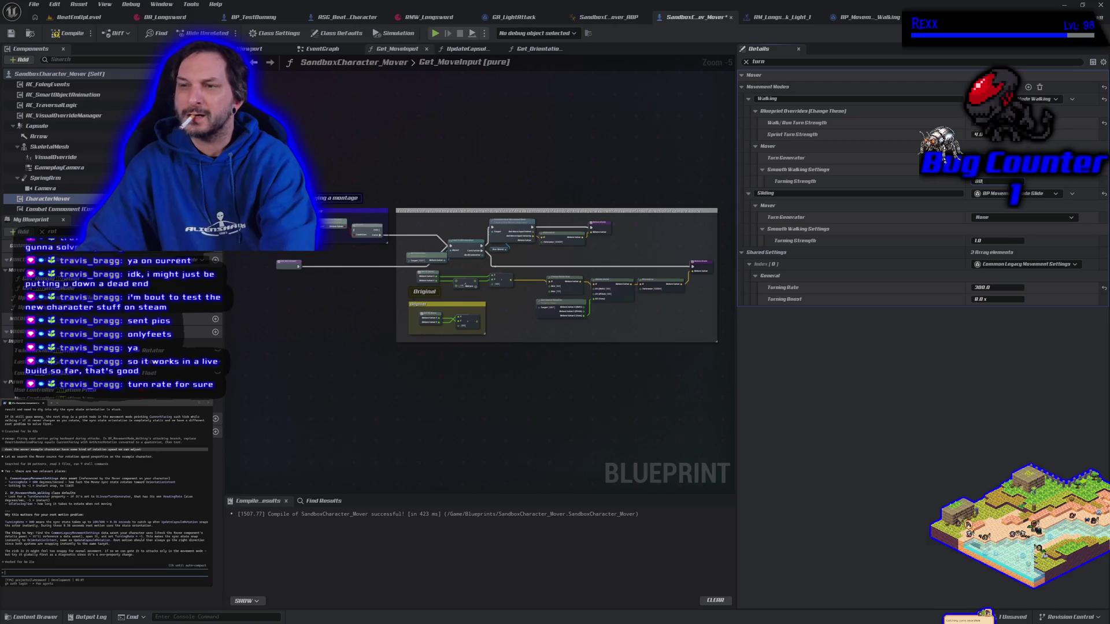
pyautogui.click(435, 33)
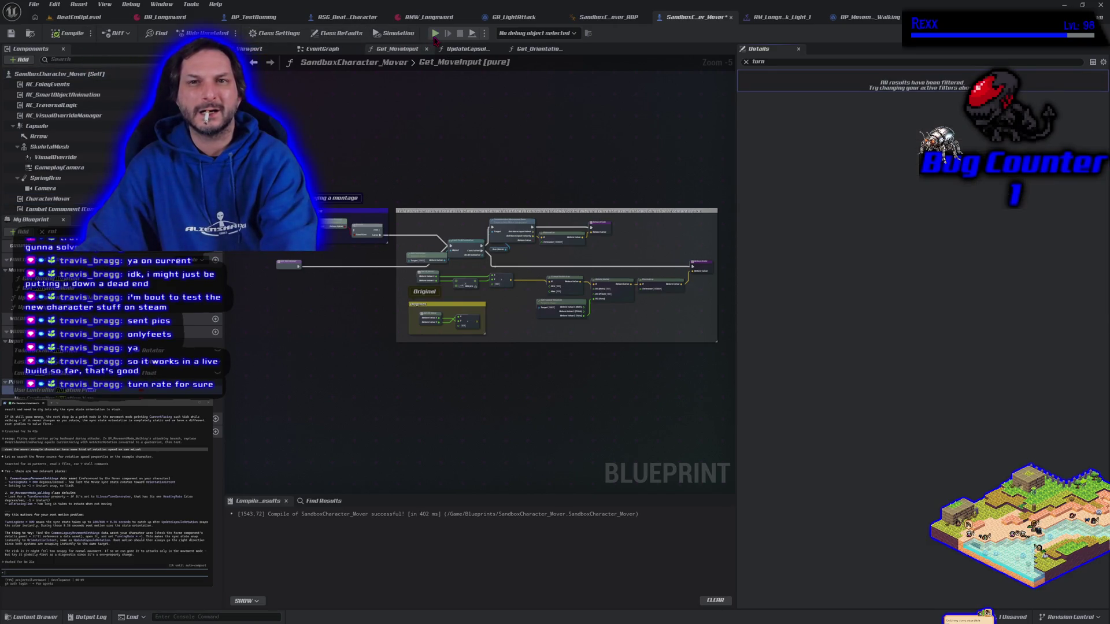
# - Turn left, run right, then run away from the camera, and end the play test
pyautogui.press('a')
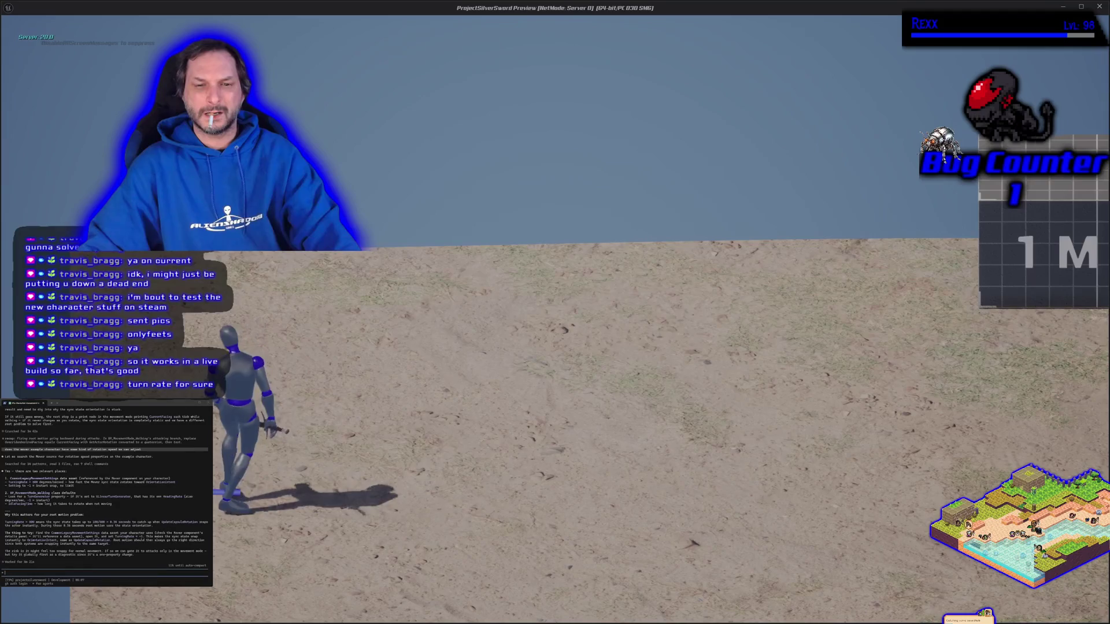
pyautogui.press('d')
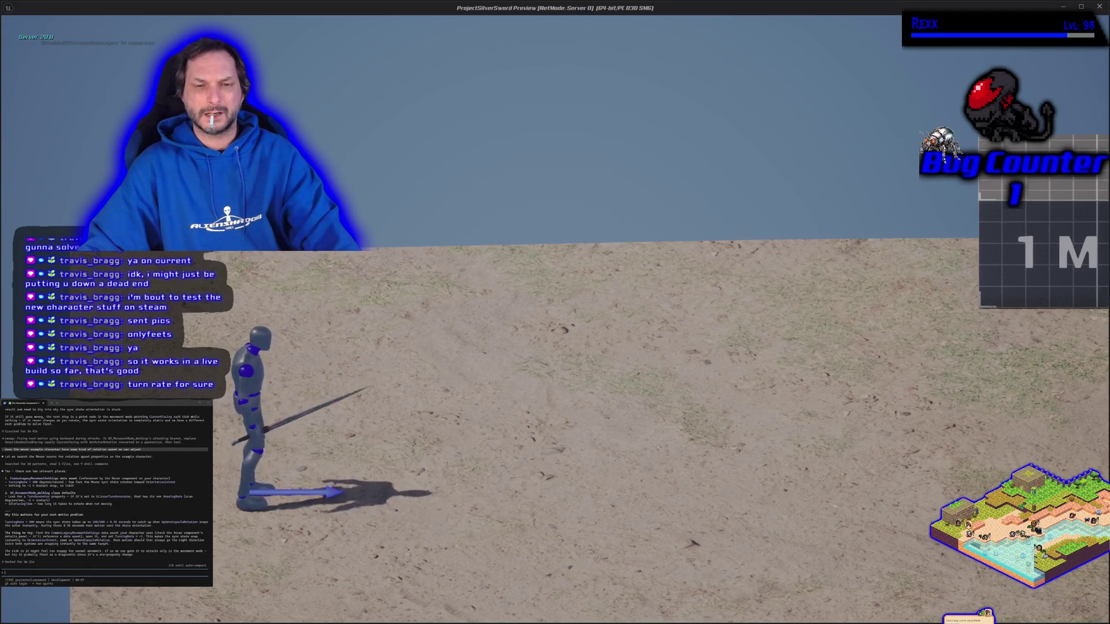
pyautogui.press('w')
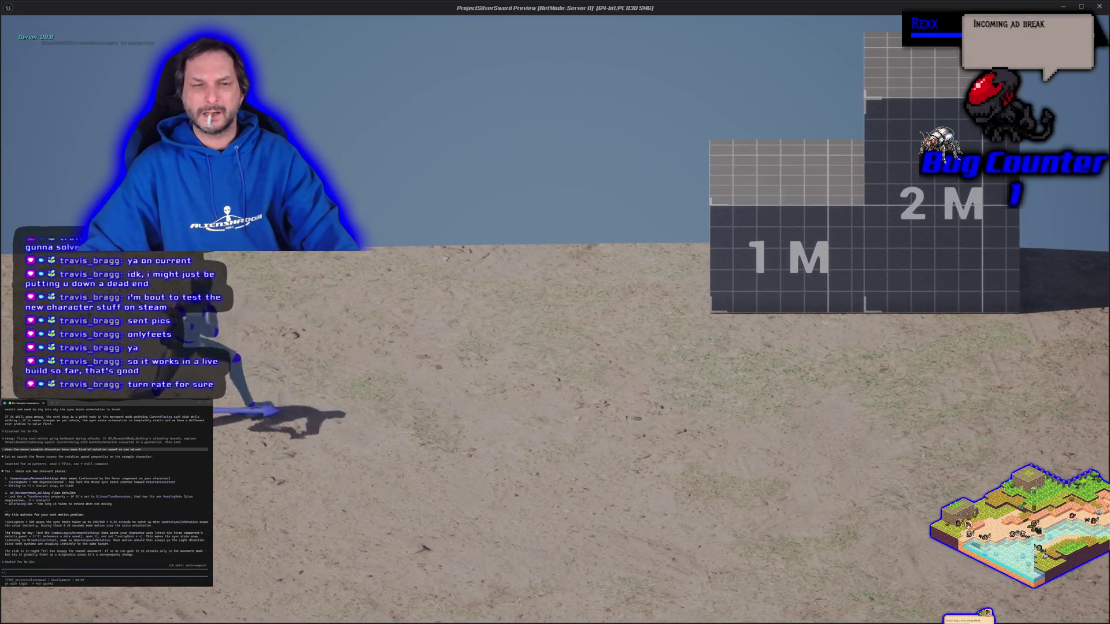
pyautogui.press('Escape')
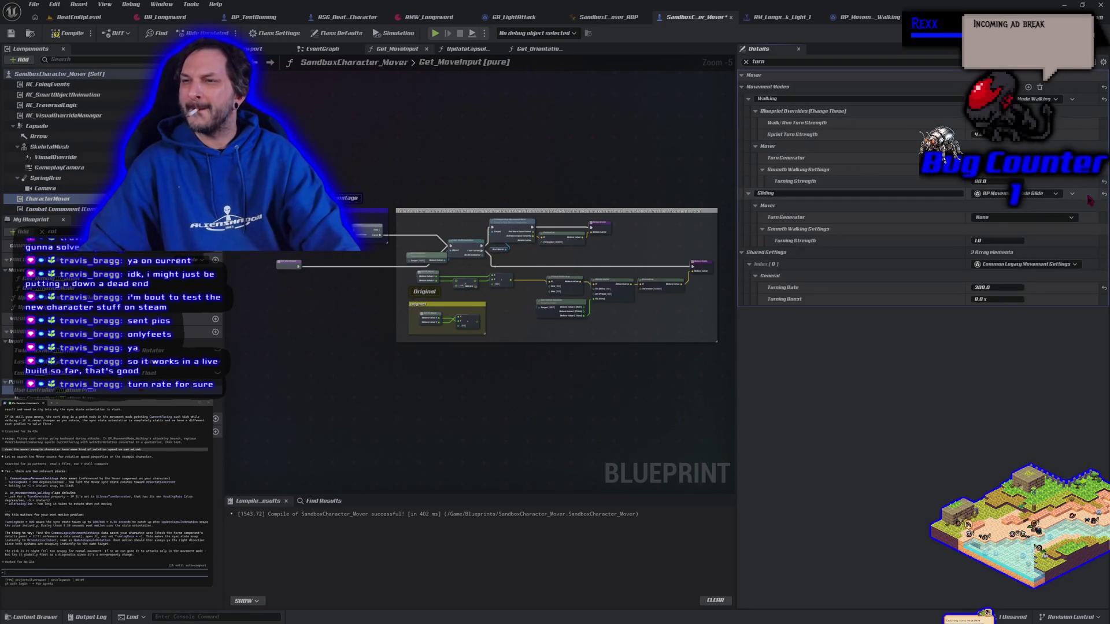
# - Reset CharacterMover's Turning Rate to its default 500.0, then compile and save
pyautogui.click(57, 200)
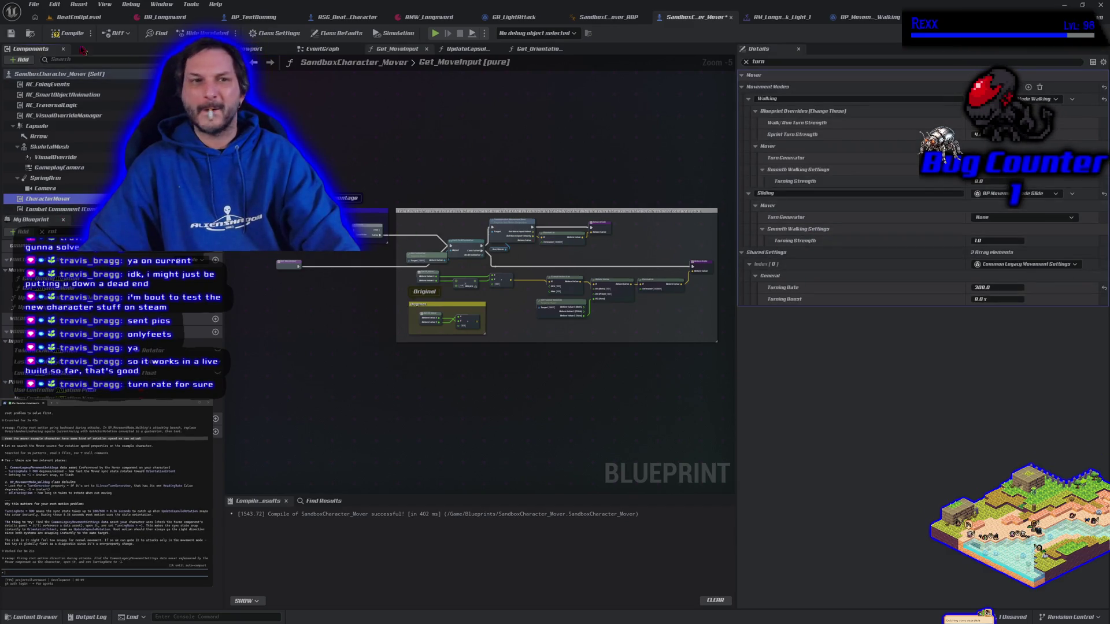
pyautogui.click(65, 36)
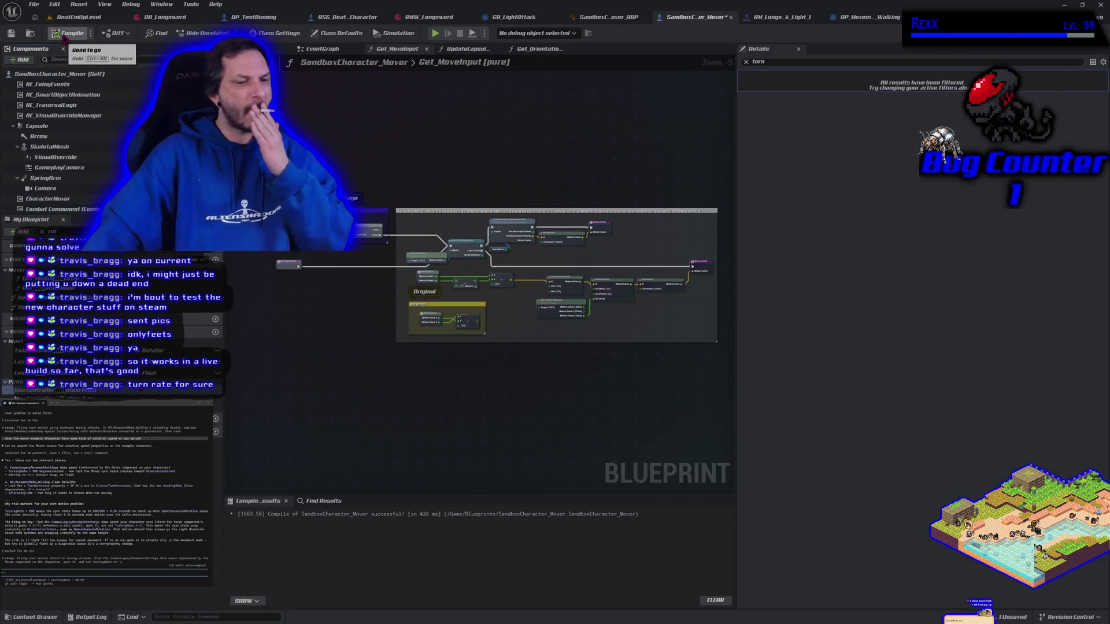
pyautogui.click(68, 200)
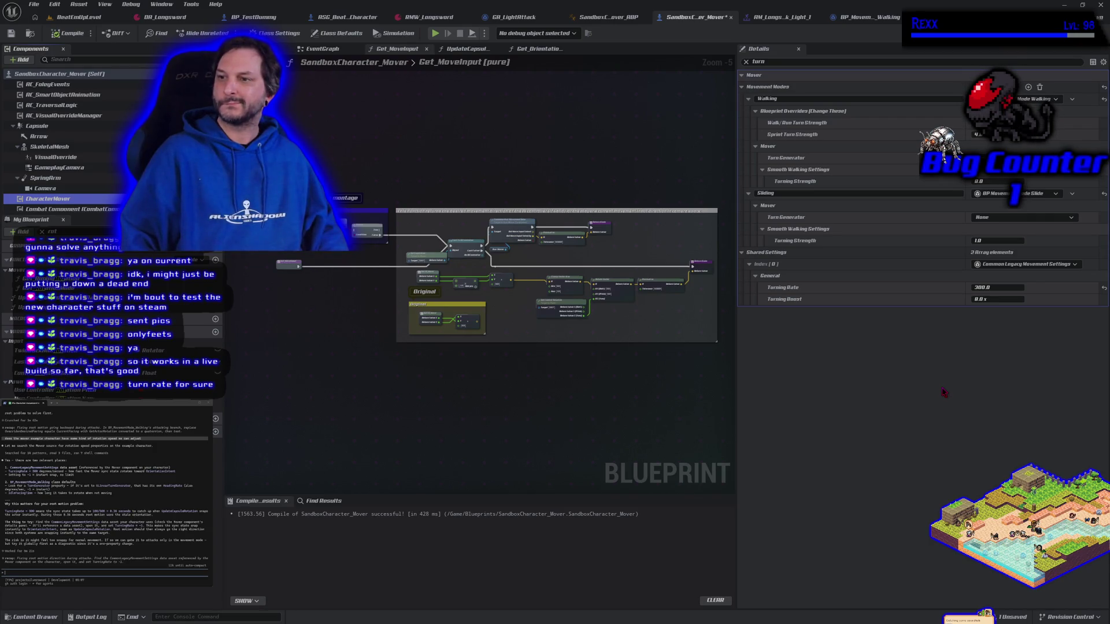
pyautogui.click(1103, 287)
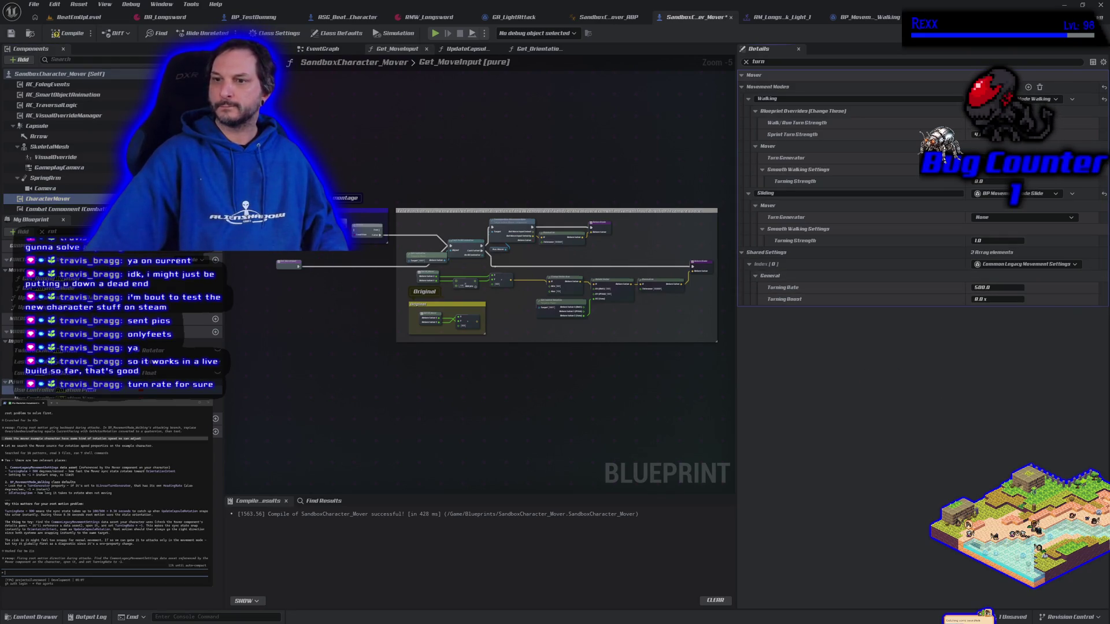
pyautogui.click(54, 33)
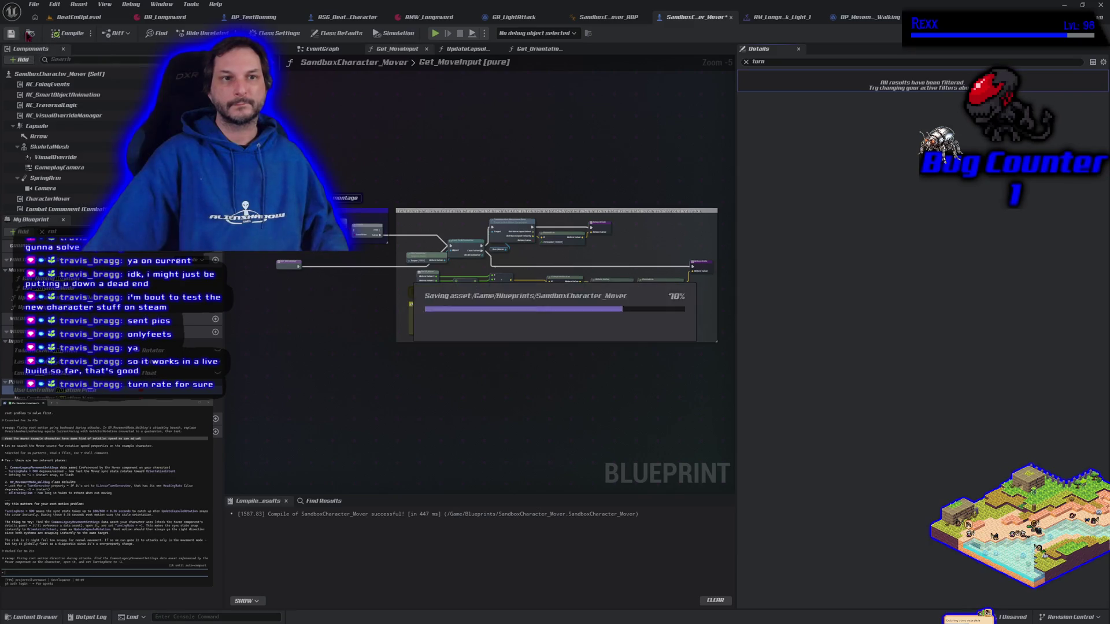
# - Briefly play-test running with the restored 500 Turning Rate, then stop
pyautogui.click(435, 34)
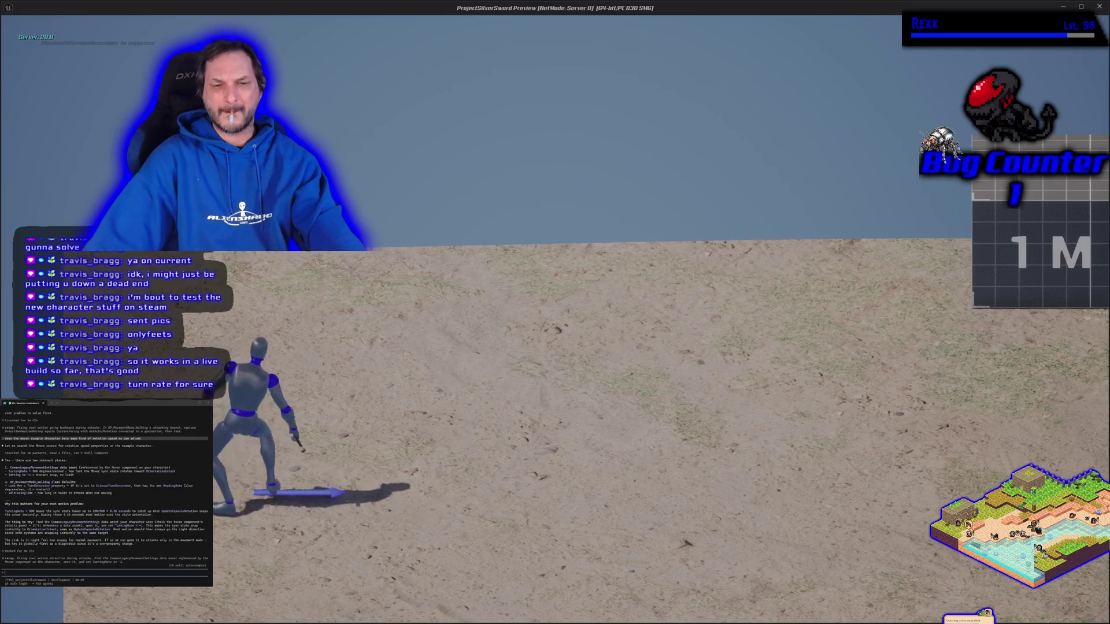
pyautogui.press('d')
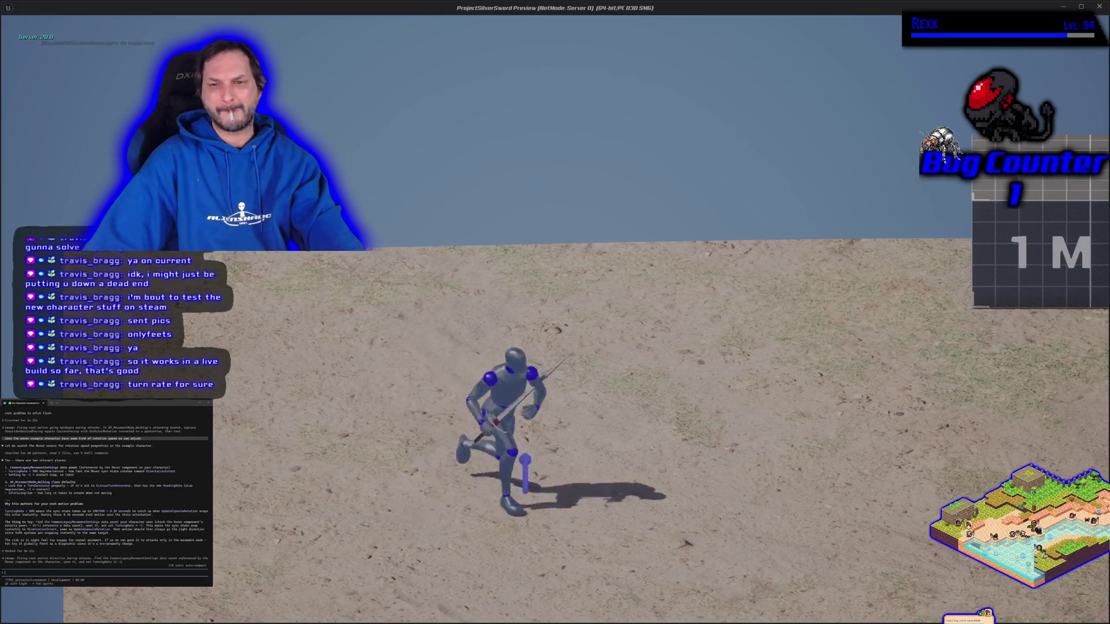
pyautogui.press('Escape')
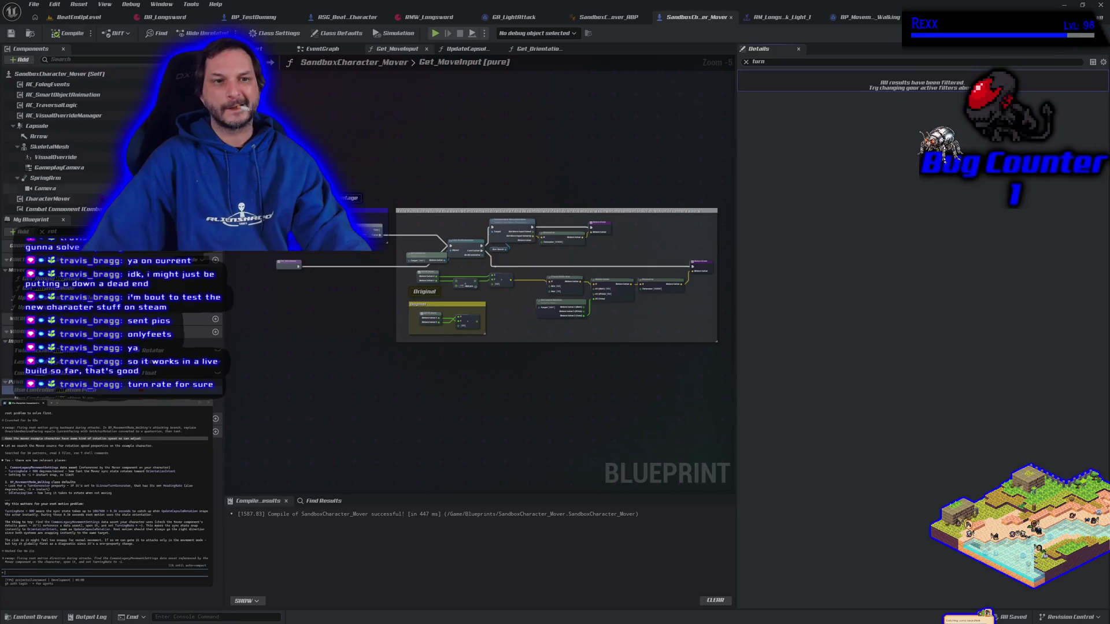
# - Set the CharacterMover's Turning Rate to 300 and recompile the Blueprint
pyautogui.click(48, 198)
pyautogui.click(994, 287)
pyautogui.write('300')
pyautogui.press('Return')
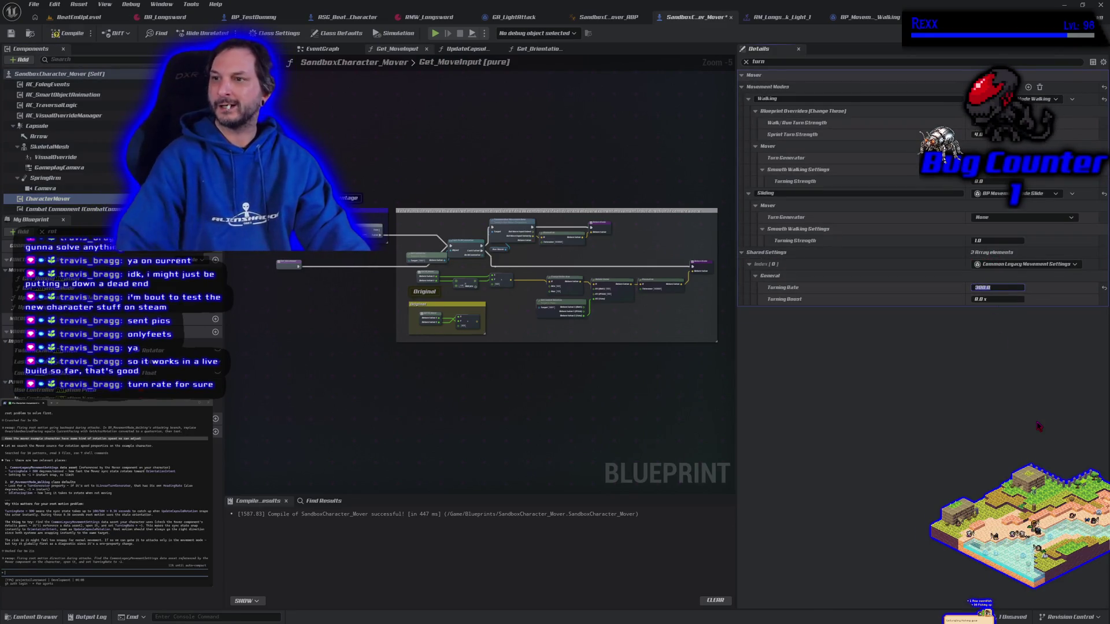
pyautogui.click(67, 34)
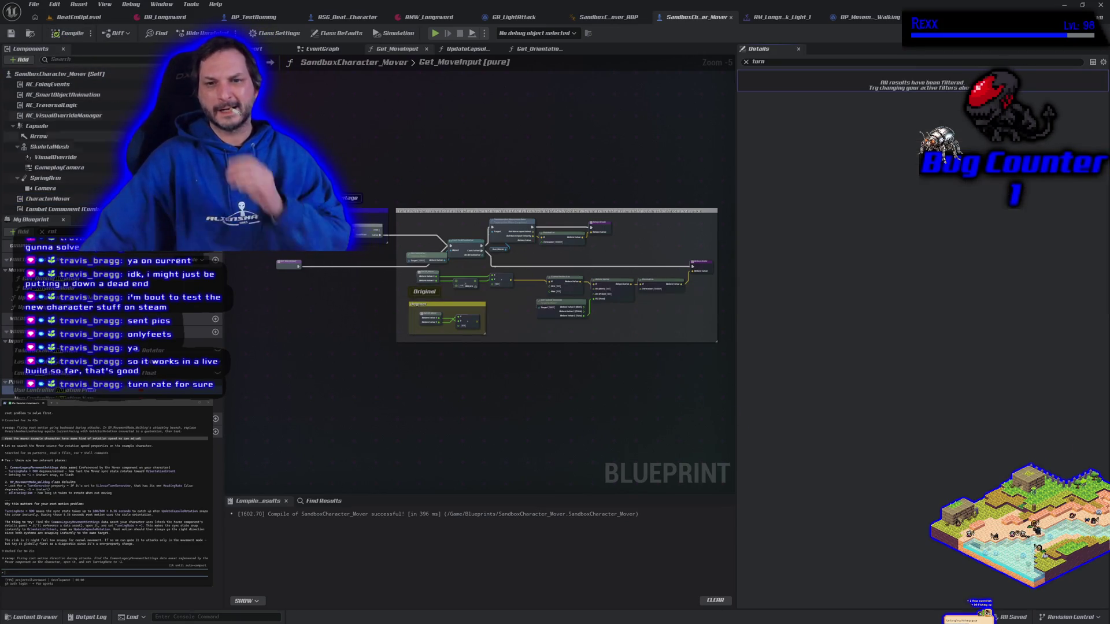
# - Review the NavMover, MotionWarping and Combat components, then bring up the AM_Longsword light attack montage
pyautogui.click(48, 199)
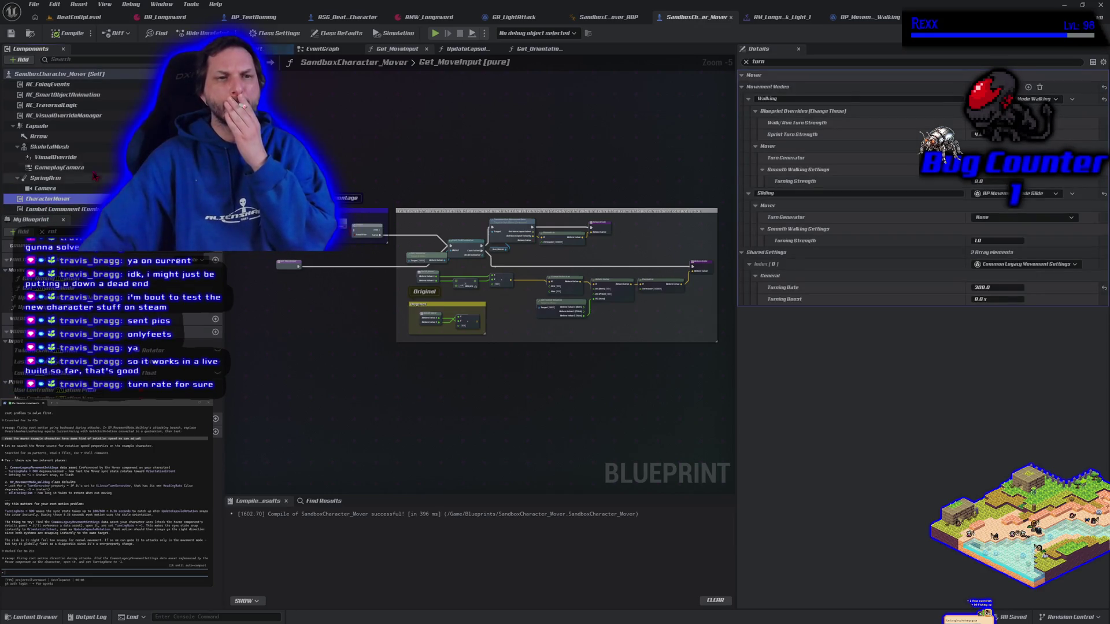
pyautogui.scroll(-2, 73, 174)
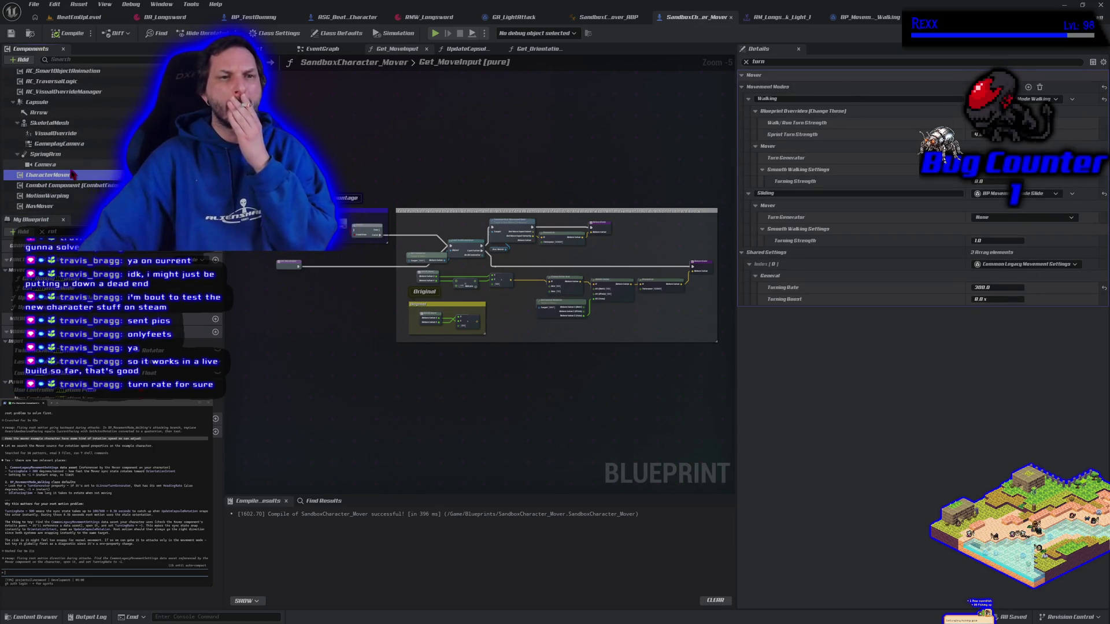
pyautogui.click(78, 207)
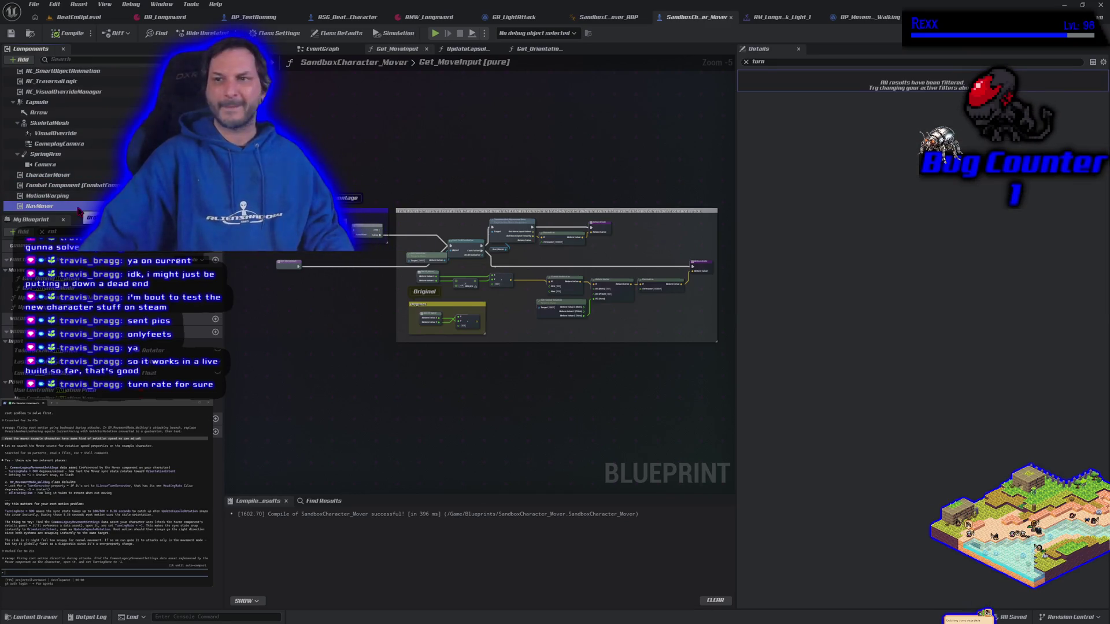
pyautogui.click(69, 174)
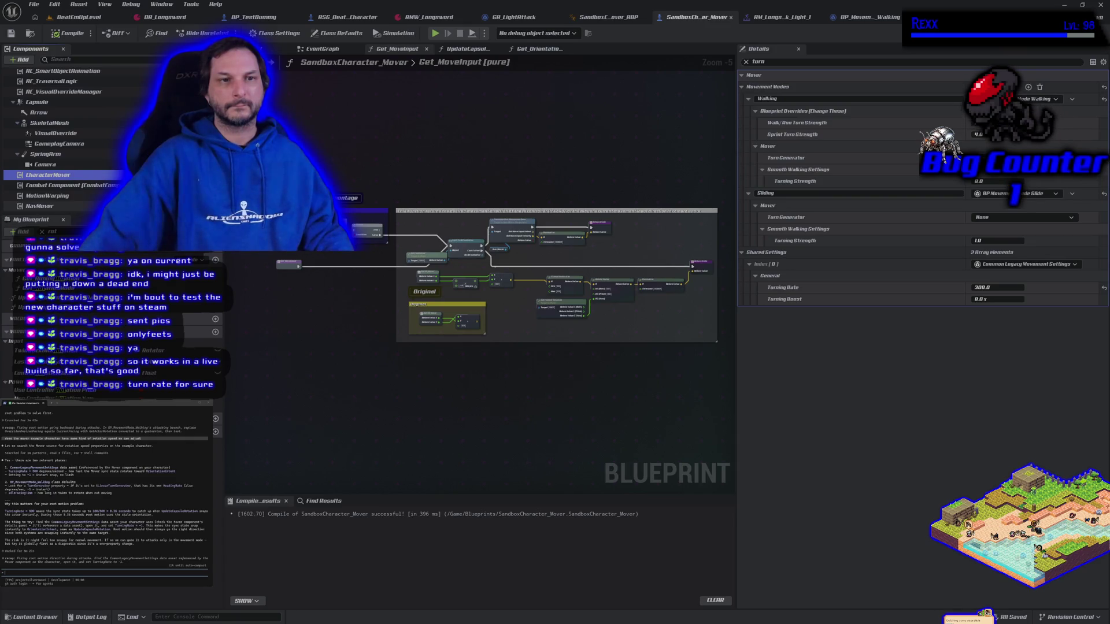
pyautogui.click(48, 195)
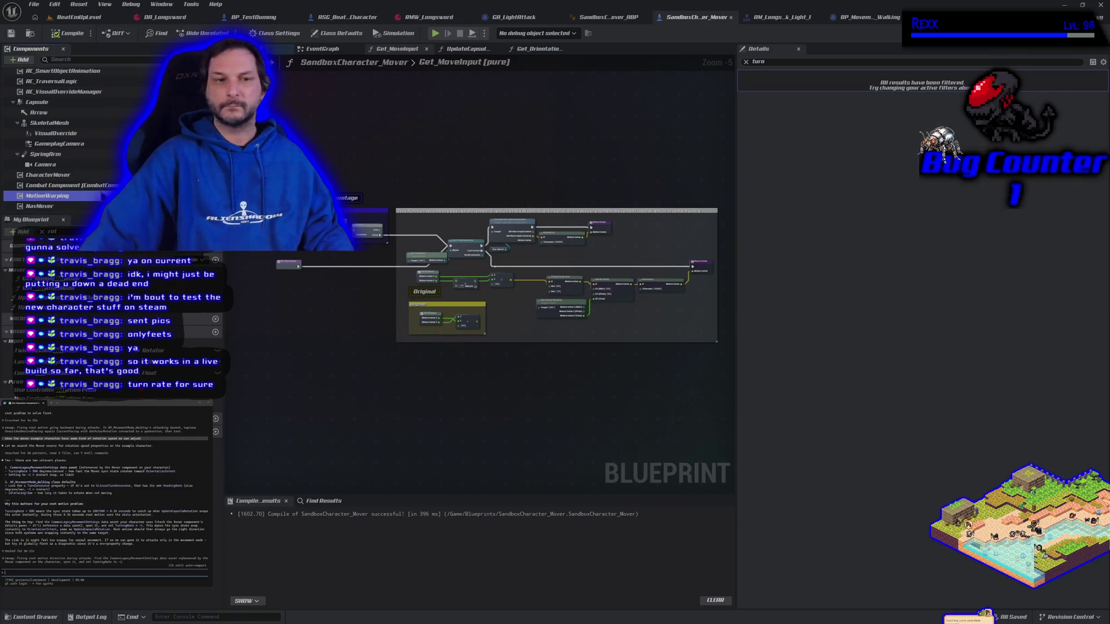
pyautogui.press('Up')
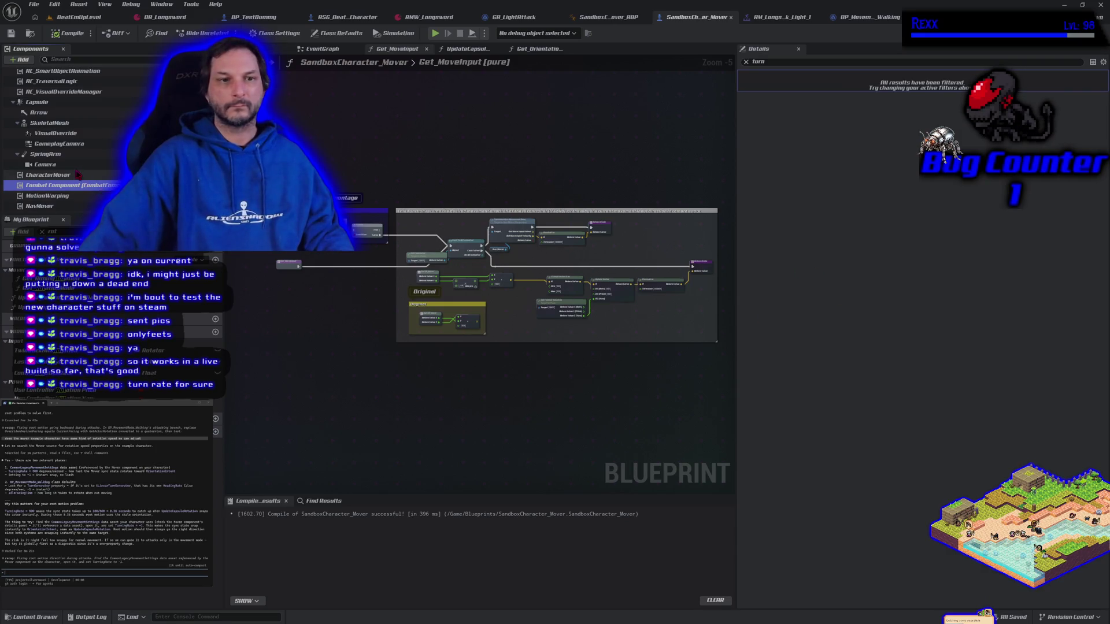
pyautogui.click(78, 175)
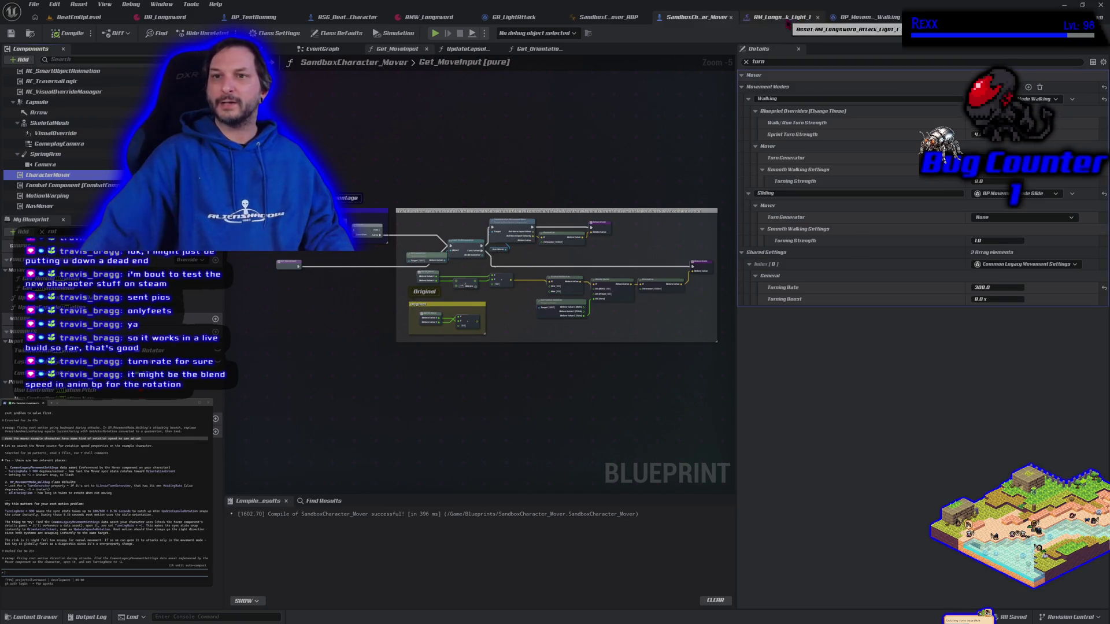
pyautogui.click(789, 22)
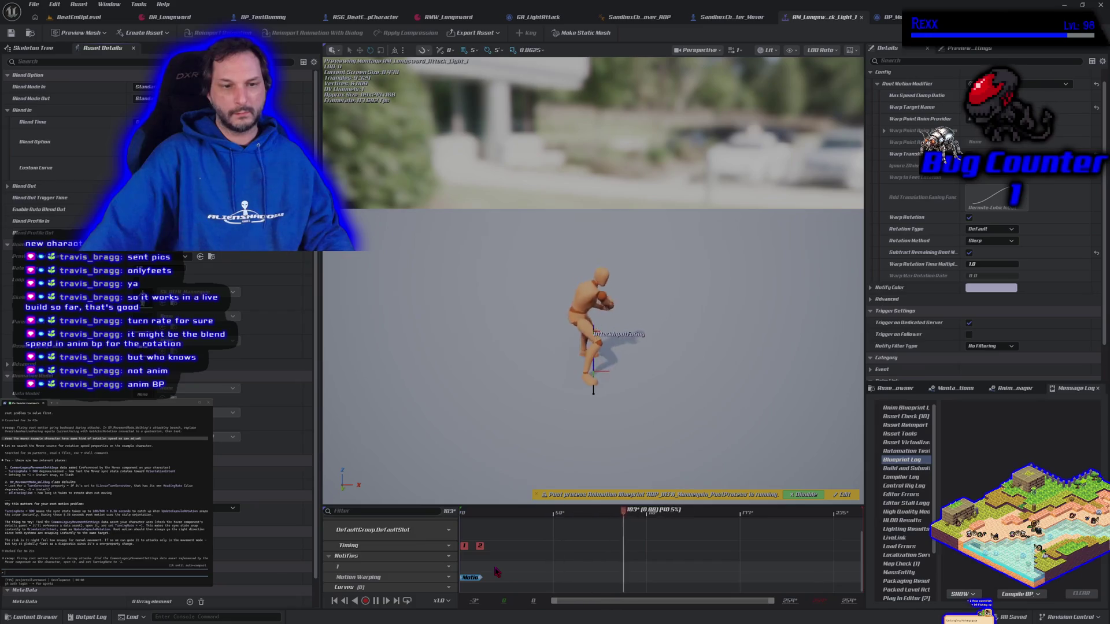
# - Filter the SandboxCharacter_Mover_ABP preview properties by 'ble', then clear the filter and pan the AnimGraph
pyautogui.click(636, 17)
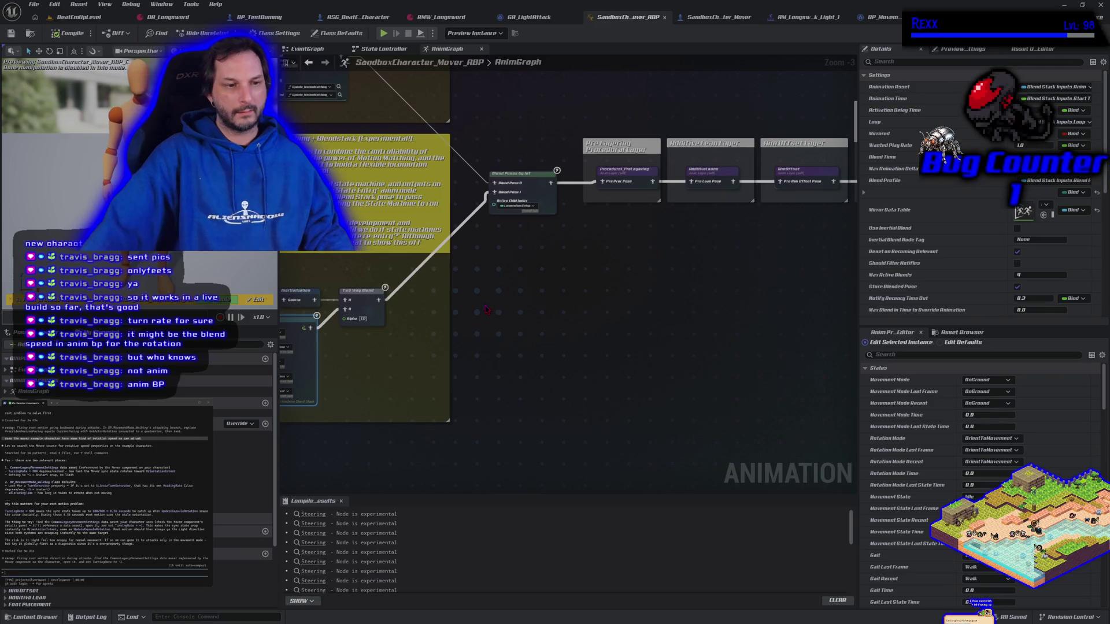
pyautogui.scroll(3, 486, 309)
pyautogui.scroll(-3, 636, 335)
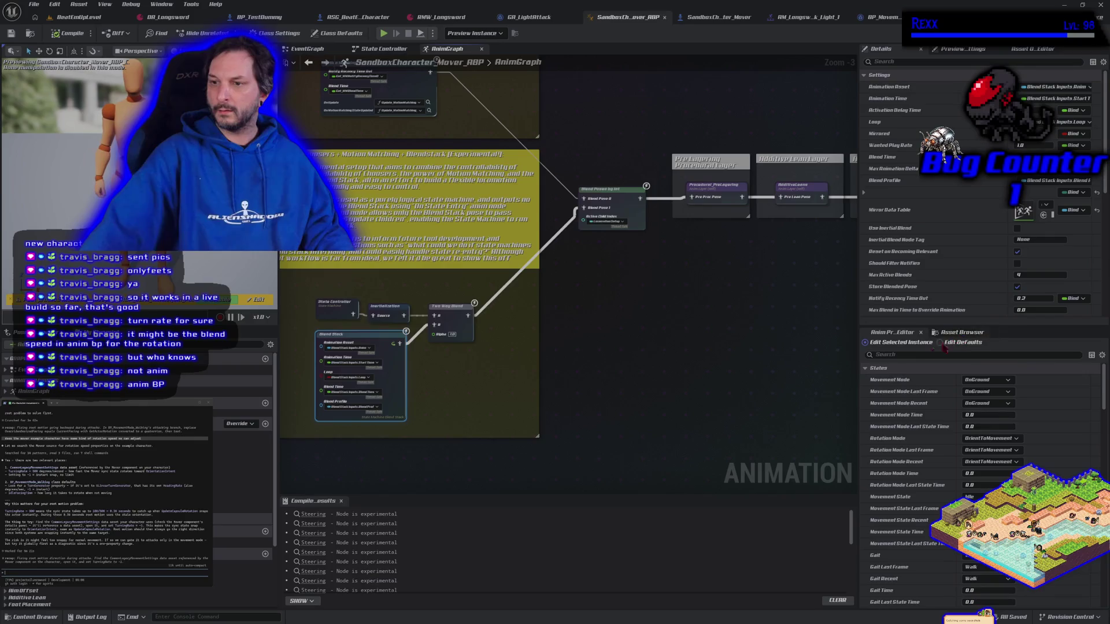
pyautogui.write('bl')
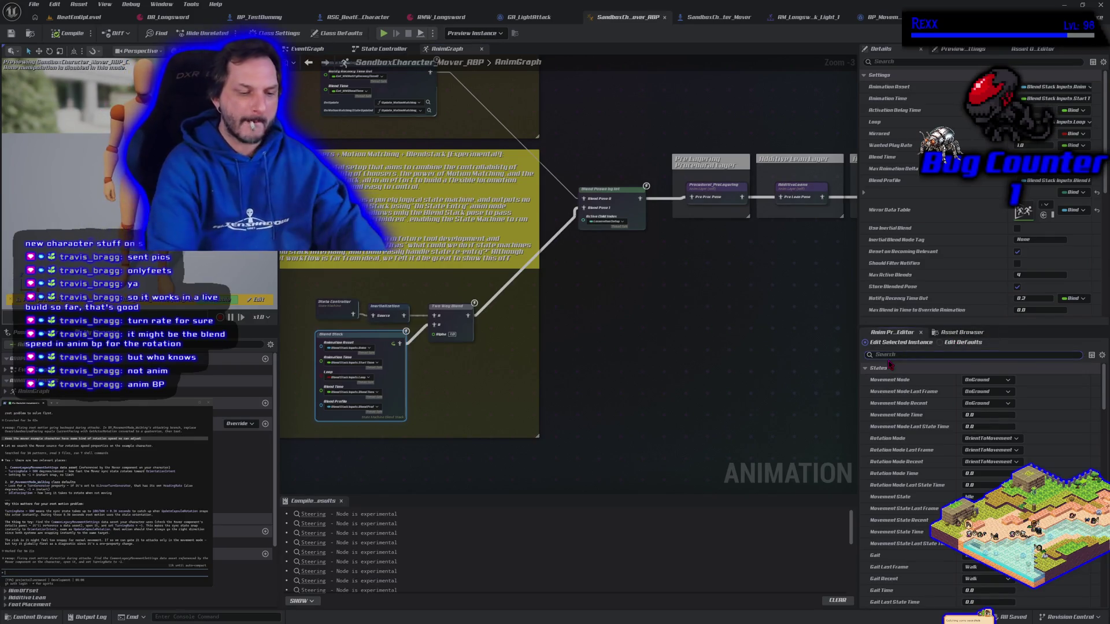
pyautogui.write('end')
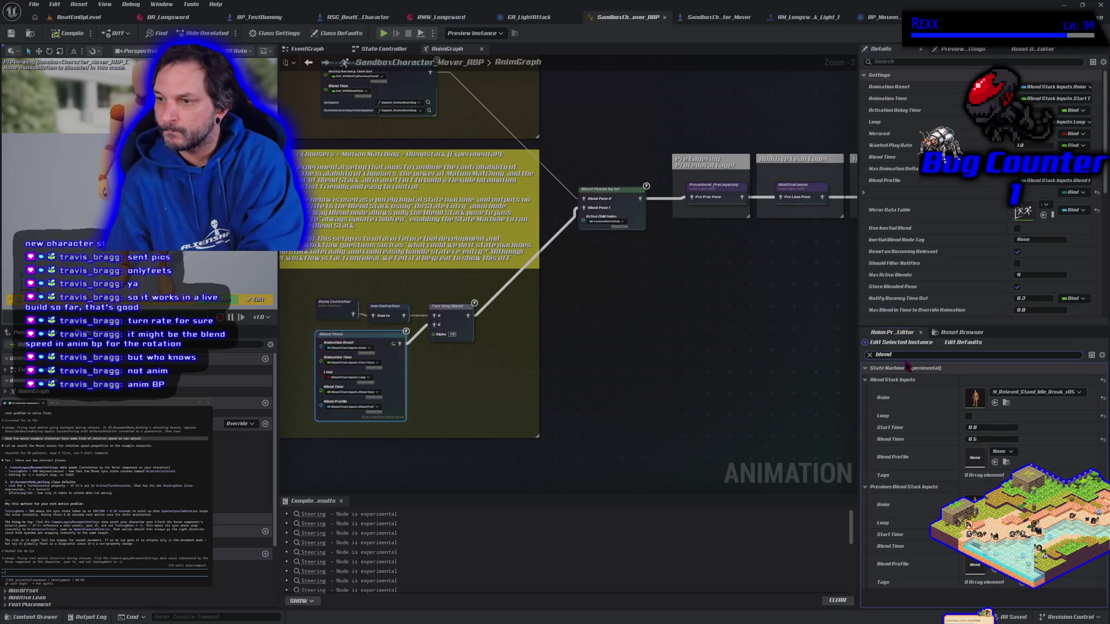
pyautogui.click(869, 354)
pyautogui.moveTo(460, 315); pyautogui.dragTo(377, 315)
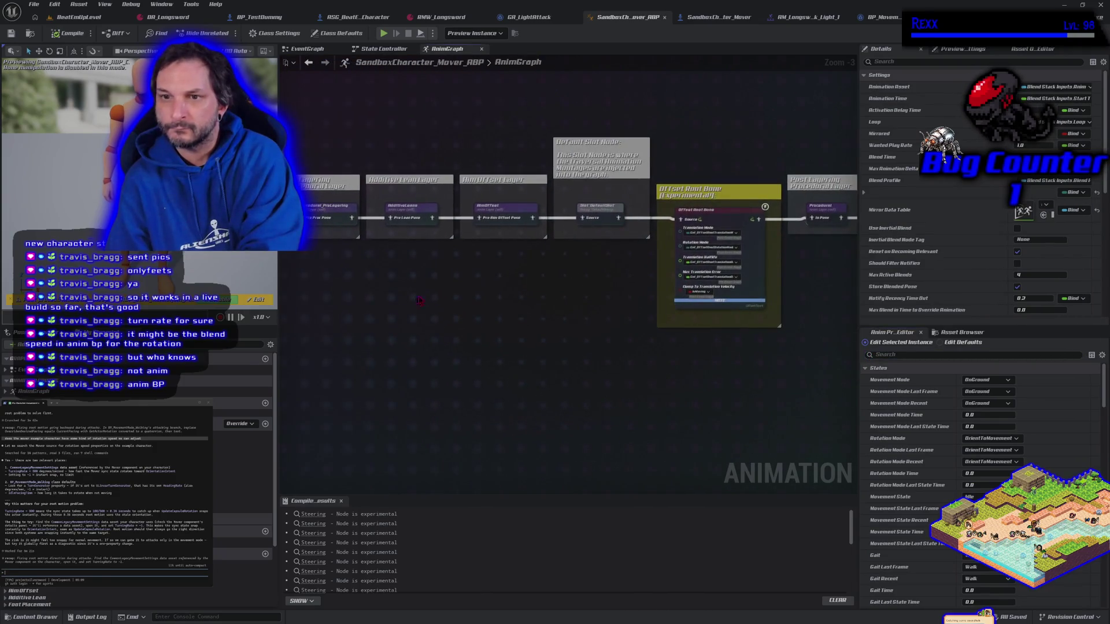
# - Check the Slot FullBody node's preview properties filtered by 'rot', then go back to GA_LightAttack
pyautogui.moveTo(809, 278); pyautogui.dragTo(574, 315)
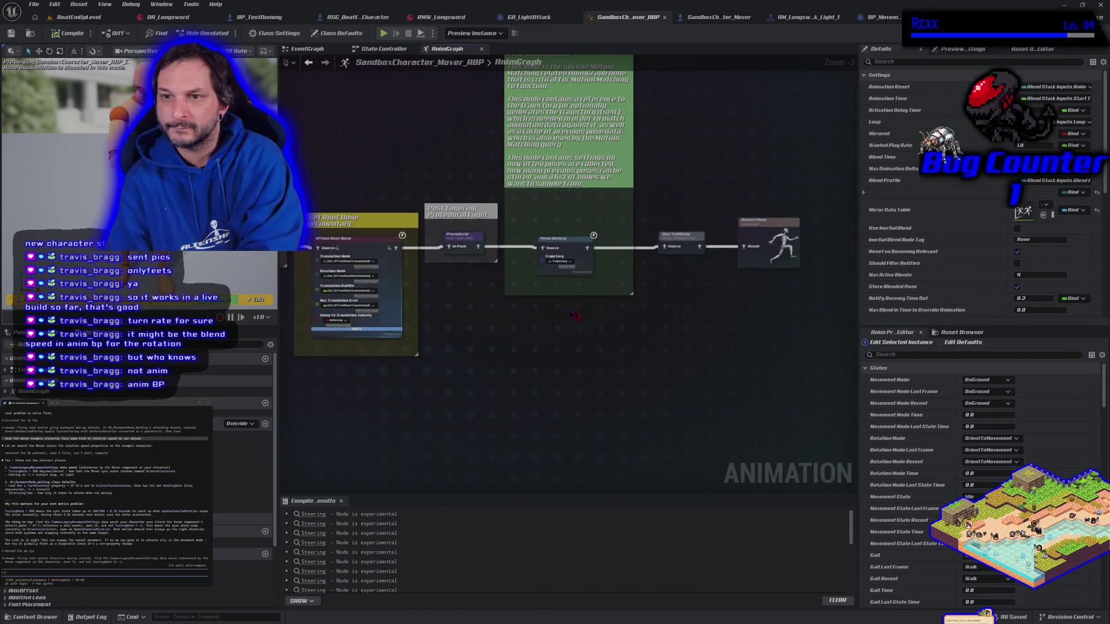
pyautogui.click(685, 238)
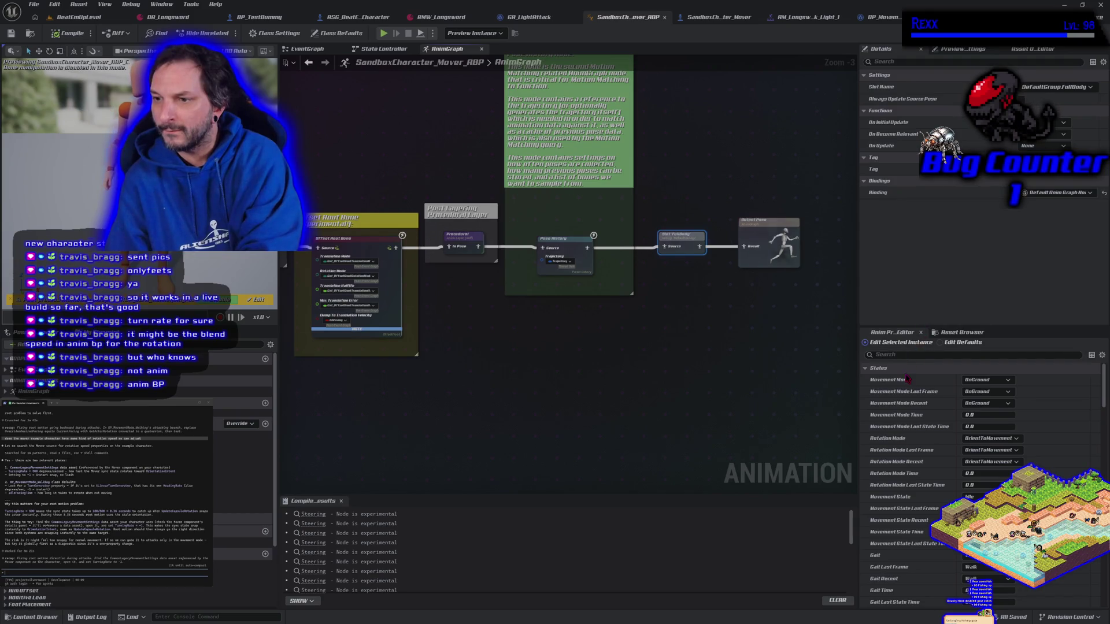
pyautogui.click(903, 358)
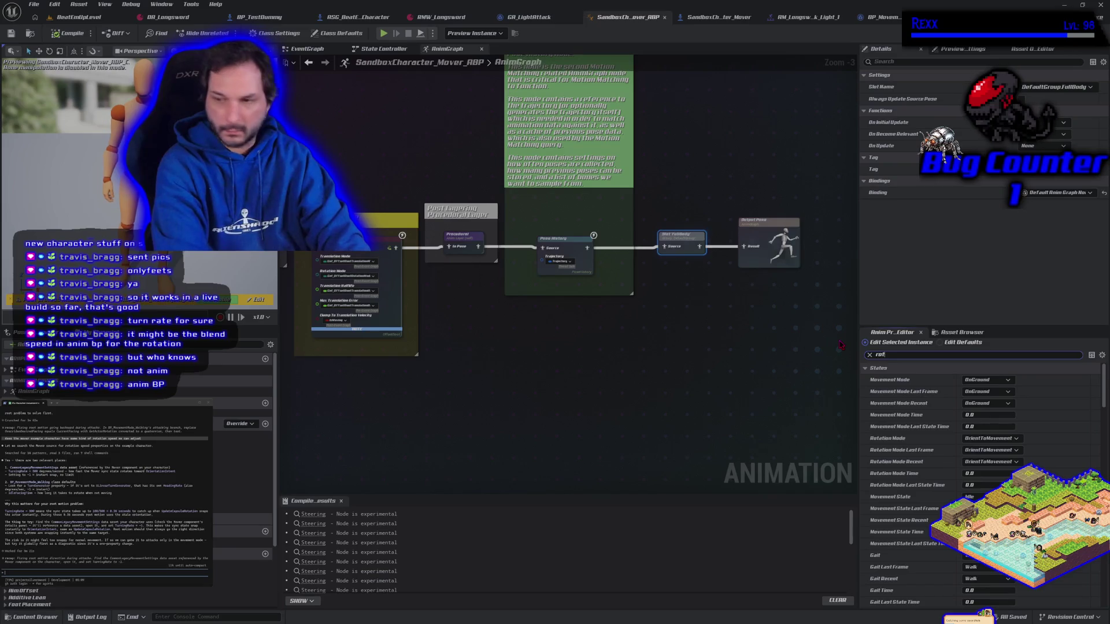
pyautogui.write('rot')
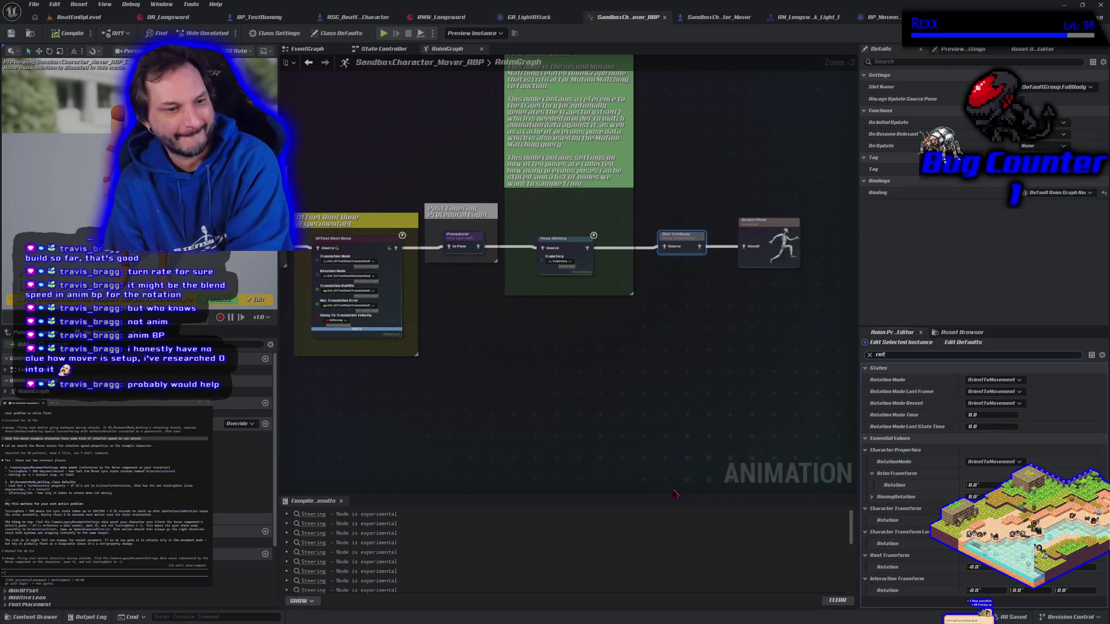
pyautogui.click(584, 409)
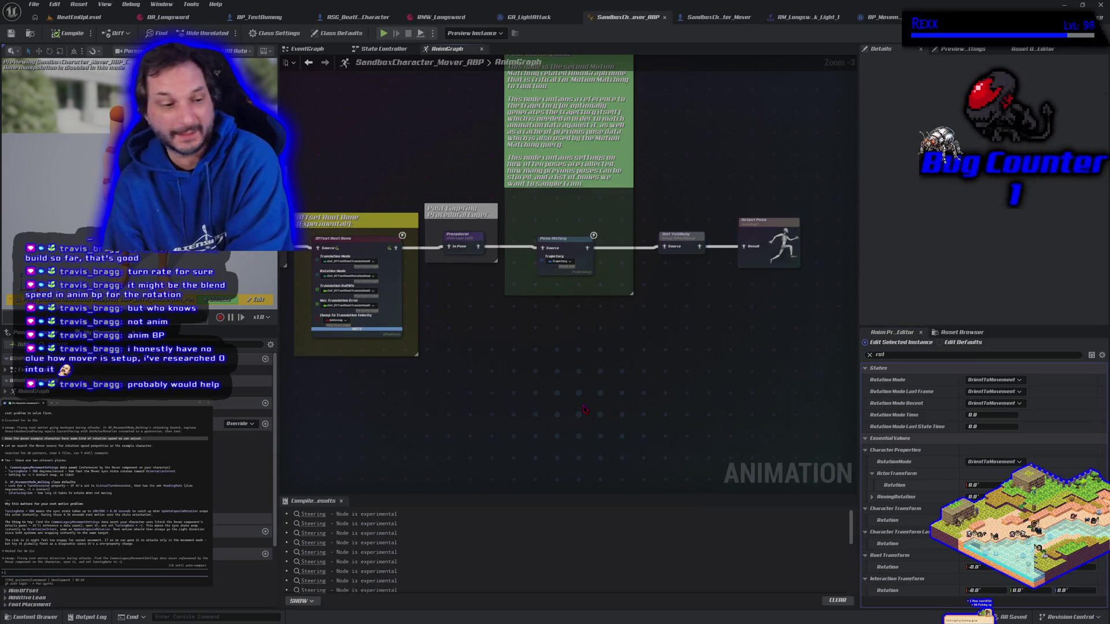
pyautogui.moveTo(647, 366); pyautogui.dragTo(521, 425)
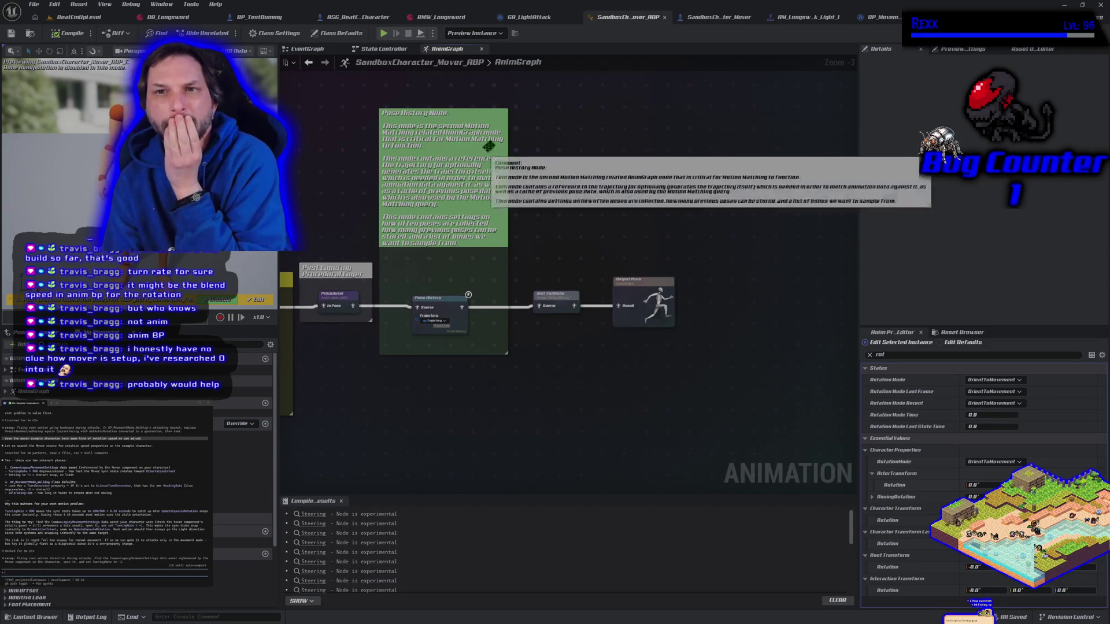
pyautogui.click(527, 17)
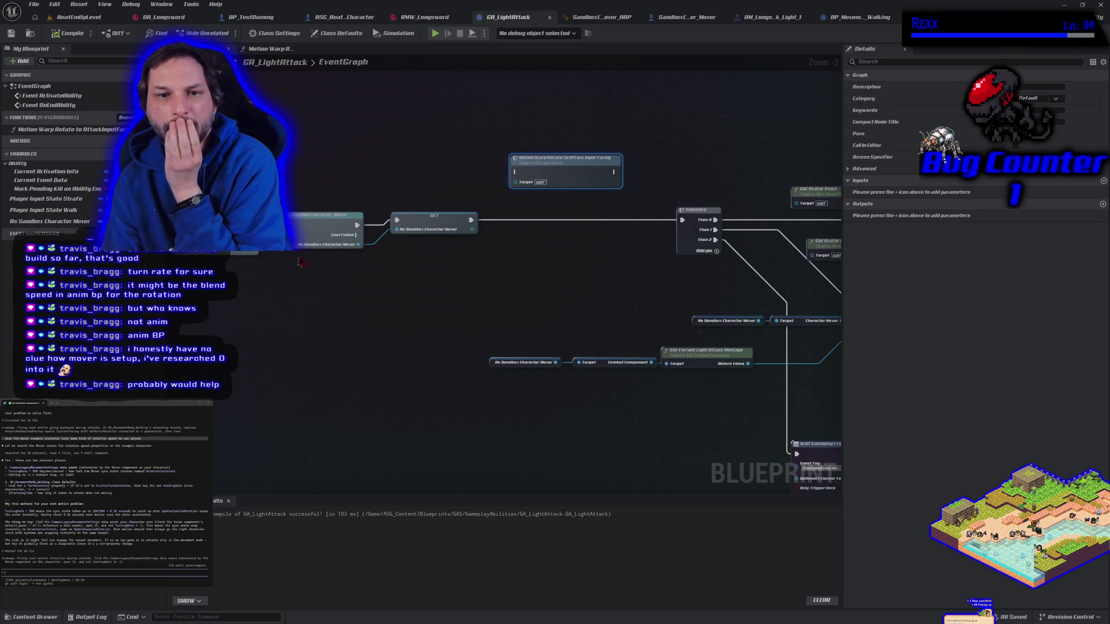
# - Add a Get Anim Instance node wired from the As Sandbox Character Mover output
pyautogui.moveTo(359, 245); pyautogui.dragTo(383, 270)
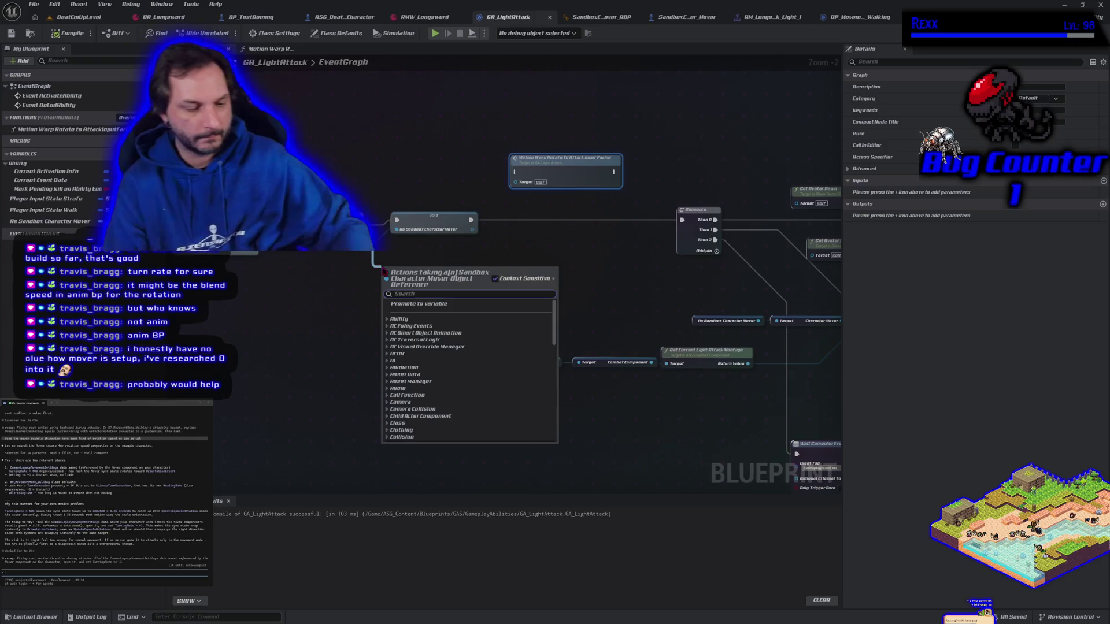
pyautogui.write('get anim inst')
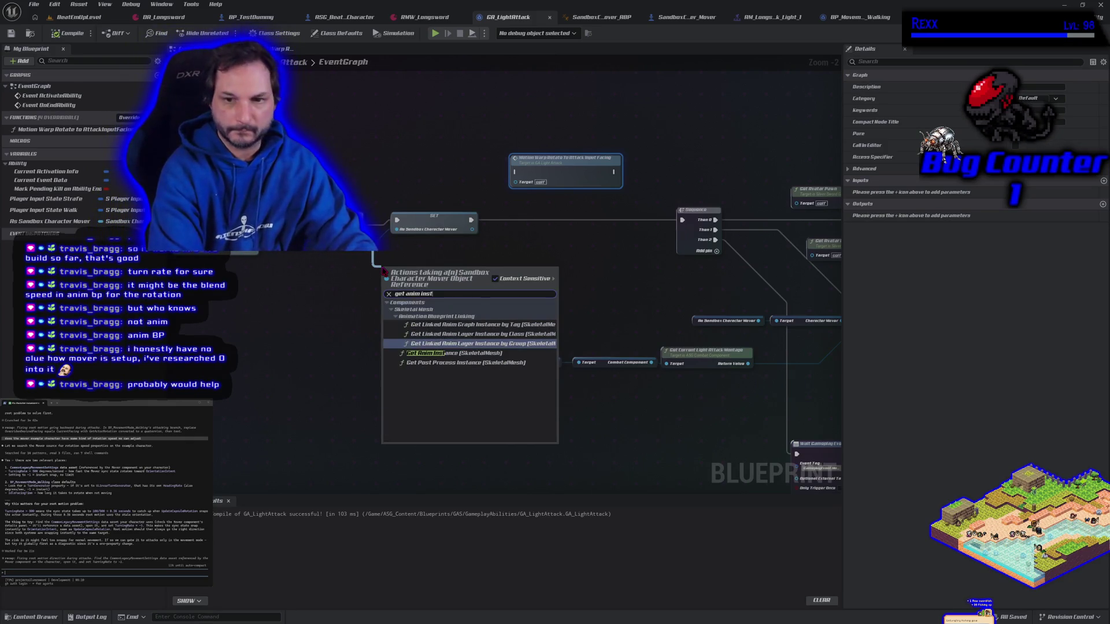
pyautogui.press('Down')
pyautogui.press('Return')
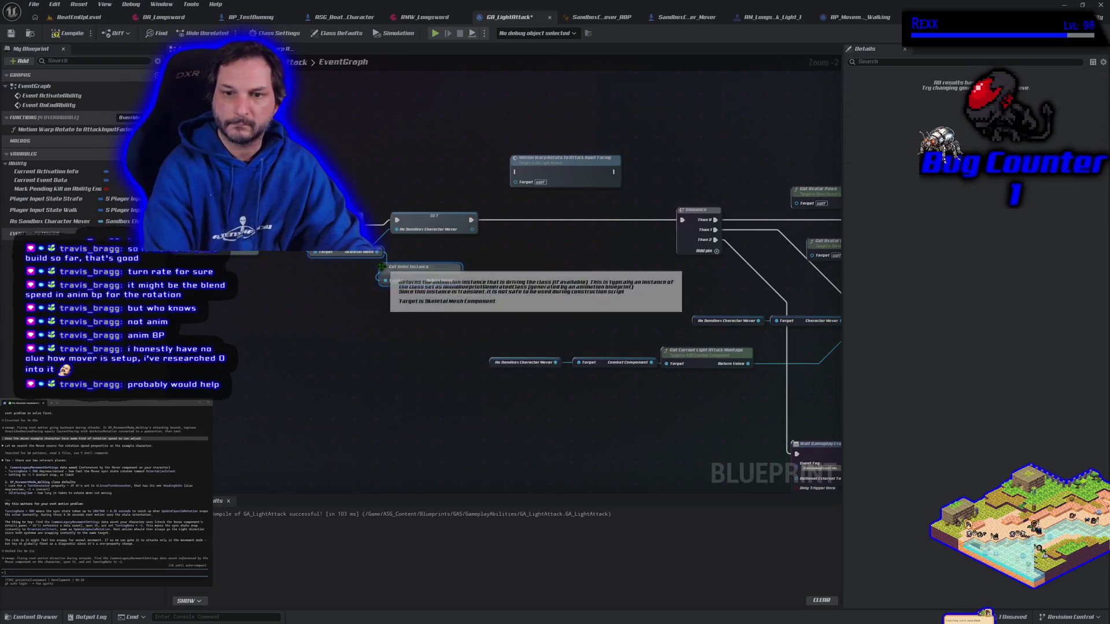
pyautogui.moveTo(422, 282)
pyautogui.mouseDown()
pyautogui.moveTo(433, 313)
pyautogui.moveTo(488, 311)
pyautogui.mouseUp()
# - Cast the anim instance to SandboxCharacter_Mover_ABP and search its actions for 'set rotation'
pyautogui.write('cas')
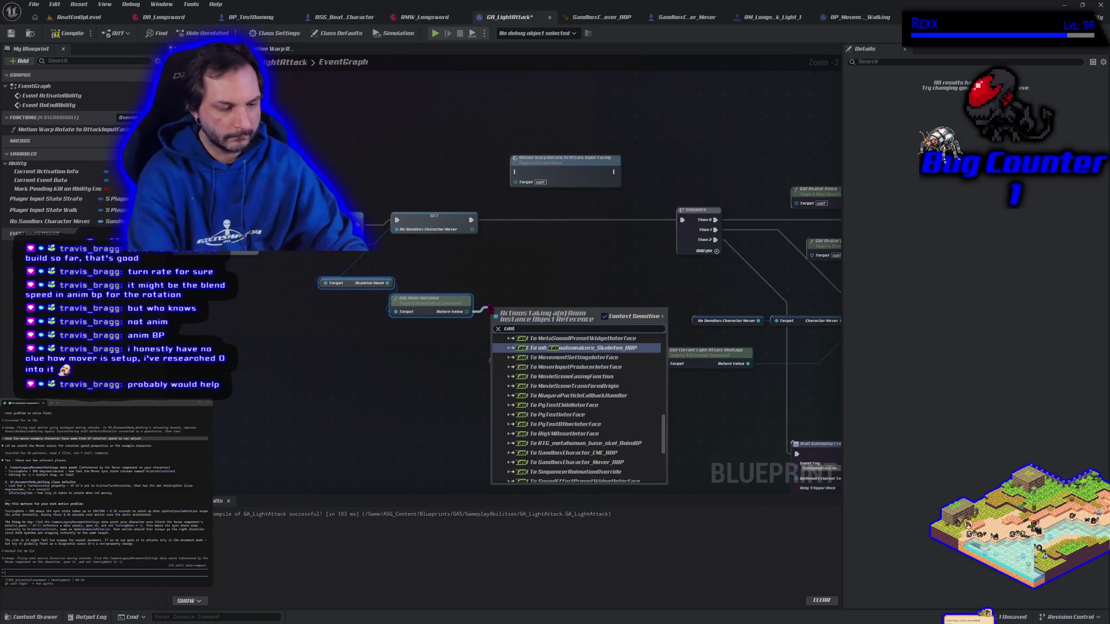
pyautogui.write('t to ')
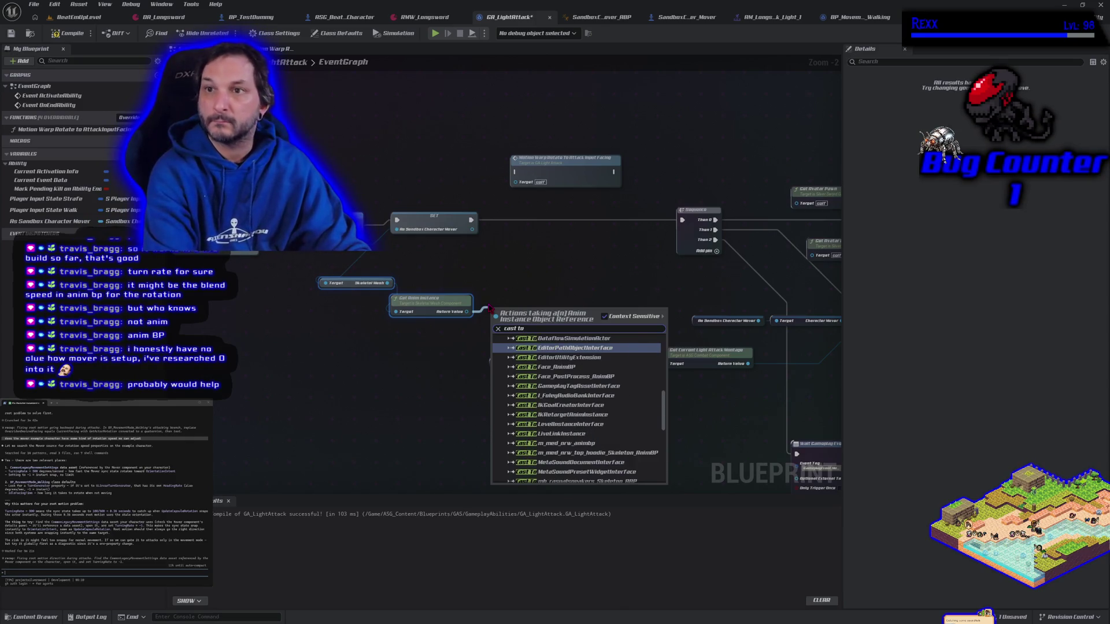
pyautogui.write('sandbox')
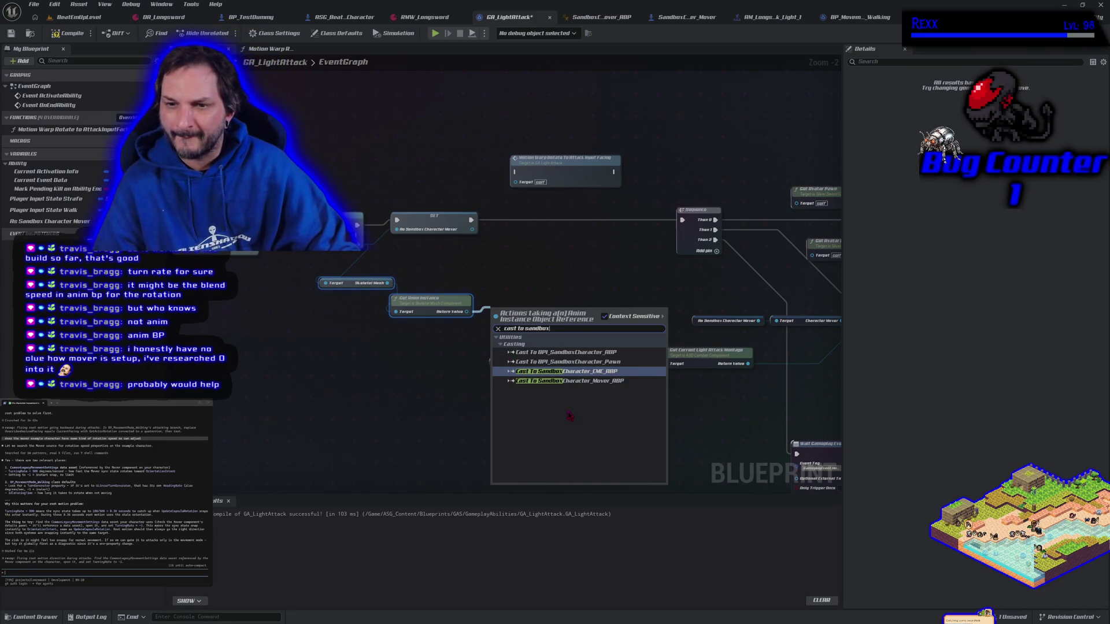
pyautogui.click(570, 381)
pyautogui.moveTo(537, 323)
pyautogui.mouseDown()
pyautogui.moveTo(543, 297)
pyautogui.moveTo(621, 307)
pyautogui.mouseUp()
pyautogui.write('set rotation')
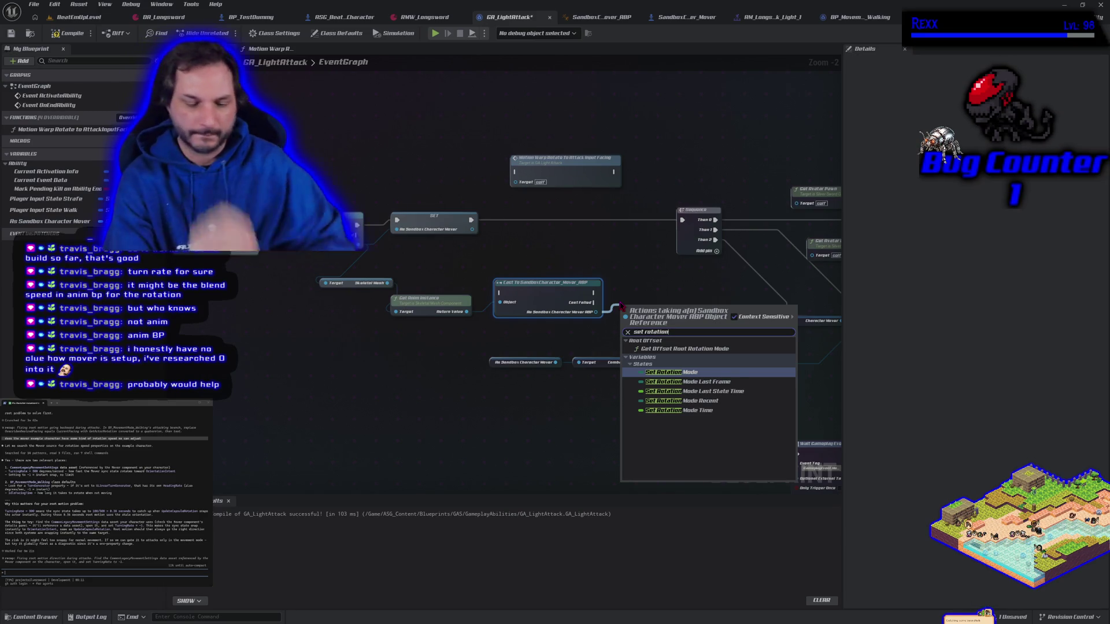
# - Search the cast node's actions for 'turn' and 'rotat', abandon it, and return to SandboxCharacter_Mover
pyautogui.press('BackSpace')
pyautogui.press('BackSpace')
pyautogui.press('BackSpace')
pyautogui.press('BackSpace')
pyautogui.press('BackSpace')
pyautogui.write('turn')
pyautogui.press('BackSpace')
pyautogui.press('BackSpace')
pyautogui.press('BackSpace')
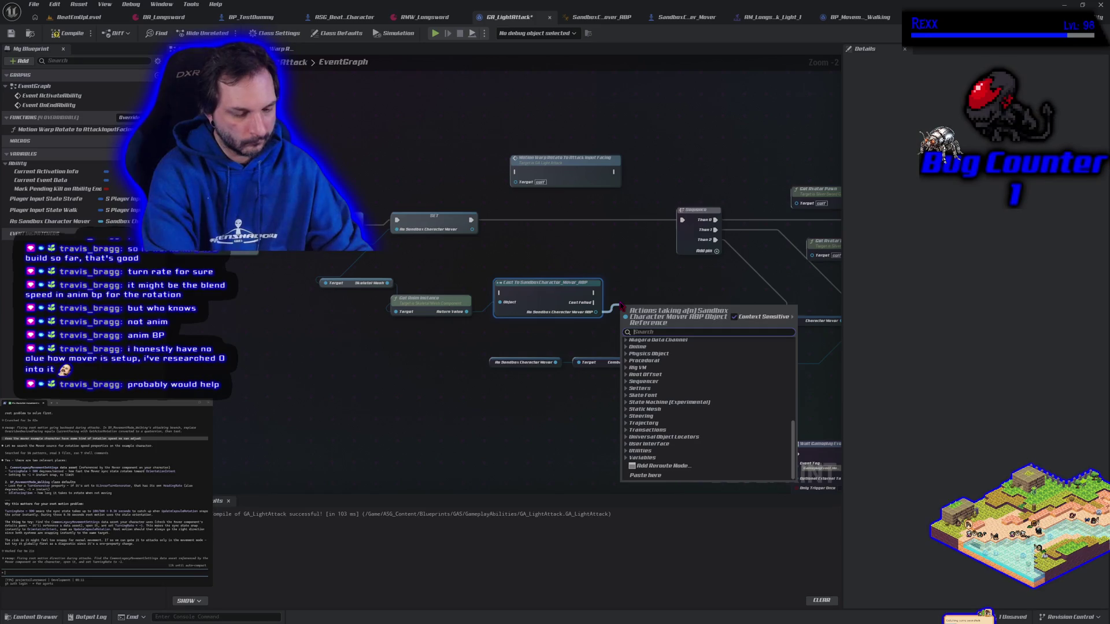
pyautogui.write('turn')
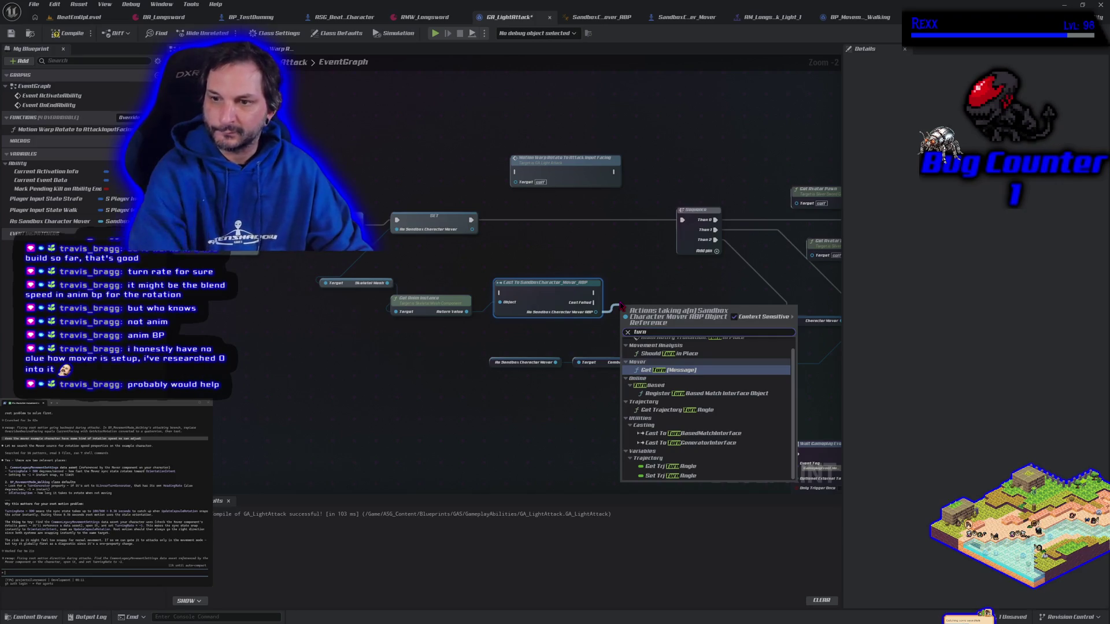
pyautogui.scroll(1, 664, 416)
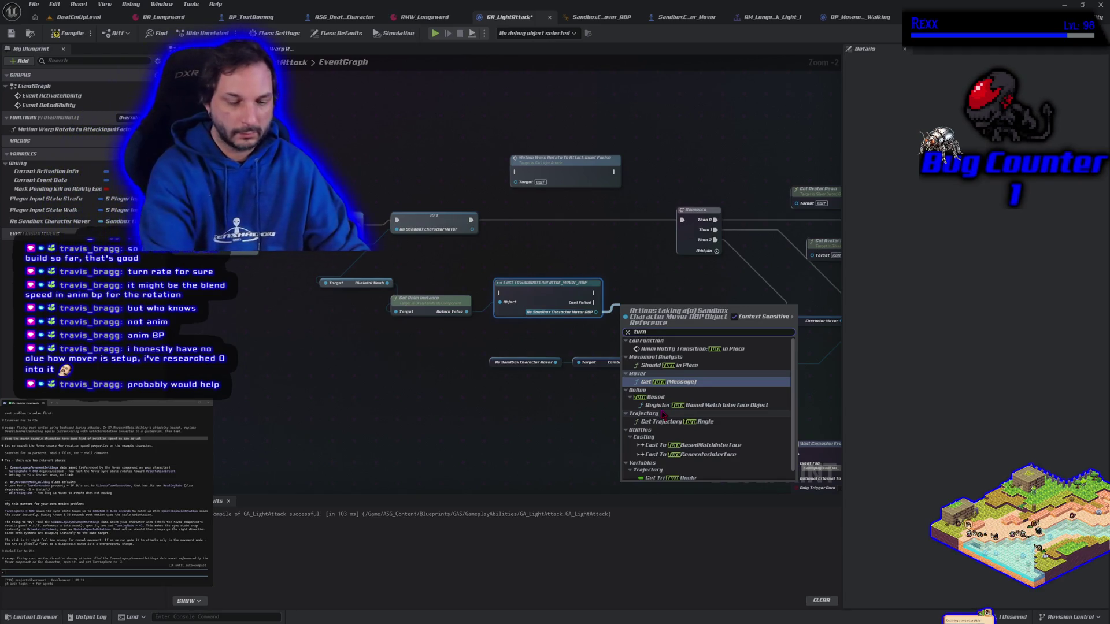
pyautogui.press('BackSpace')
pyautogui.press('BackSpace')
pyautogui.press('BackSpace')
pyautogui.write('rotatio')
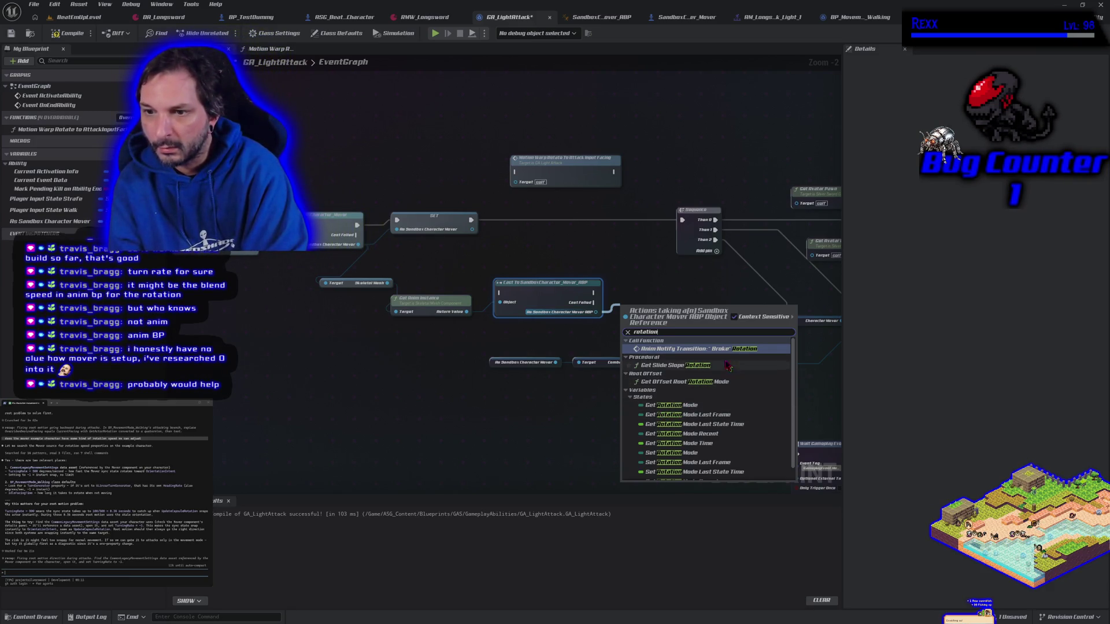
pyautogui.scroll(-1, 701, 358)
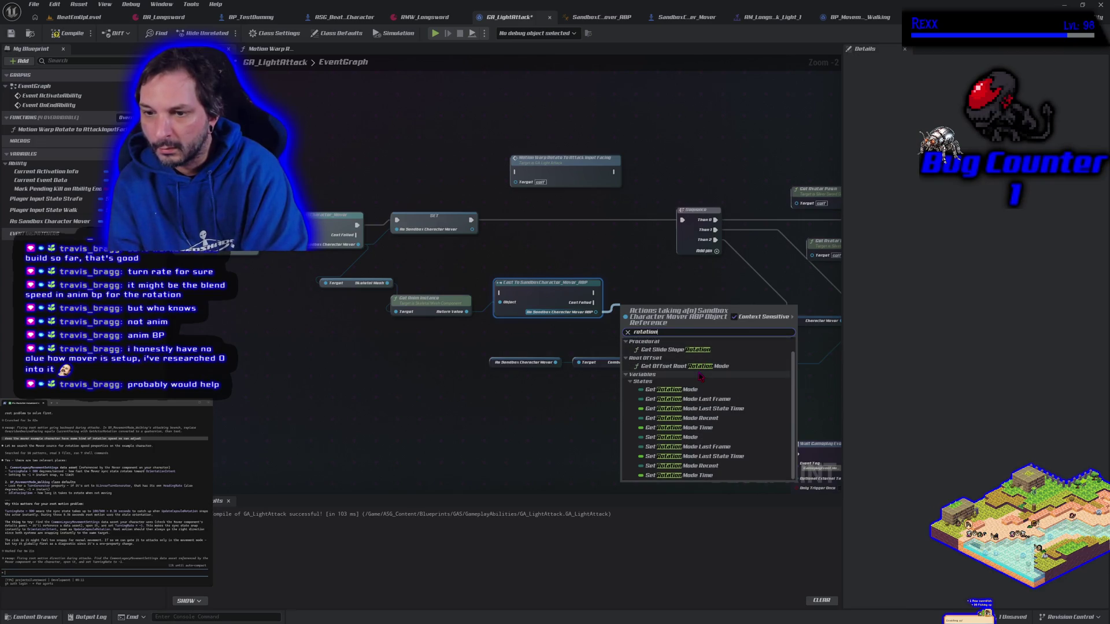
pyautogui.click(554, 433)
pyautogui.click(666, 16)
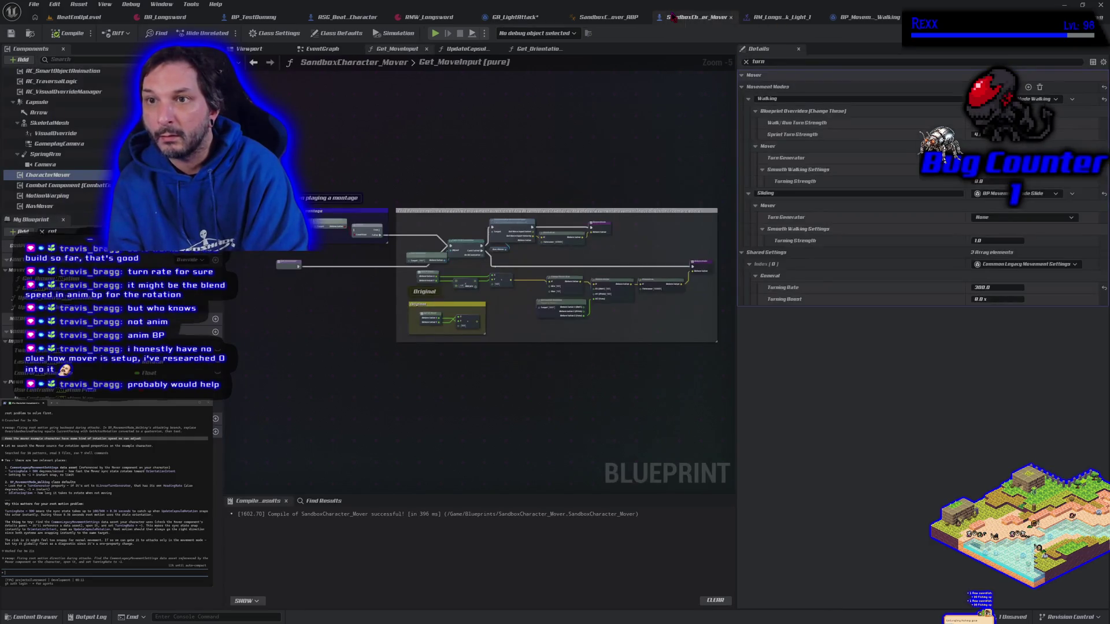
# - On the light attack montage's Notifies track, browse the notify state list and add Disable Root Motion
pyautogui.click(809, 16)
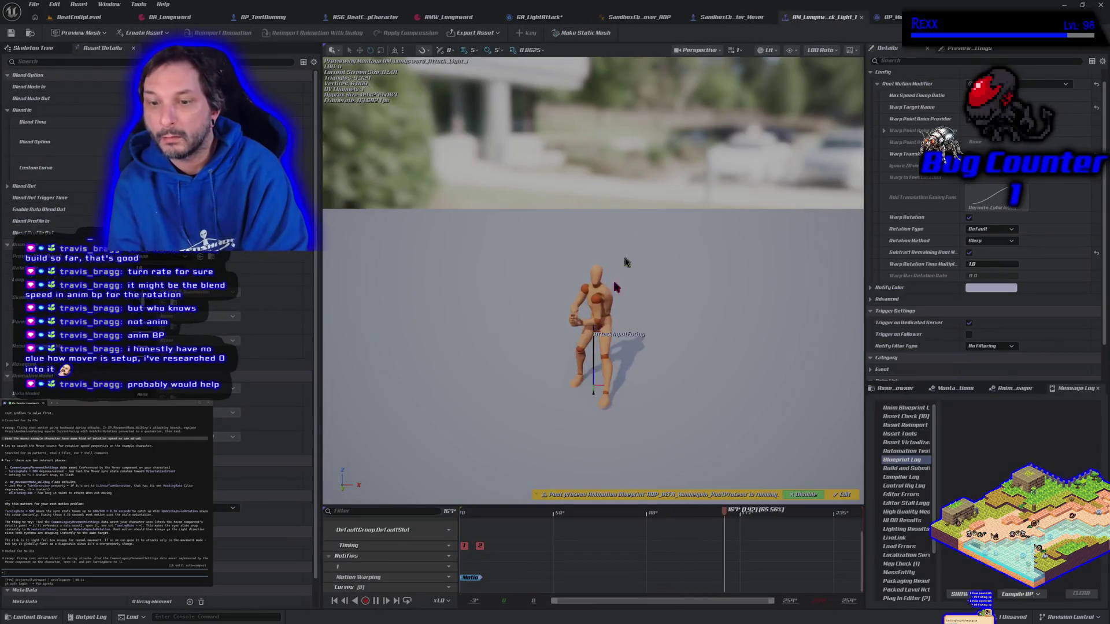
pyautogui.rightClick(474, 563)
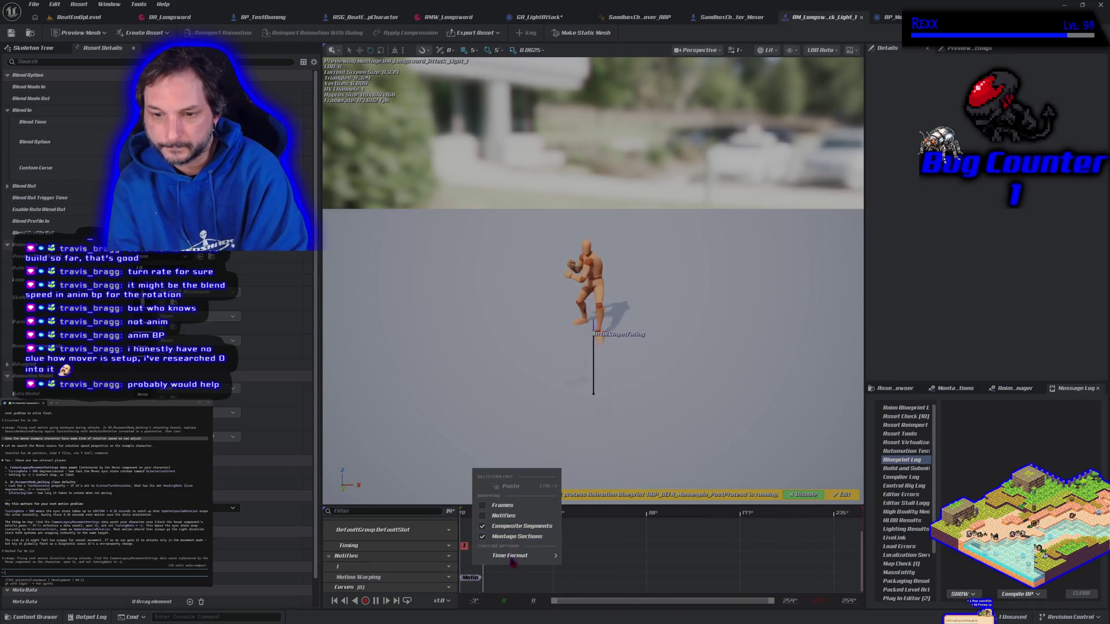
pyautogui.rightClick(505, 580)
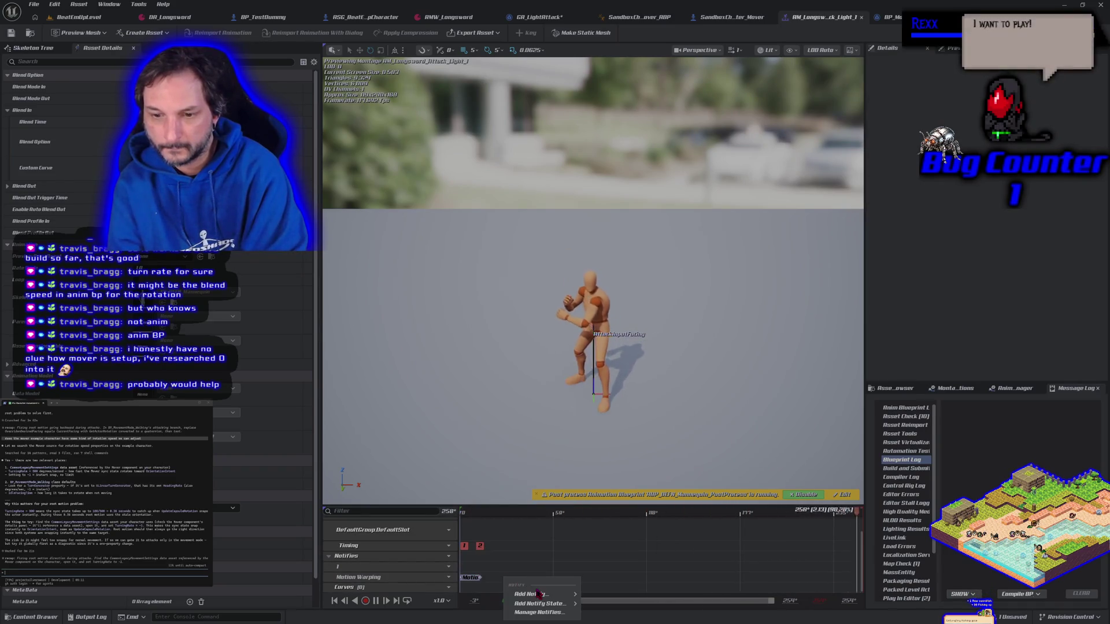
pyautogui.moveTo(529, 593)
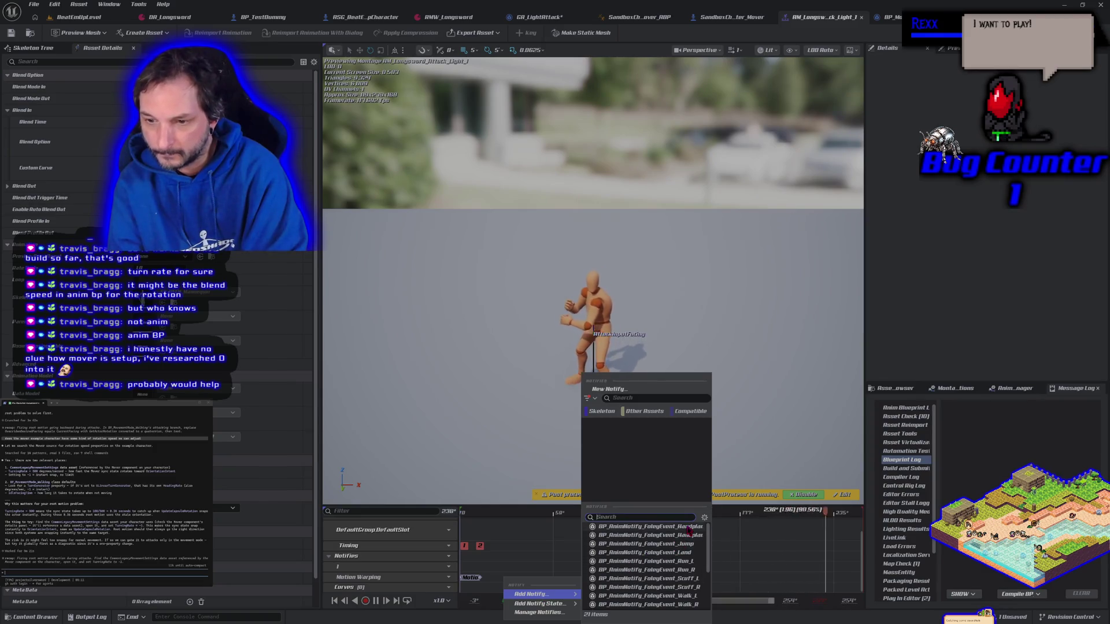
pyautogui.scroll(-2, 663, 558)
pyautogui.scroll(-3, 663, 544)
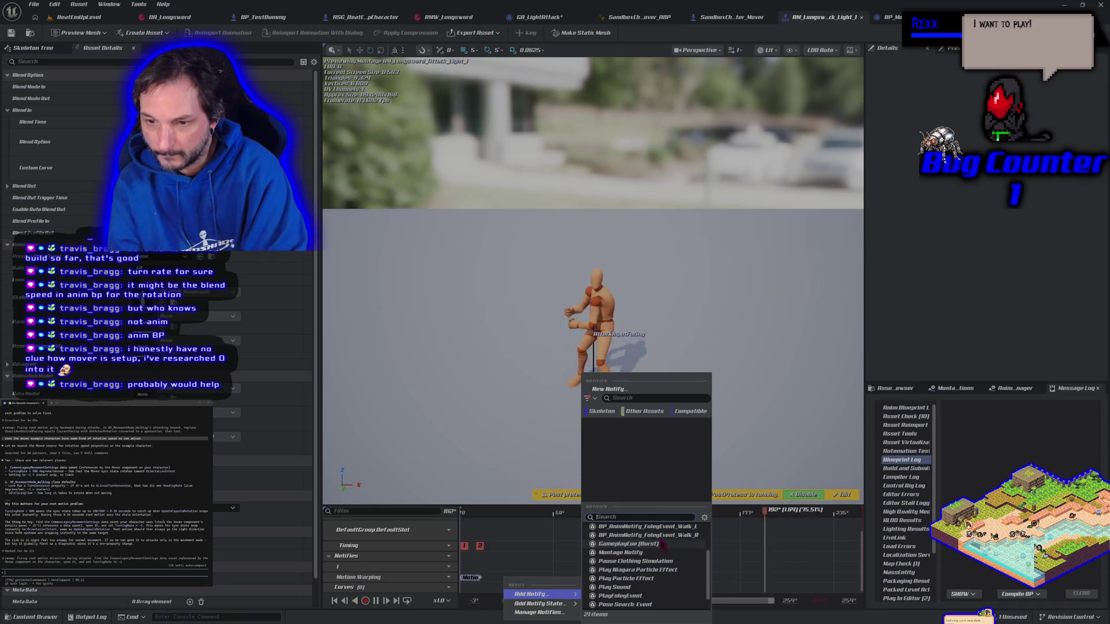
pyautogui.scroll(-1, 663, 544)
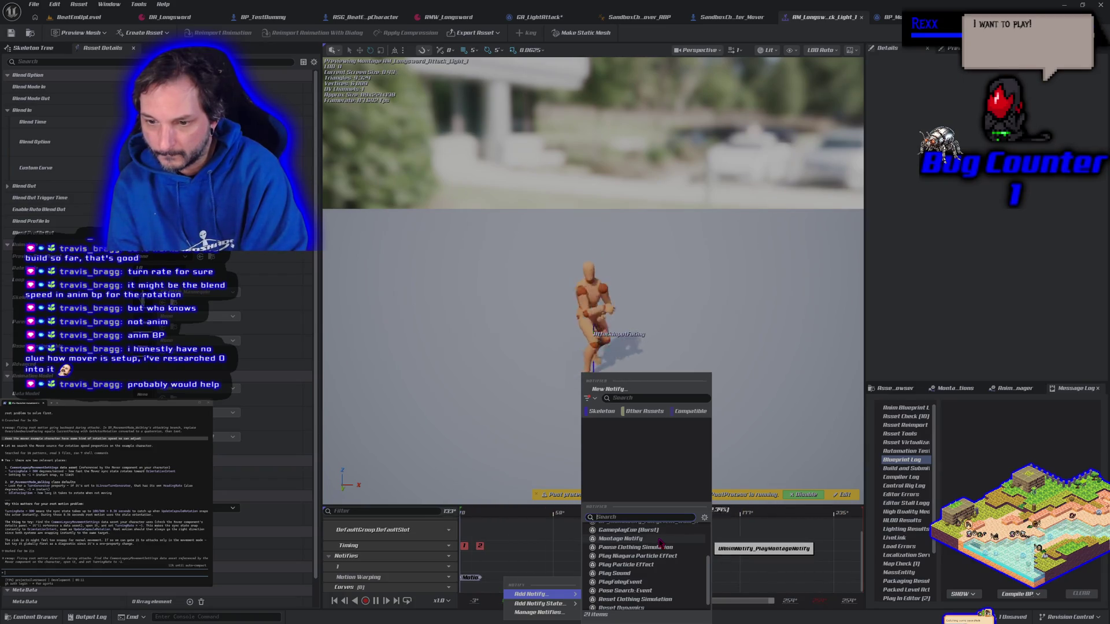
pyautogui.scroll(-1, 660, 544)
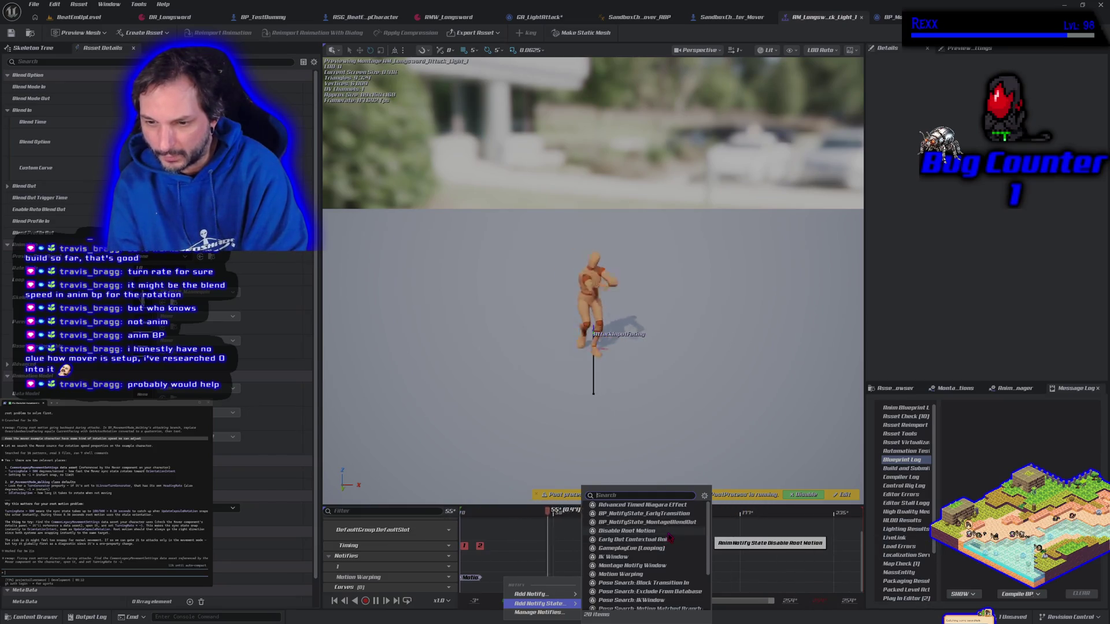
pyautogui.scroll(-3, 669, 538)
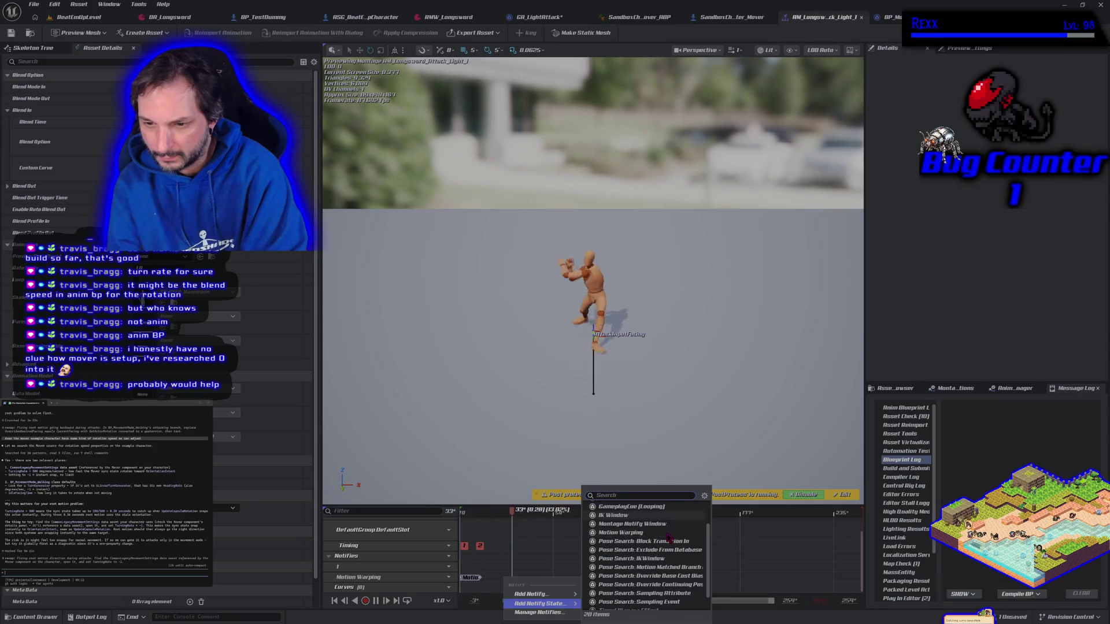
pyautogui.scroll(3, 653, 533)
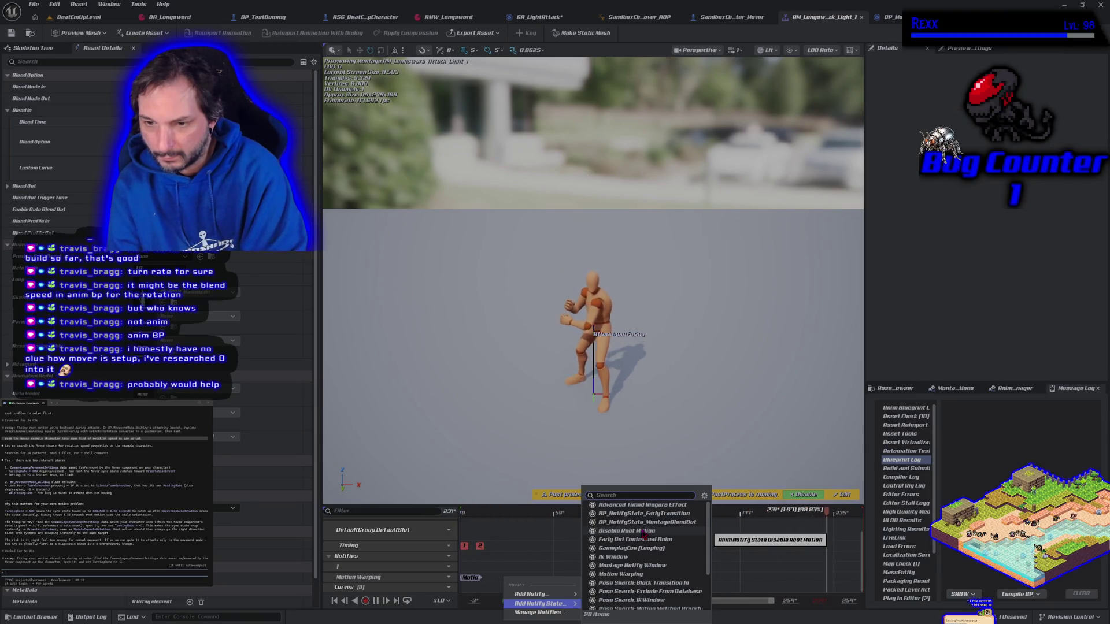
pyautogui.scroll(-1, 644, 535)
pyautogui.scroll(1, 644, 535)
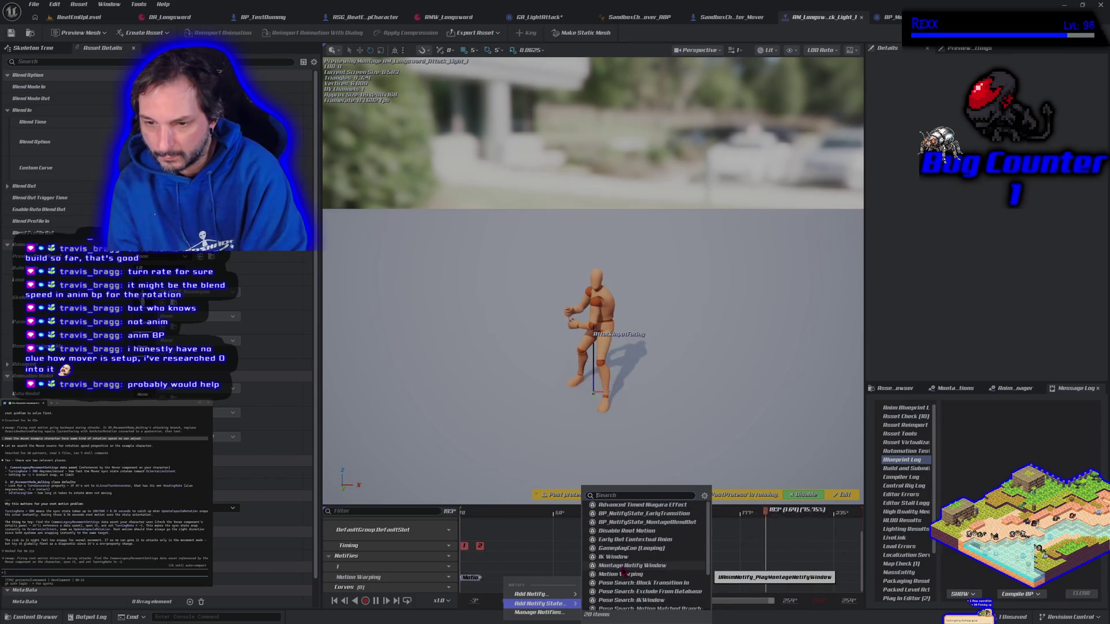
pyautogui.click(620, 540)
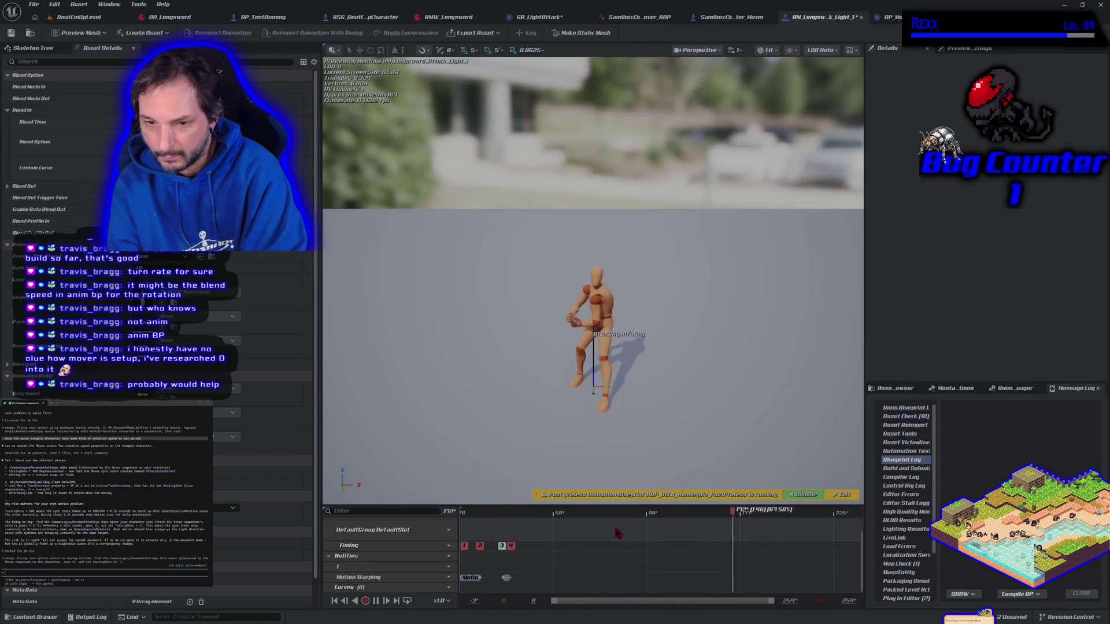
# - Add a second notify track to the montage's Notifies section
pyautogui.click(448, 567)
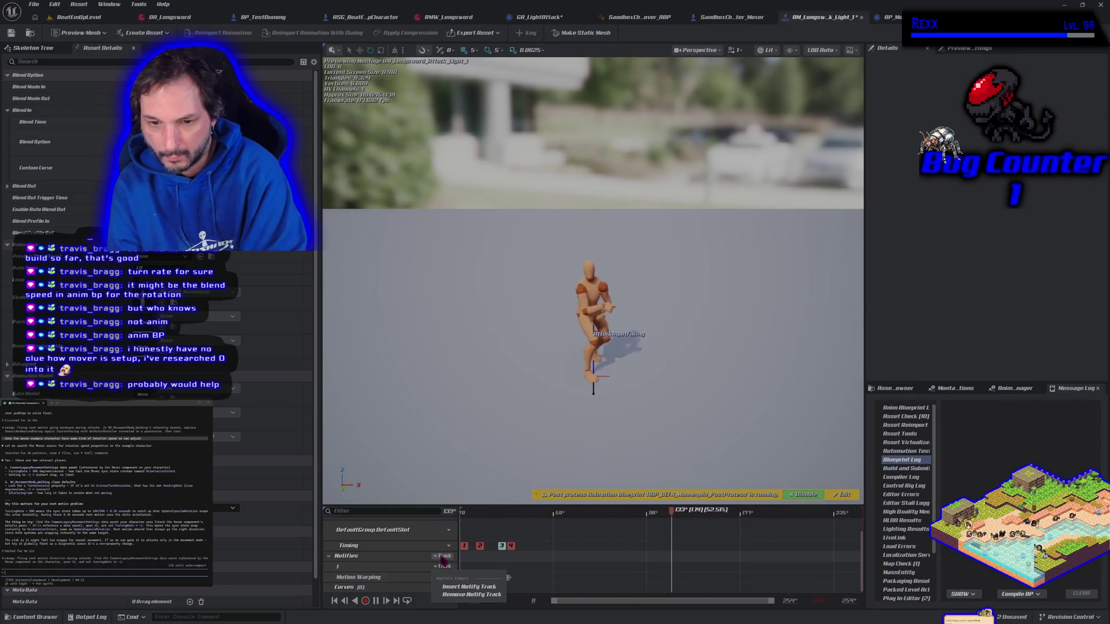
pyautogui.click(444, 555)
pyautogui.click(468, 577)
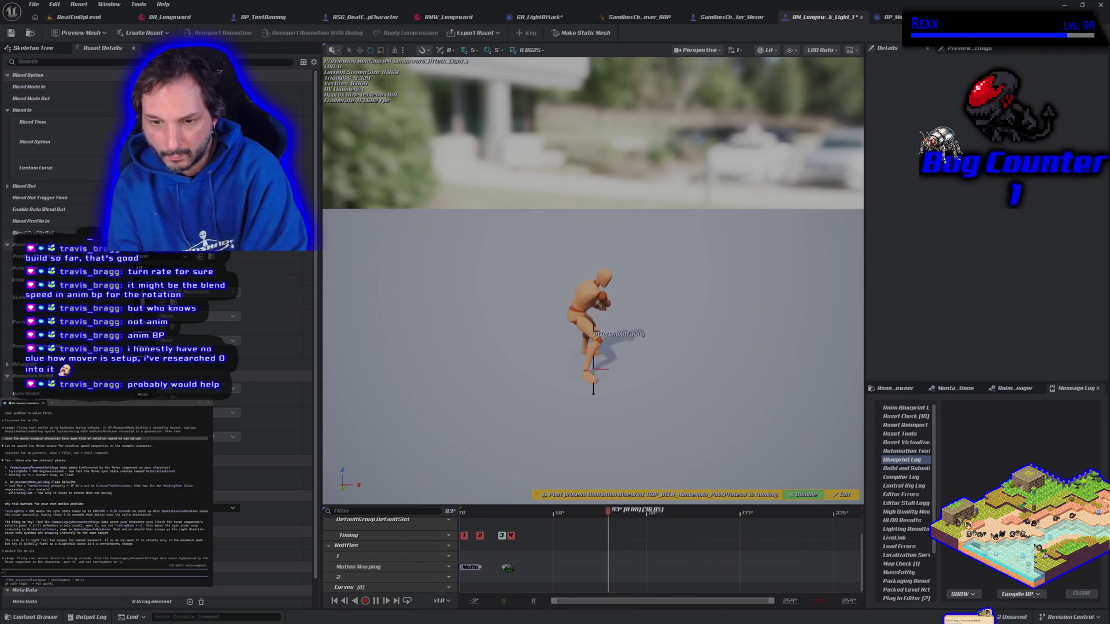
# - Place DisableRootMotion on track 2 at frame 0, stretch it longer, and save the montage
pyautogui.moveTo(509, 567); pyautogui.dragTo(523, 567)
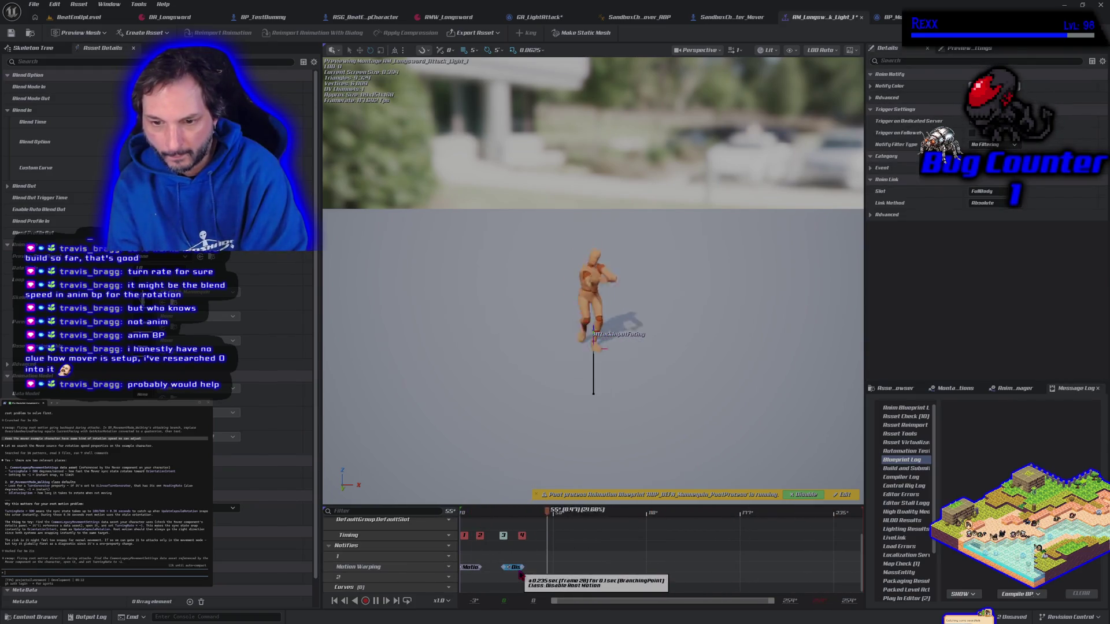
pyautogui.press('Delete')
pyautogui.hotkey('ctrl', 'z')
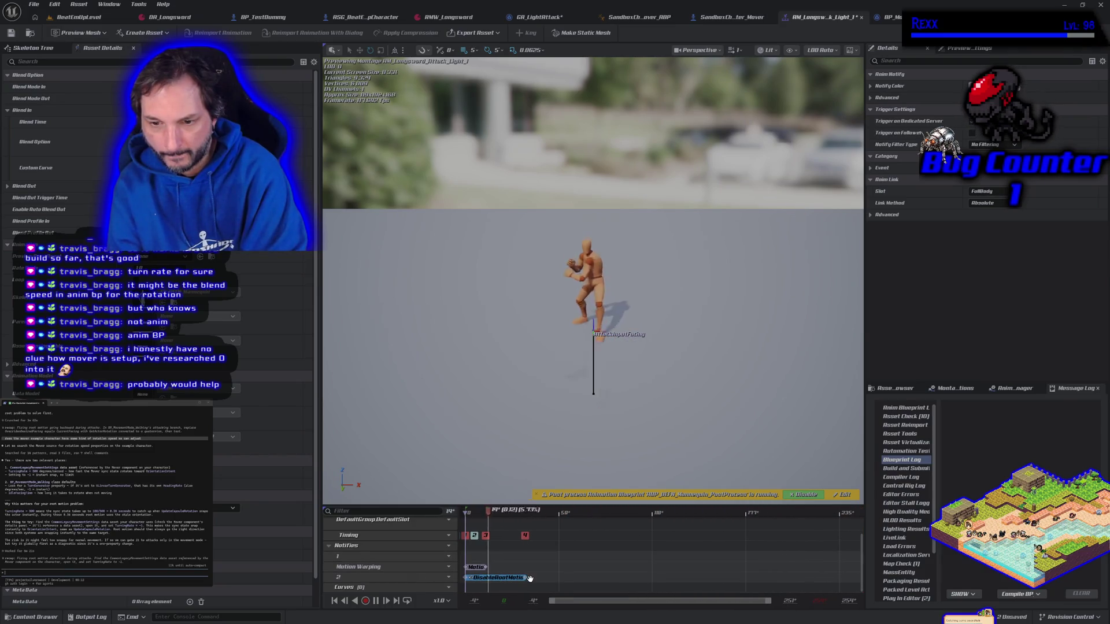
pyautogui.moveTo(530, 579); pyautogui.dragTo(558, 573)
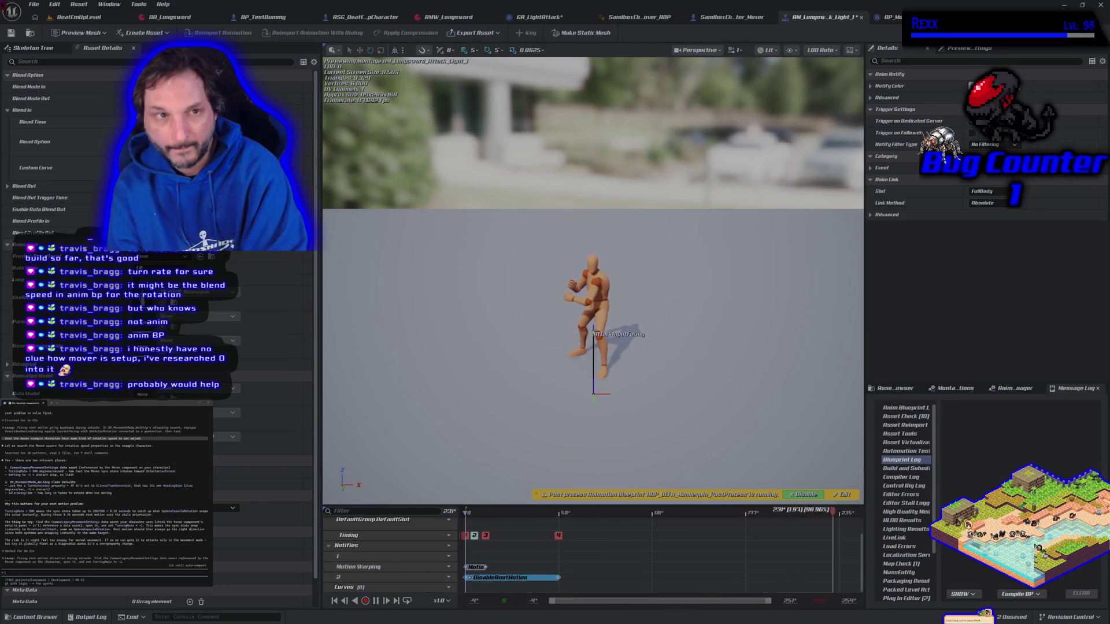
pyautogui.click(11, 33)
# - Play-test the light attack in BeatEmUpLevel, then go back to the light attack montage
pyautogui.click(79, 17)
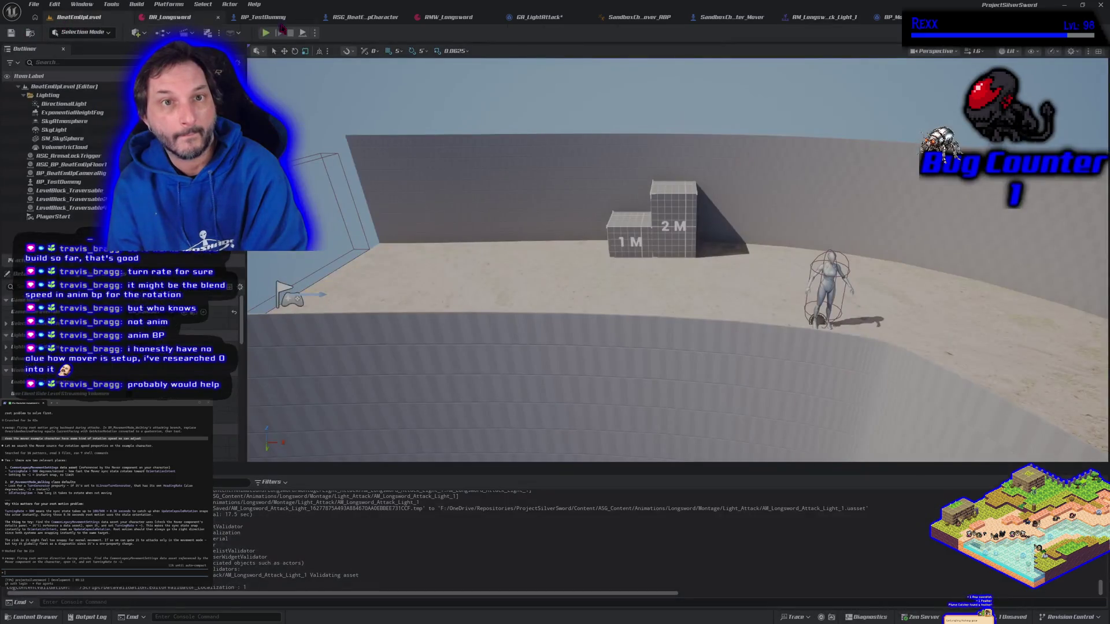
pyautogui.click(266, 33)
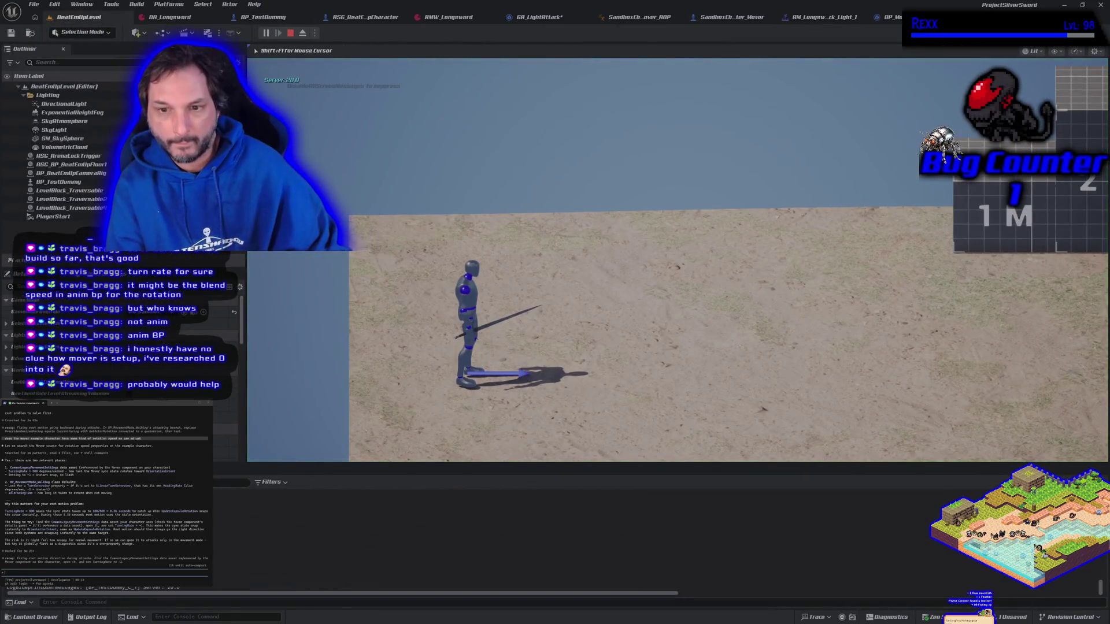
pyautogui.press('d')
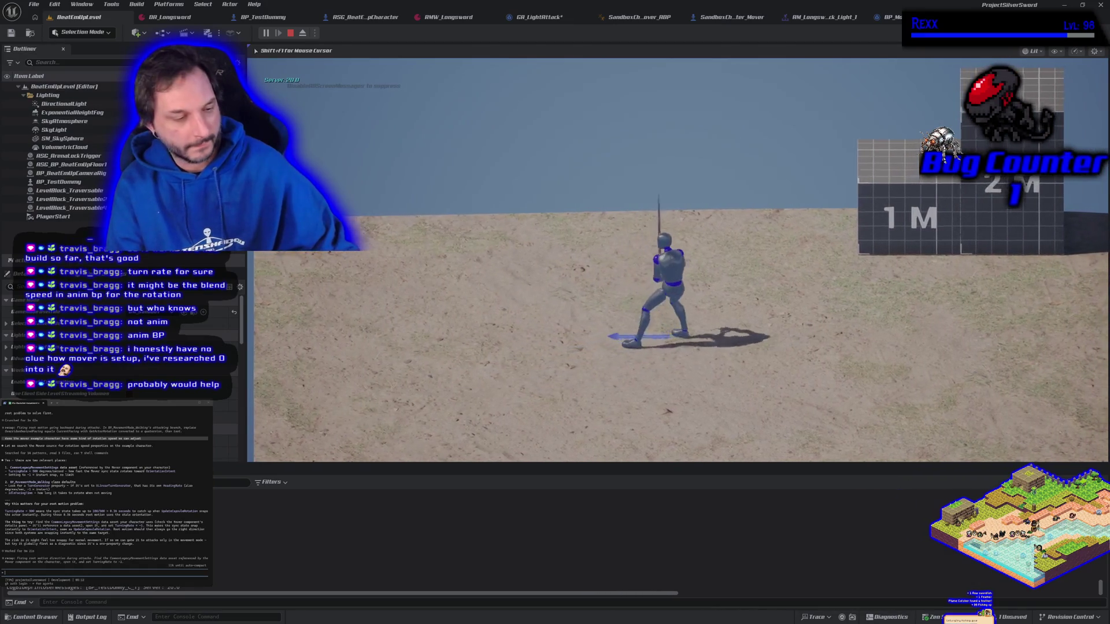
pyautogui.press('Escape')
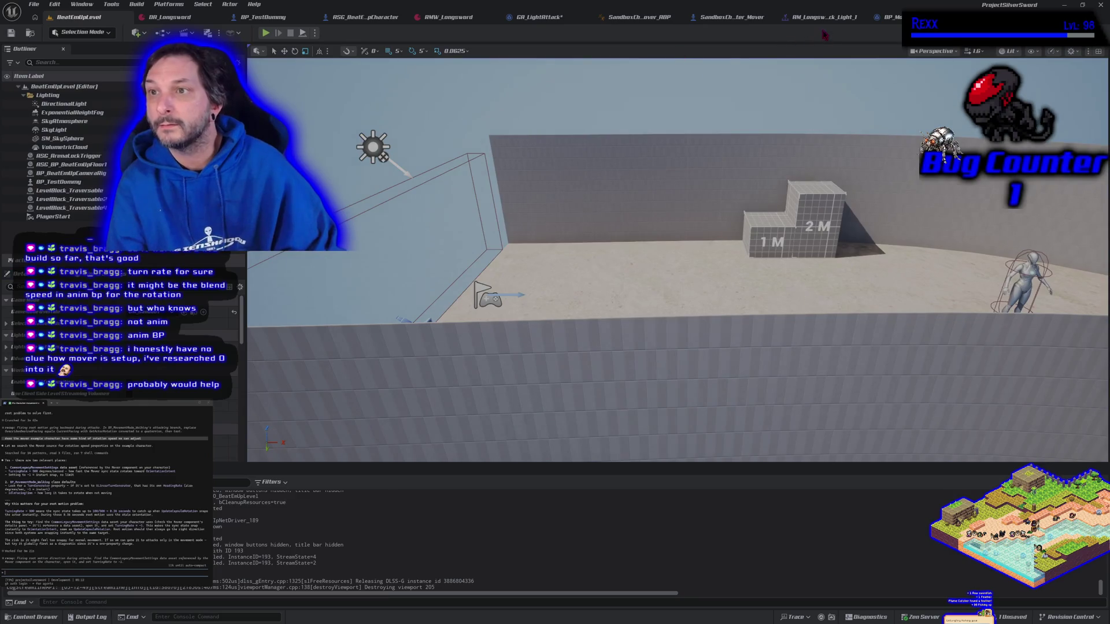
pyautogui.click(564, 19)
pyautogui.click(769, 17)
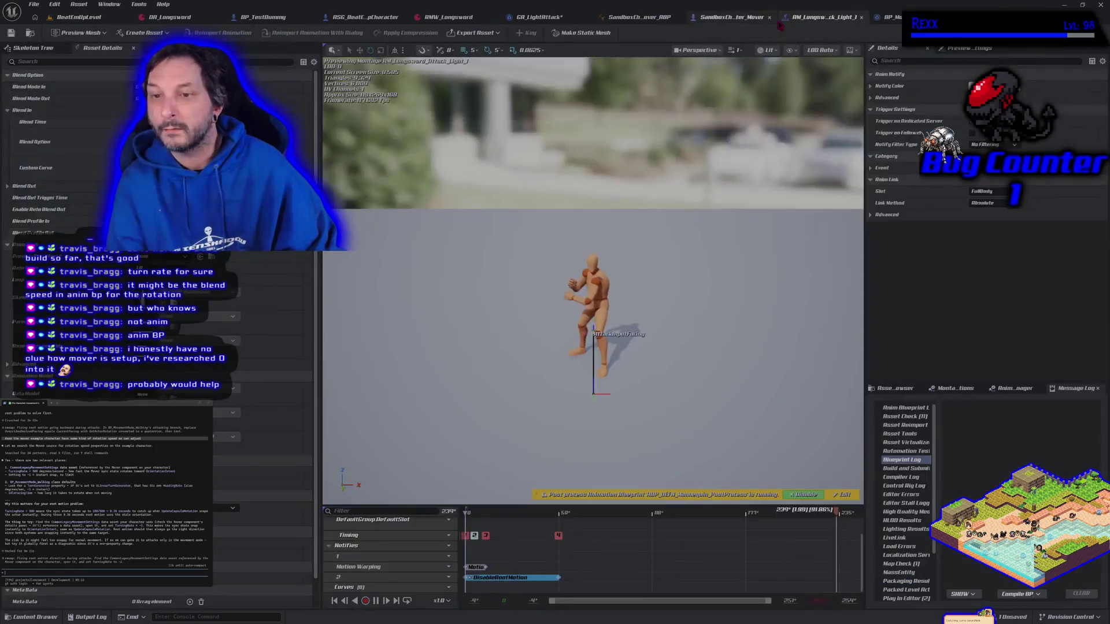
# - Delete the DisableRootMotion notify state and browse the Add Notify State list on the Notifies track
pyautogui.press('Delete')
pyautogui.rightClick(498, 578)
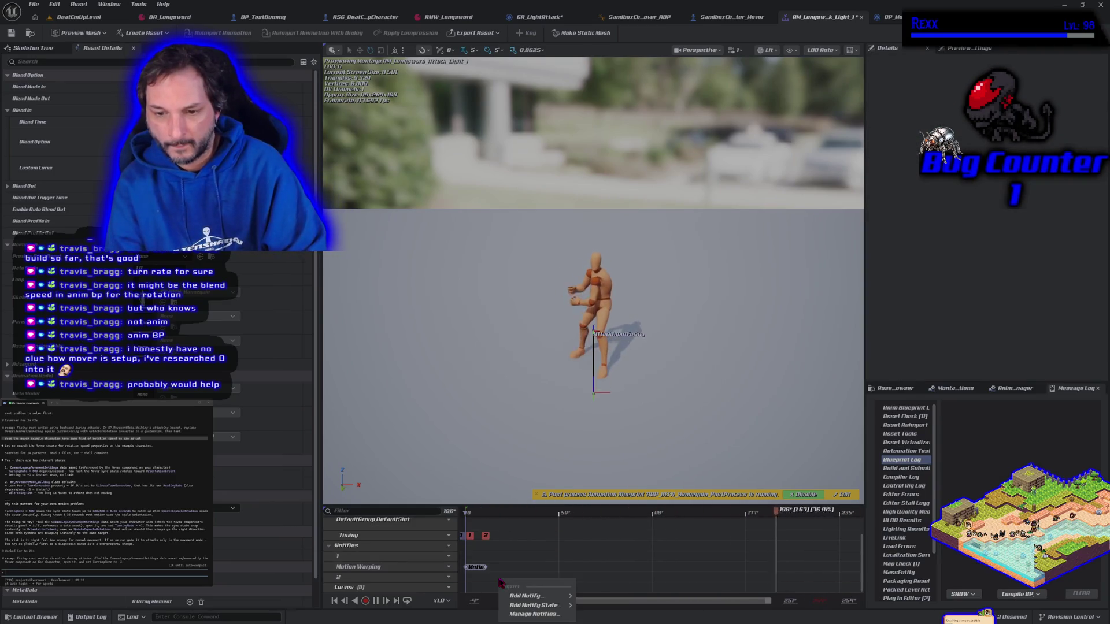
pyautogui.moveTo(535, 605)
pyautogui.scroll(-3, 643, 564)
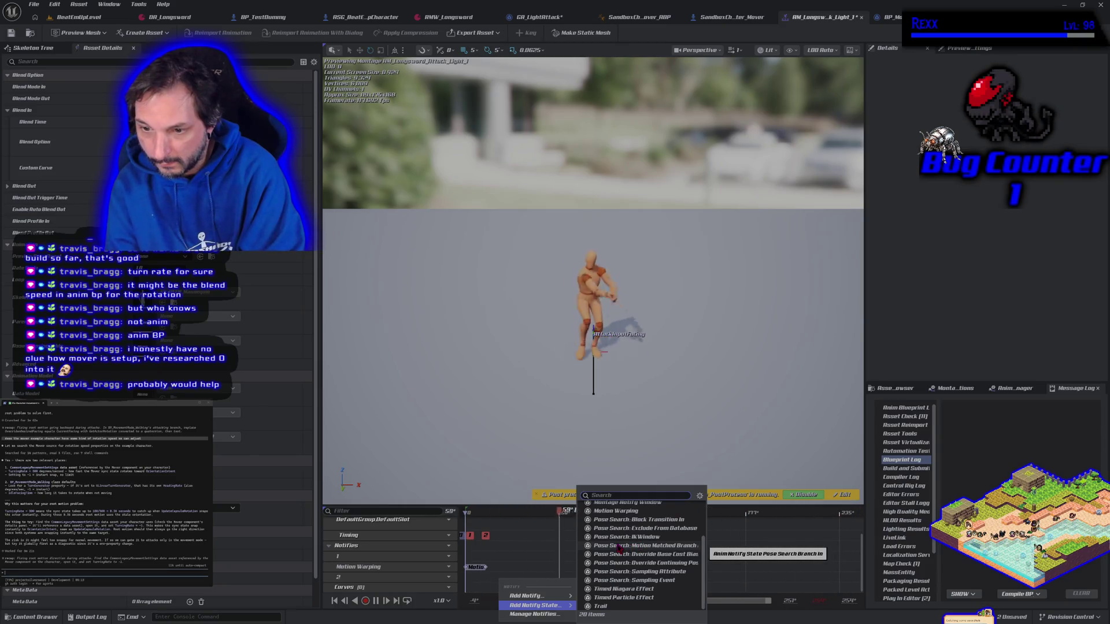
pyautogui.scroll(3, 619, 546)
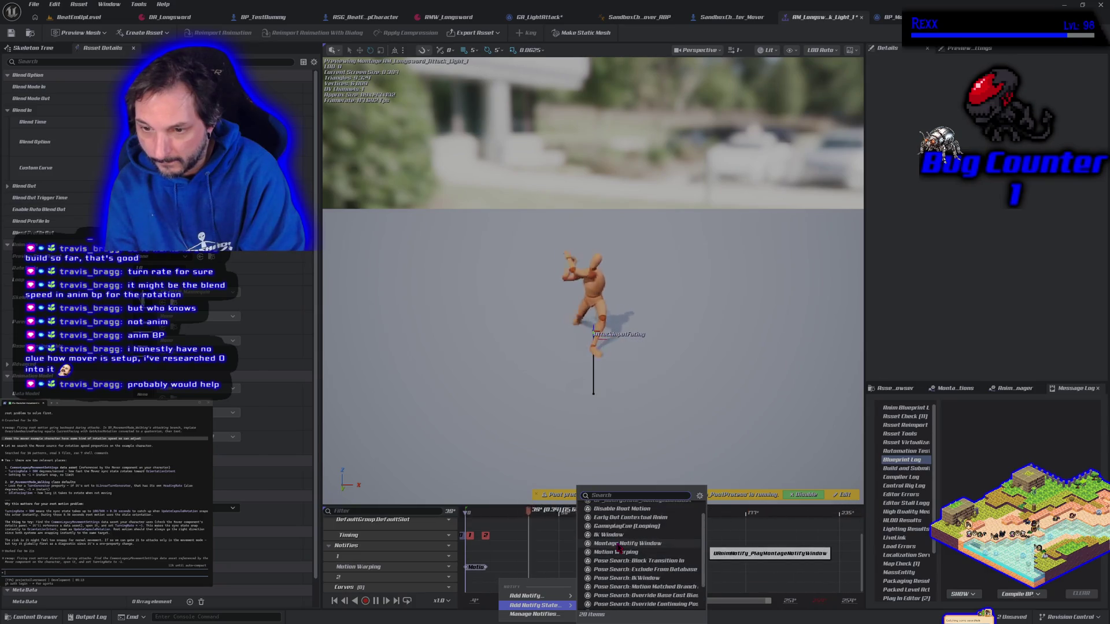
pyautogui.scroll(2, 619, 547)
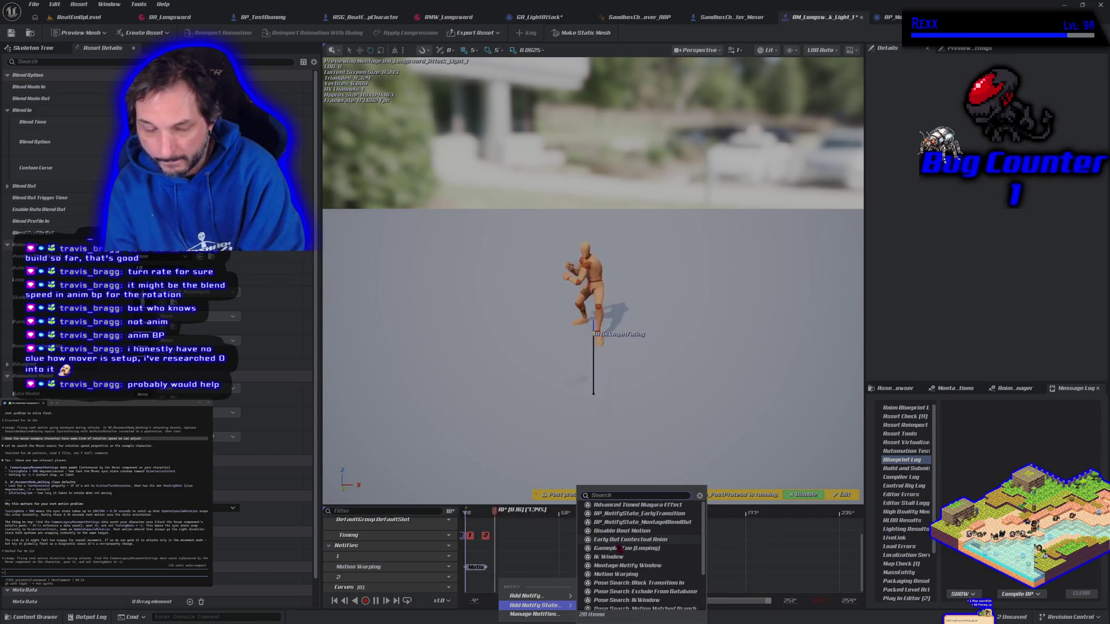
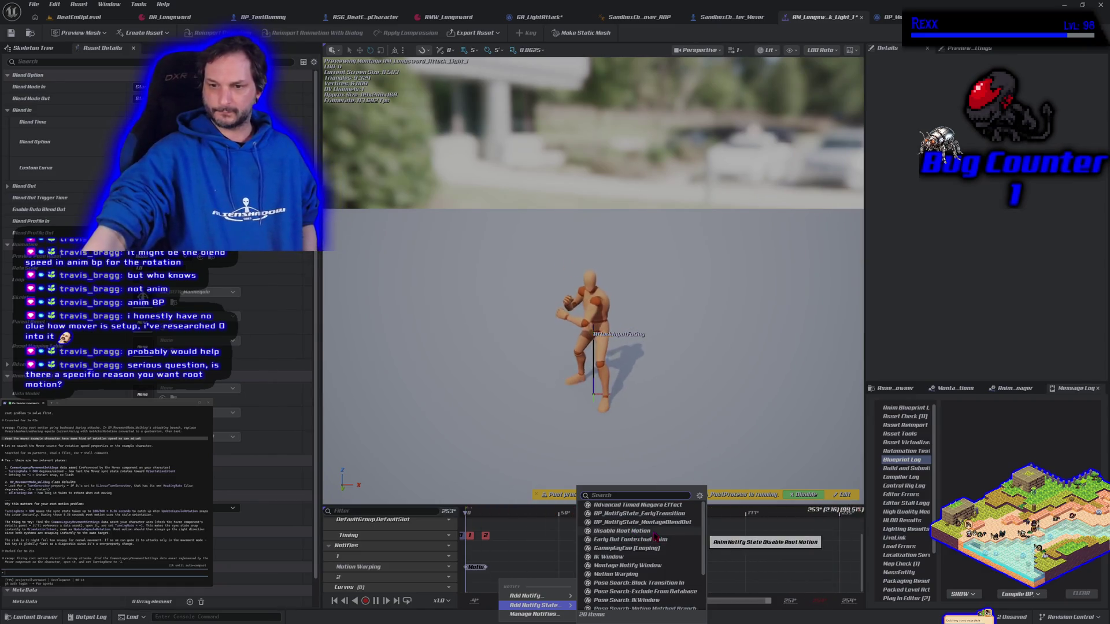
# - Dismiss the Add Notify State list without adding one and save the light attack montage
pyautogui.scroll(-2, 657, 538)
pyautogui.scroll(-2, 657, 538)
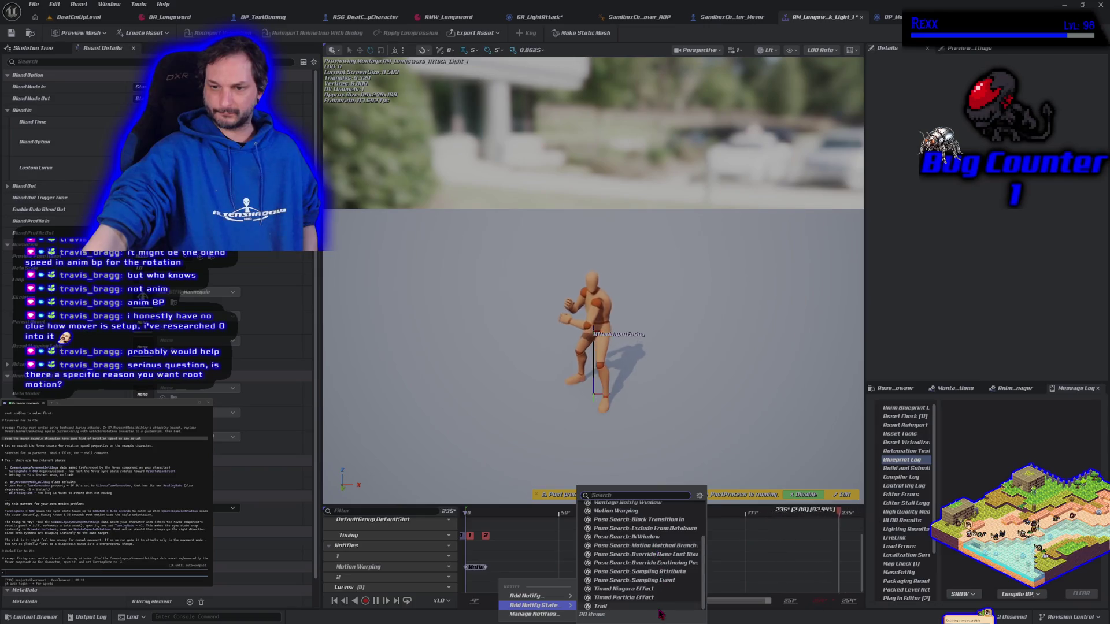
pyautogui.press('Escape')
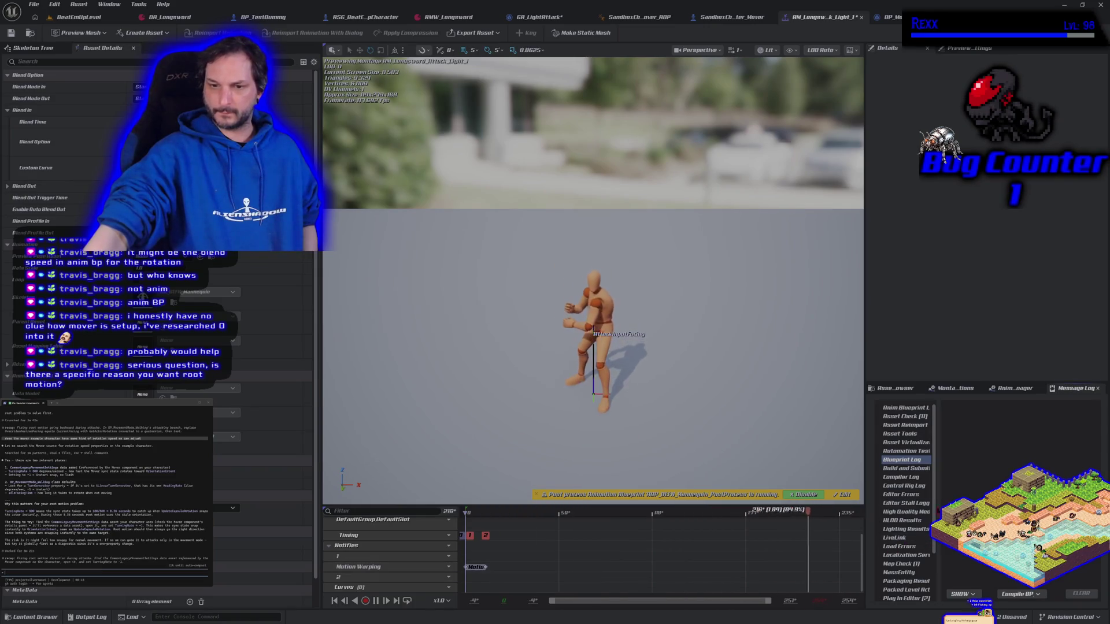
pyautogui.hotkey('ctrl', 's')
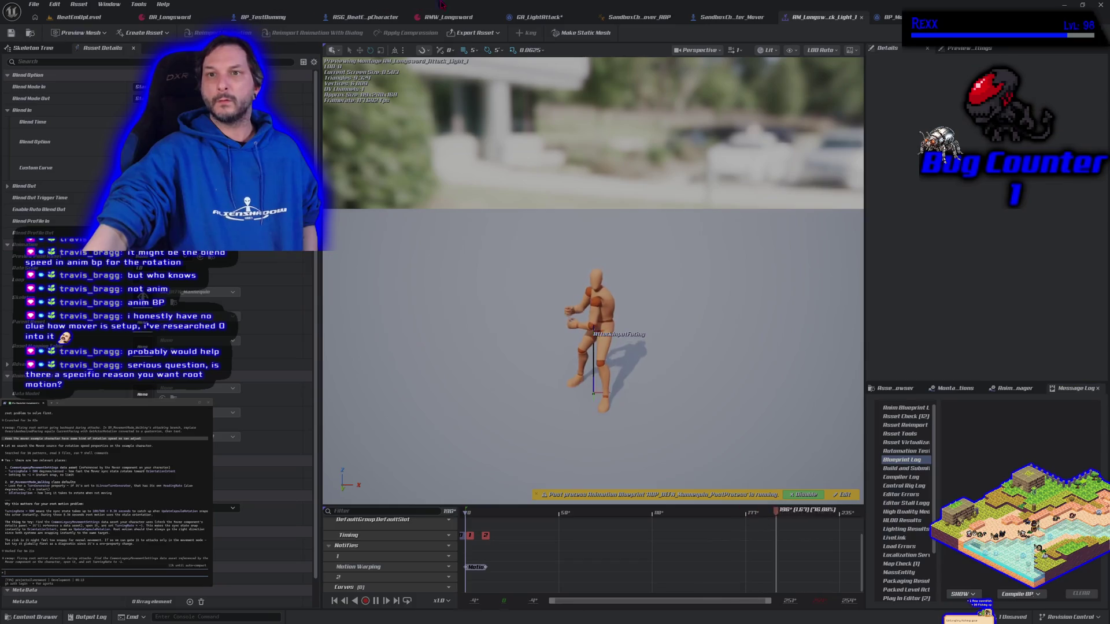
pyautogui.click(539, 18)
# - Rearrange the Skeletal Mesh, Get Anim Instance and Cast nodes up and to the right in GA_LightAttack
pyautogui.scroll(-1, 434, 375)
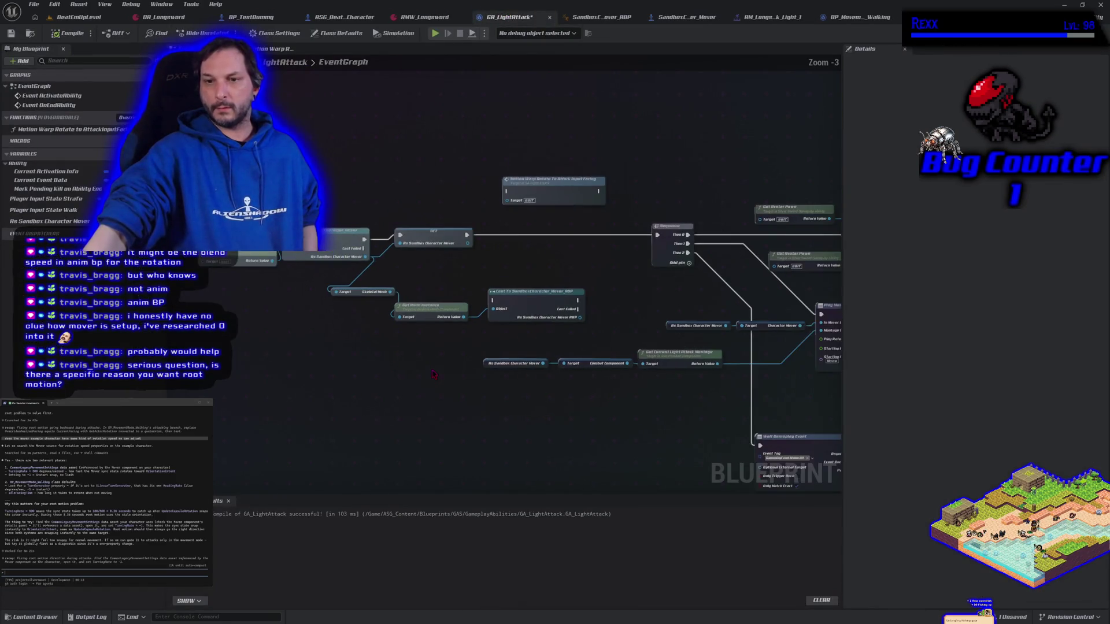
pyautogui.moveTo(607, 461)
pyautogui.mouseDown()
pyautogui.moveTo(293, 330)
pyautogui.moveTo(168, 358)
pyautogui.moveTo(565, 376)
pyautogui.moveTo(430, 460)
pyautogui.moveTo(470, 446)
pyautogui.moveTo(496, 454)
pyautogui.mouseUp()
pyautogui.scroll(2, 430, 459)
pyautogui.scroll(1, 431, 463)
pyautogui.moveTo(429, 293); pyautogui.dragTo(502, 260)
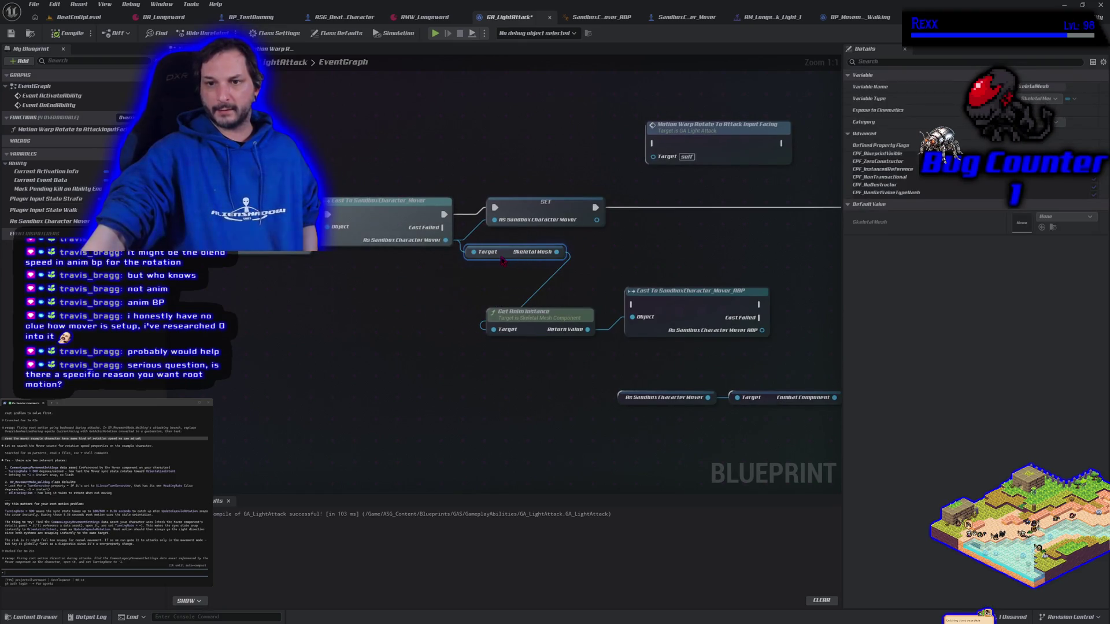
pyautogui.moveTo(551, 340); pyautogui.dragTo(402, 411)
pyautogui.moveTo(398, 340)
pyautogui.mouseDown()
pyautogui.moveTo(497, 370)
pyautogui.moveTo(614, 316)
pyautogui.moveTo(629, 276)
pyautogui.mouseUp()
pyautogui.moveTo(598, 363); pyautogui.dragTo(563, 379)
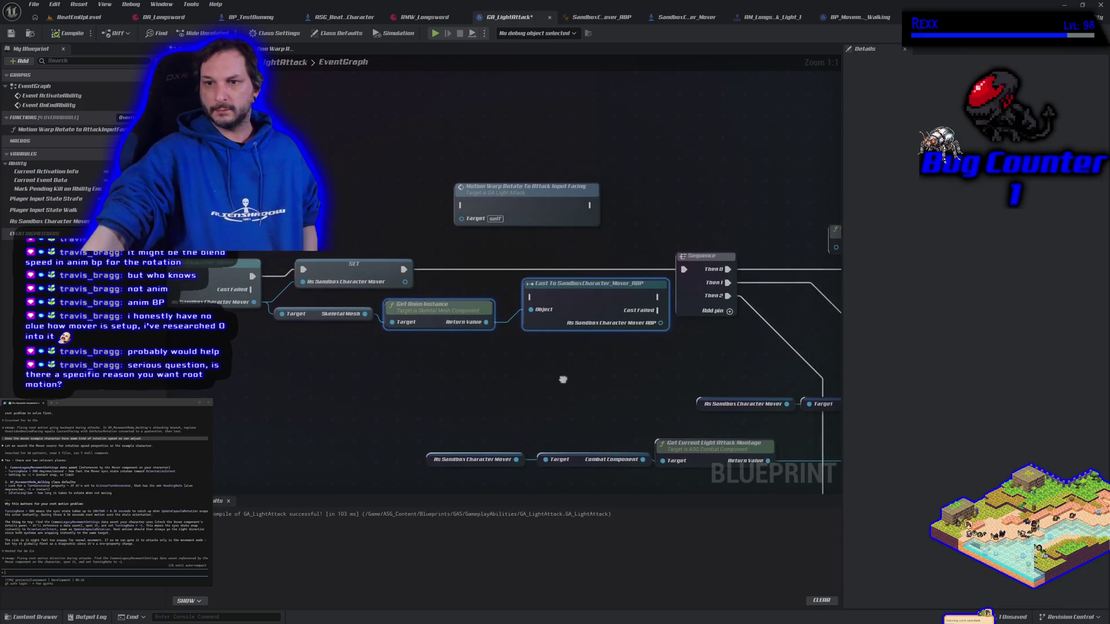
# - Check the SandboxCharacter_Mover_ABP and SandboxCharacter_Mover blueprints, then return to GA_LightAttack
pyautogui.moveTo(660, 323)
pyautogui.mouseDown()
pyautogui.moveTo(804, 343)
pyautogui.moveTo(643, 348)
pyautogui.mouseUp()
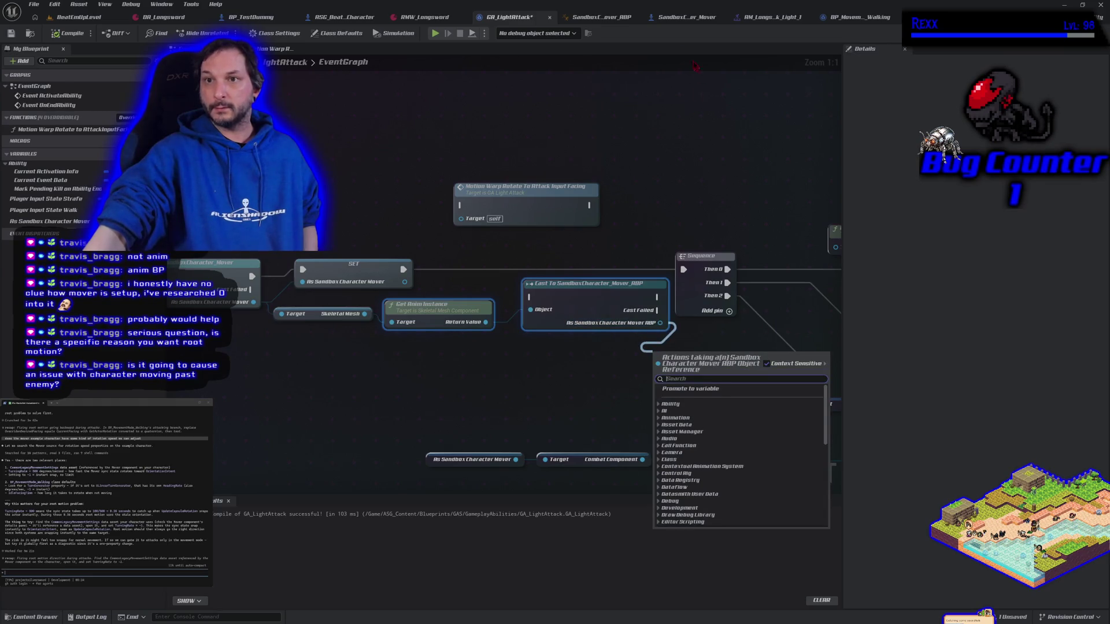
pyautogui.click(601, 16)
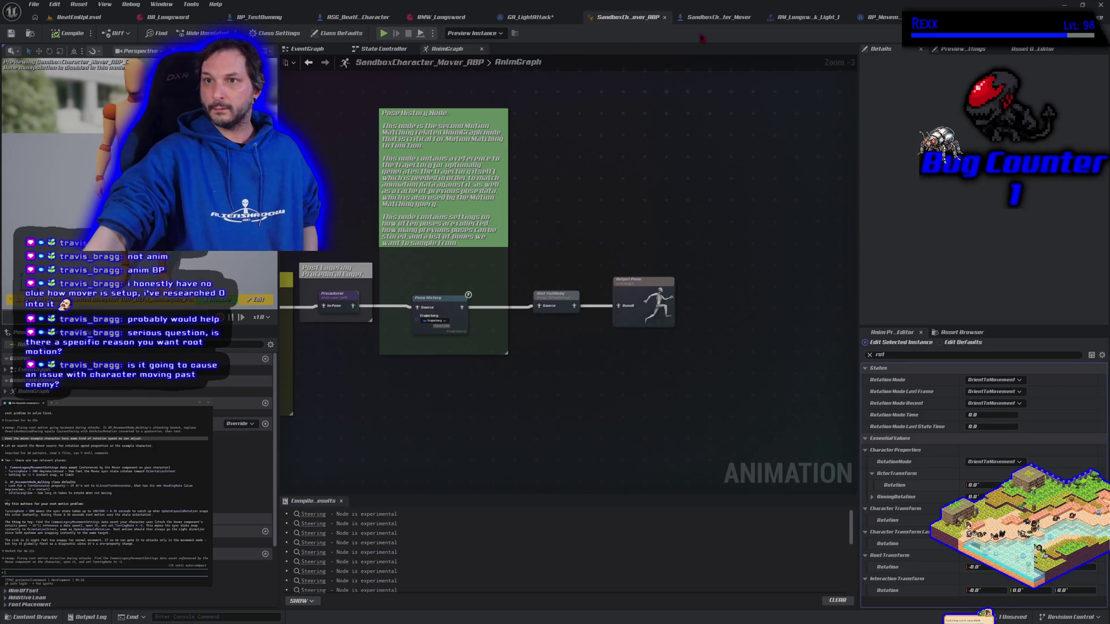
pyautogui.click(716, 16)
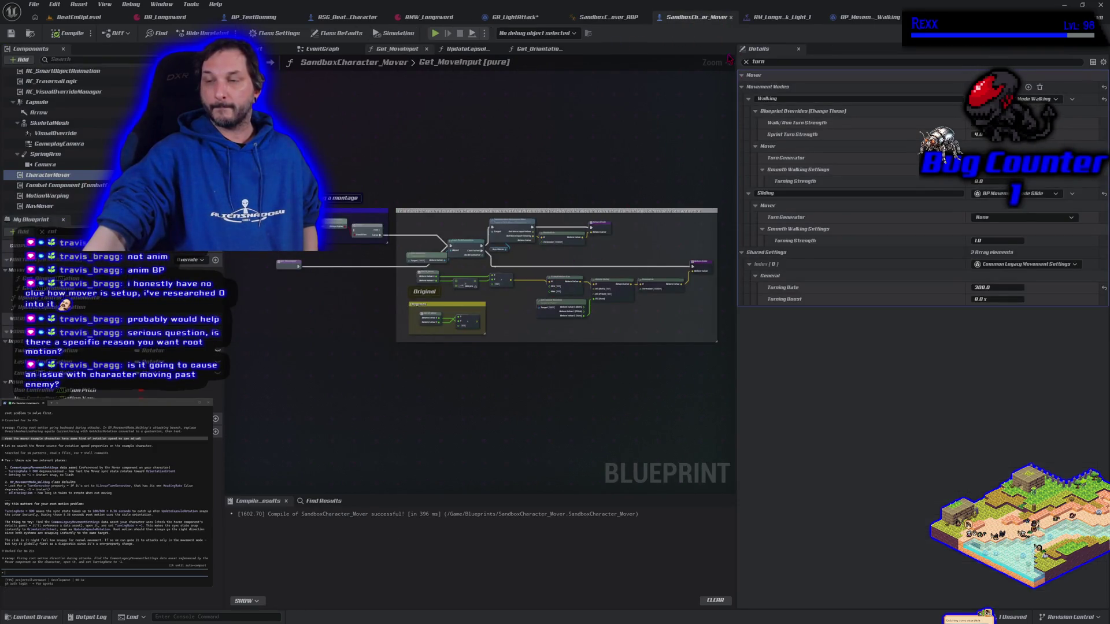
pyautogui.click(532, 18)
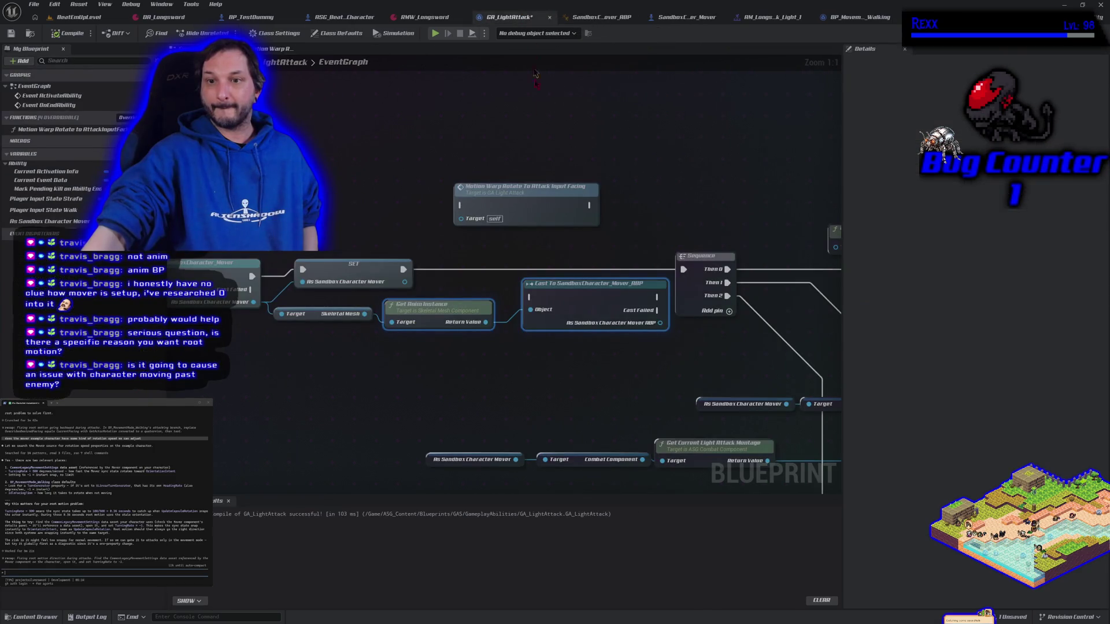
# - Try a Set Root Motion Mode node off the Mover ABP cast, delete it, and search 'set root' again
pyautogui.moveTo(659, 322); pyautogui.dragTo(663, 349)
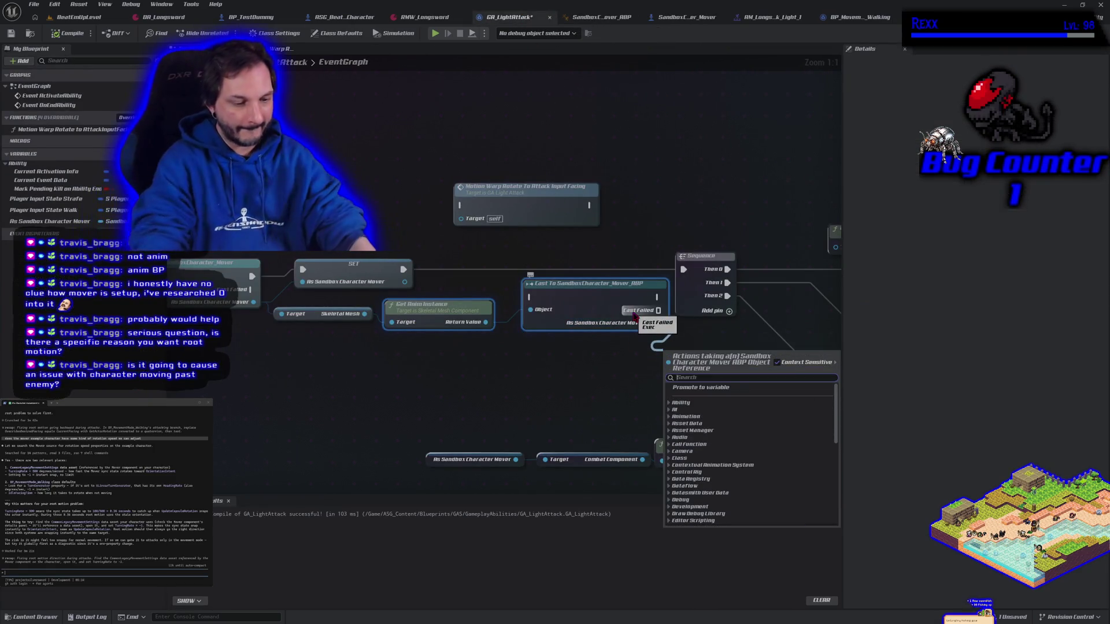
pyautogui.write('set root ')
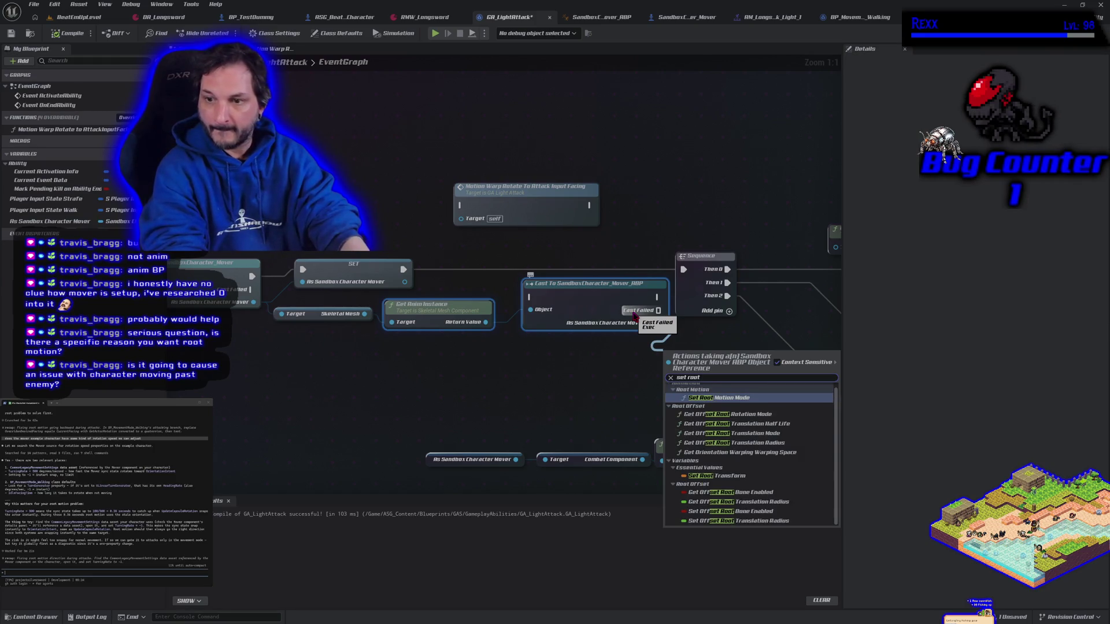
pyautogui.write('motion')
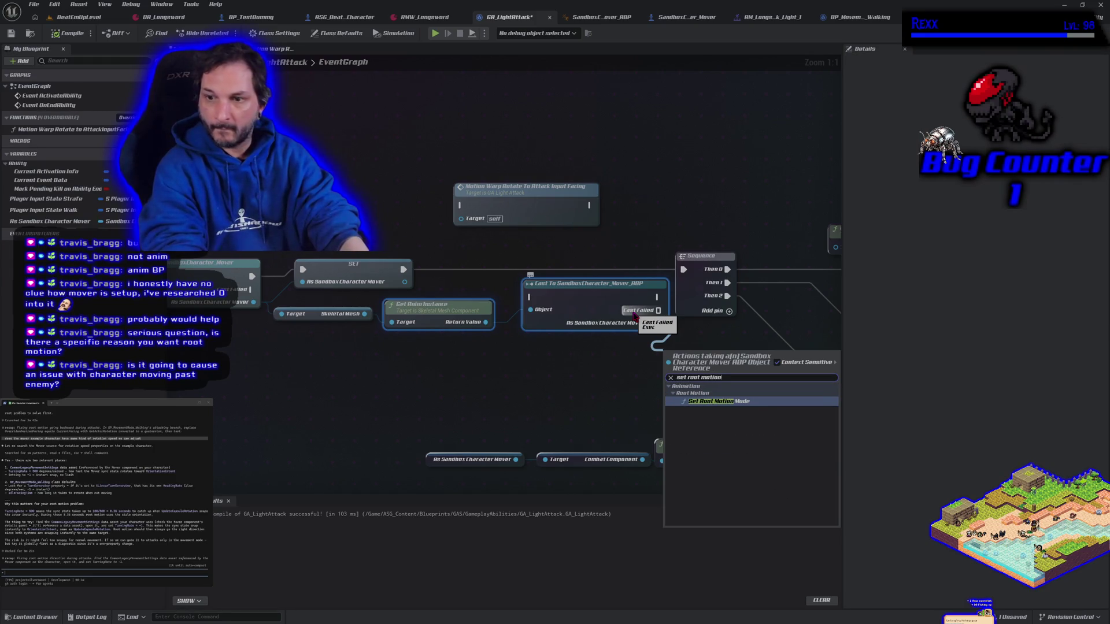
pyautogui.press('Return')
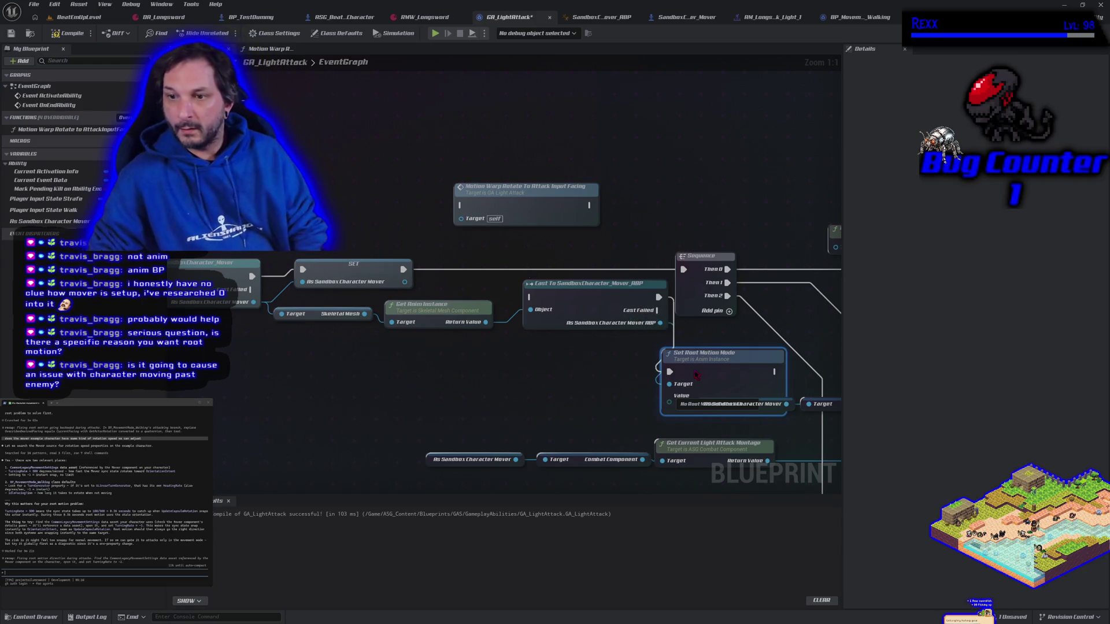
pyautogui.moveTo(695, 374); pyautogui.dragTo(577, 374)
pyautogui.click(598, 405)
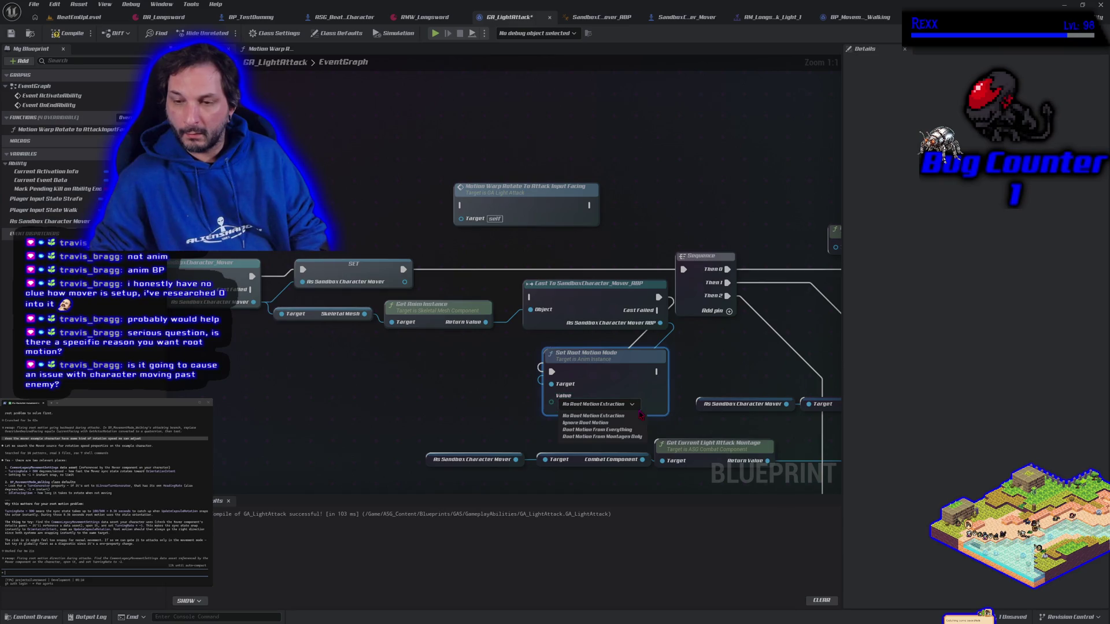
pyautogui.click(640, 372)
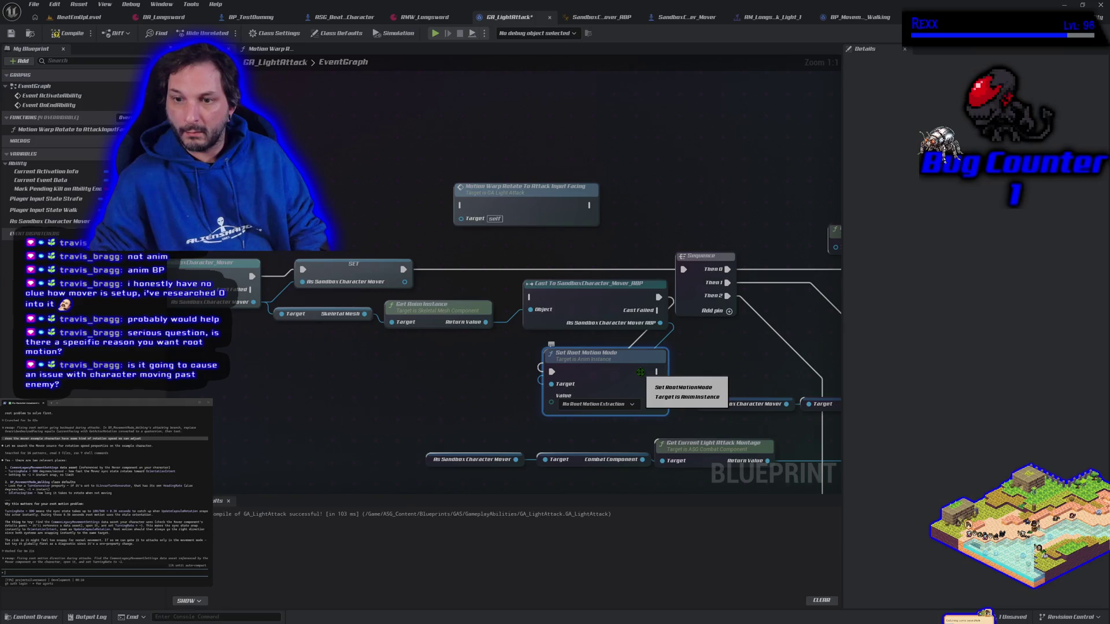
pyautogui.press('Delete')
pyautogui.moveTo(659, 322); pyautogui.dragTo(654, 350)
pyautogui.write('set root')
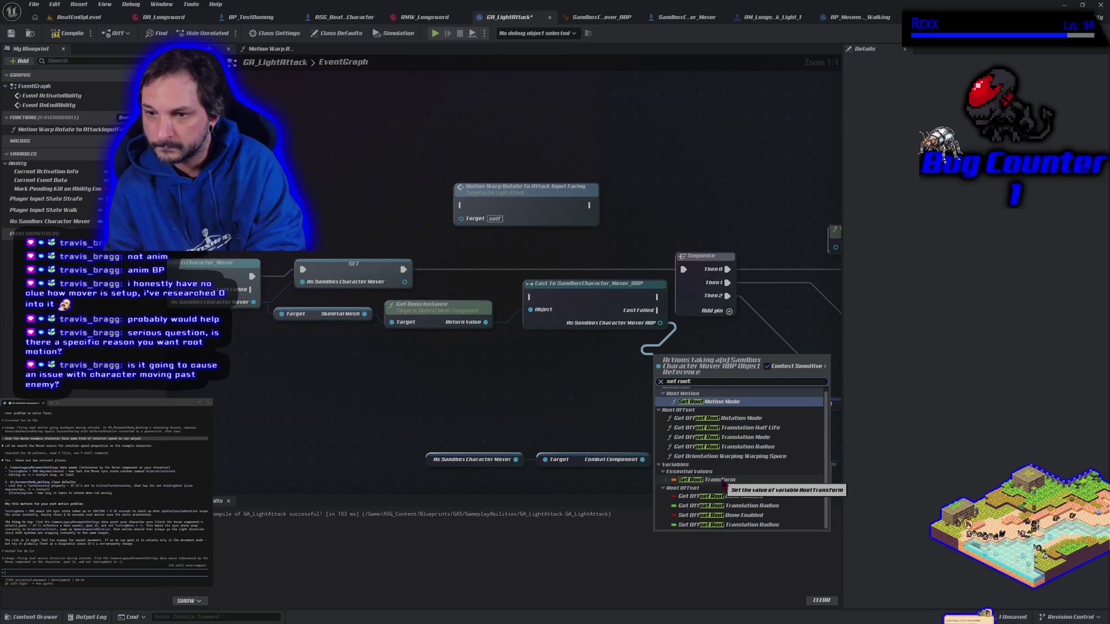
# - Add a SET Root Transform node and split its pin into location, rotation and scale
pyautogui.click(723, 481)
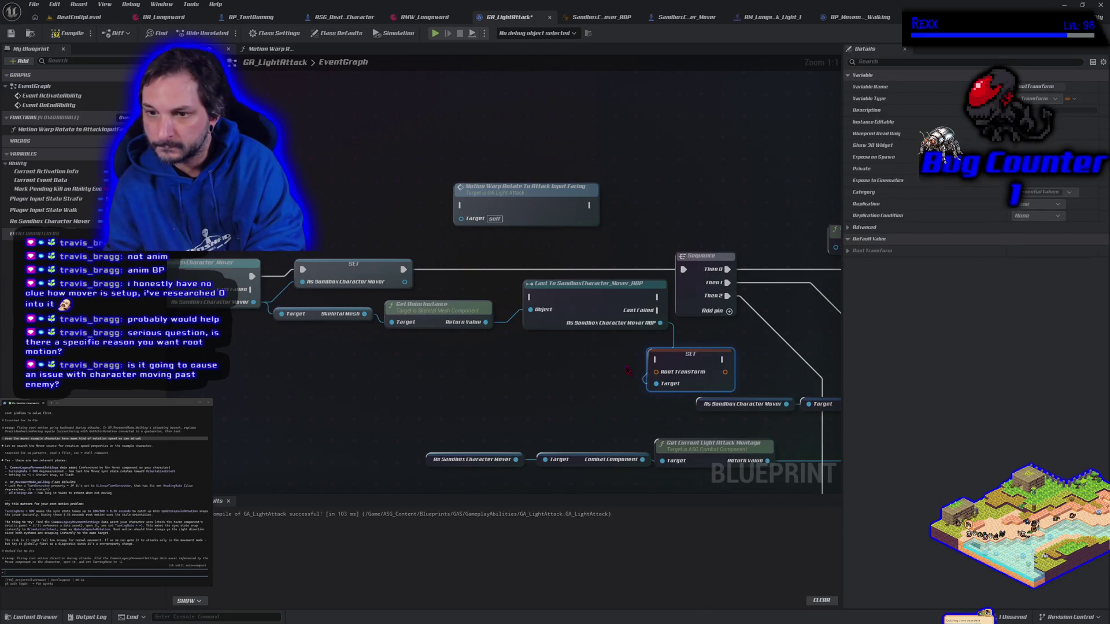
pyautogui.rightClick(663, 376)
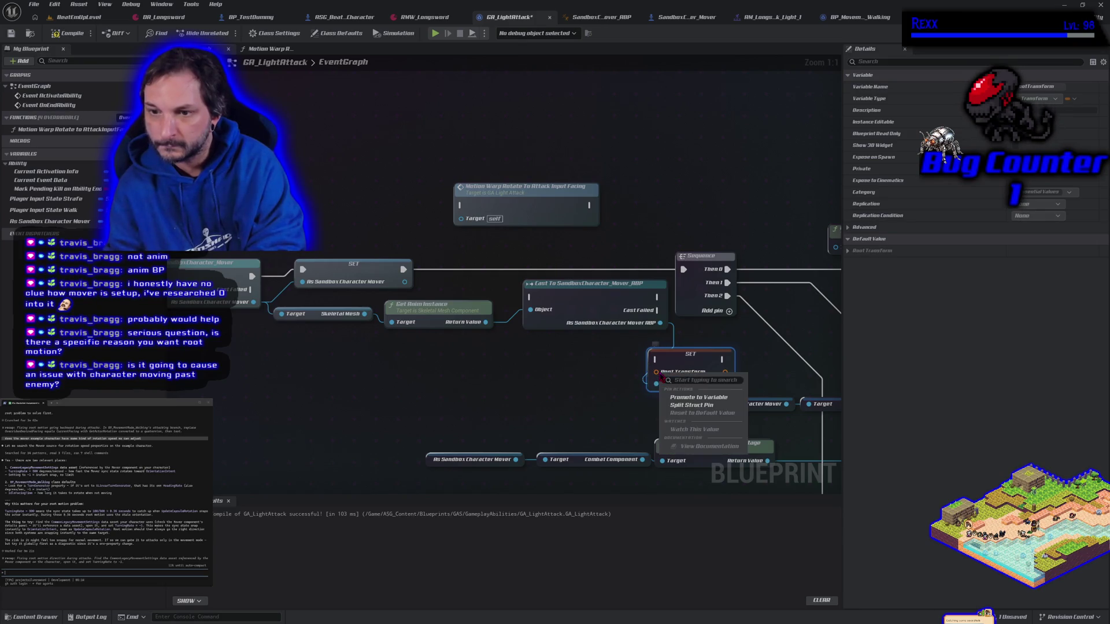
pyautogui.click(691, 405)
pyautogui.moveTo(679, 363); pyautogui.dragTo(580, 355)
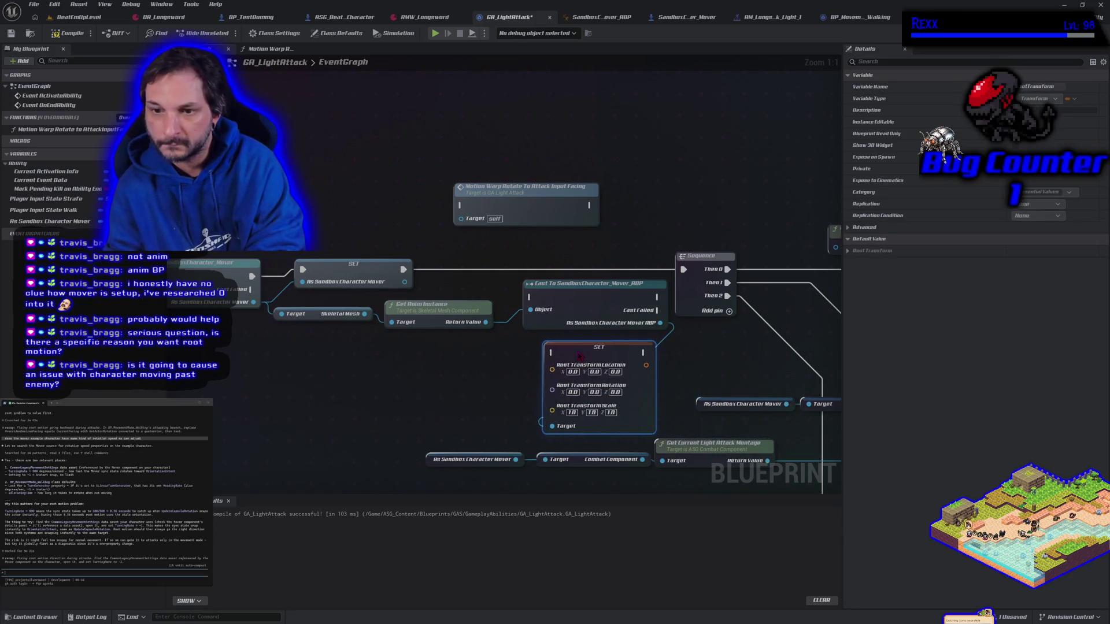
pyautogui.press('Home')
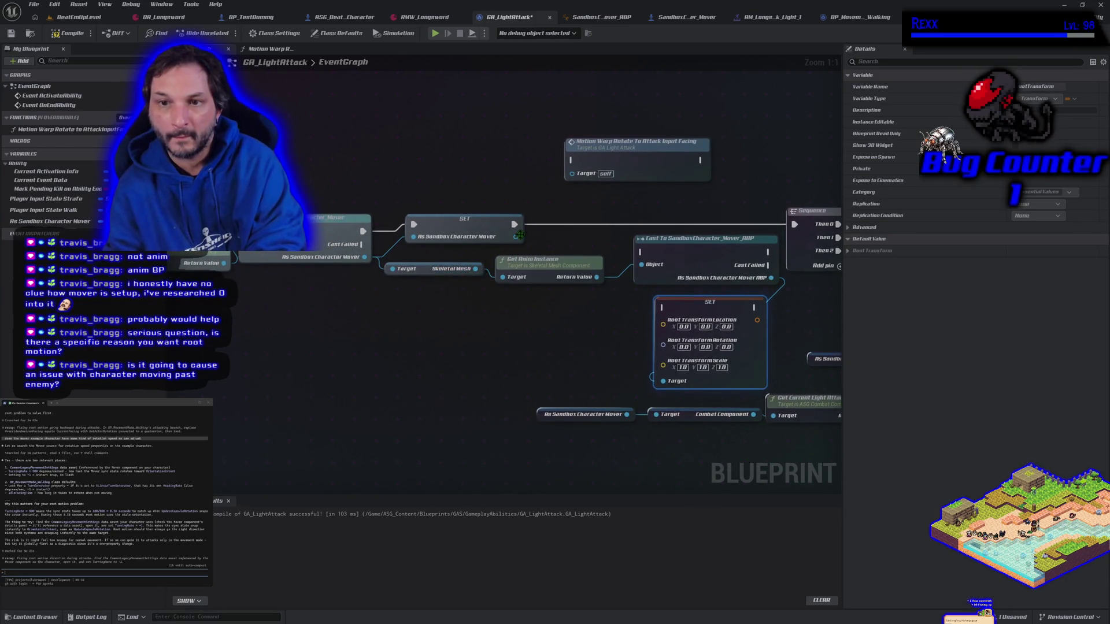
# - Add a Sandbox Character Mover getter and wire its Get Actor Location into Root Transform Location
pyautogui.moveTo(46, 221)
pyautogui.mouseDown()
pyautogui.moveTo(289, 346)
pyautogui.moveTo(480, 367)
pyautogui.moveTo(486, 355)
pyautogui.mouseUp()
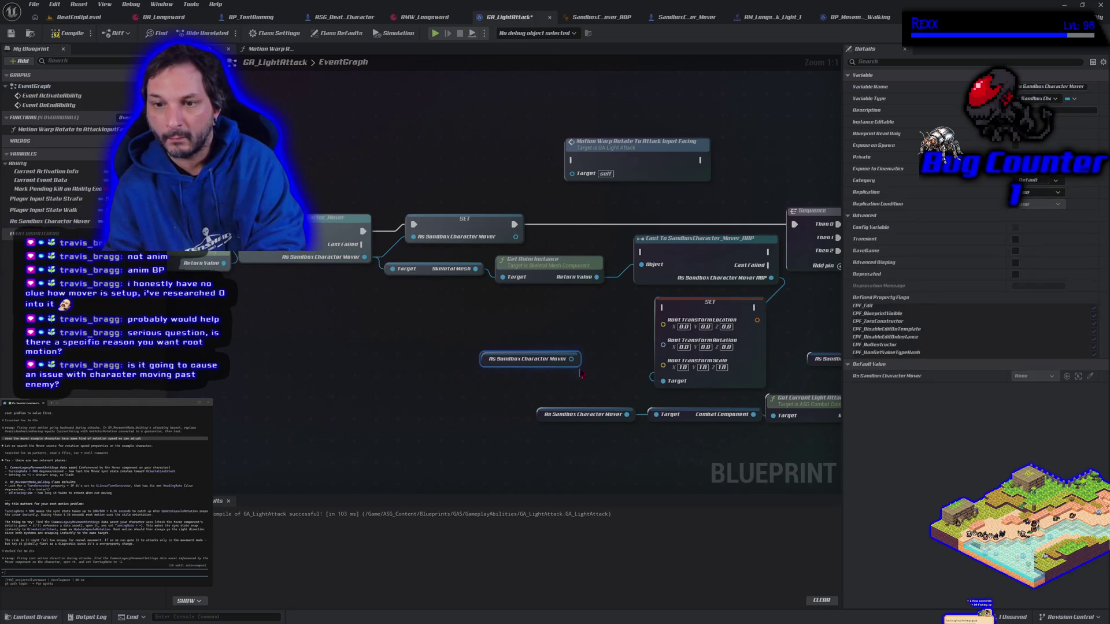
pyautogui.moveTo(319, 351)
pyautogui.mouseDown()
pyautogui.moveTo(459, 361)
pyautogui.moveTo(363, 366)
pyautogui.moveTo(471, 359)
pyautogui.moveTo(457, 351)
pyautogui.mouseUp()
pyautogui.write('get actor location')
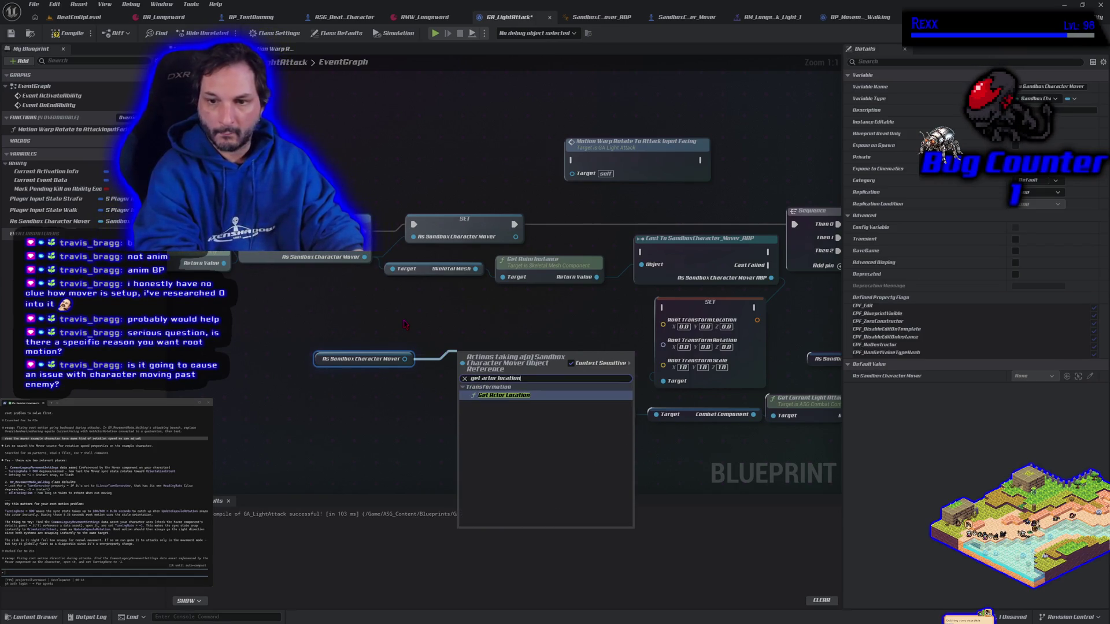
pyautogui.press('Return')
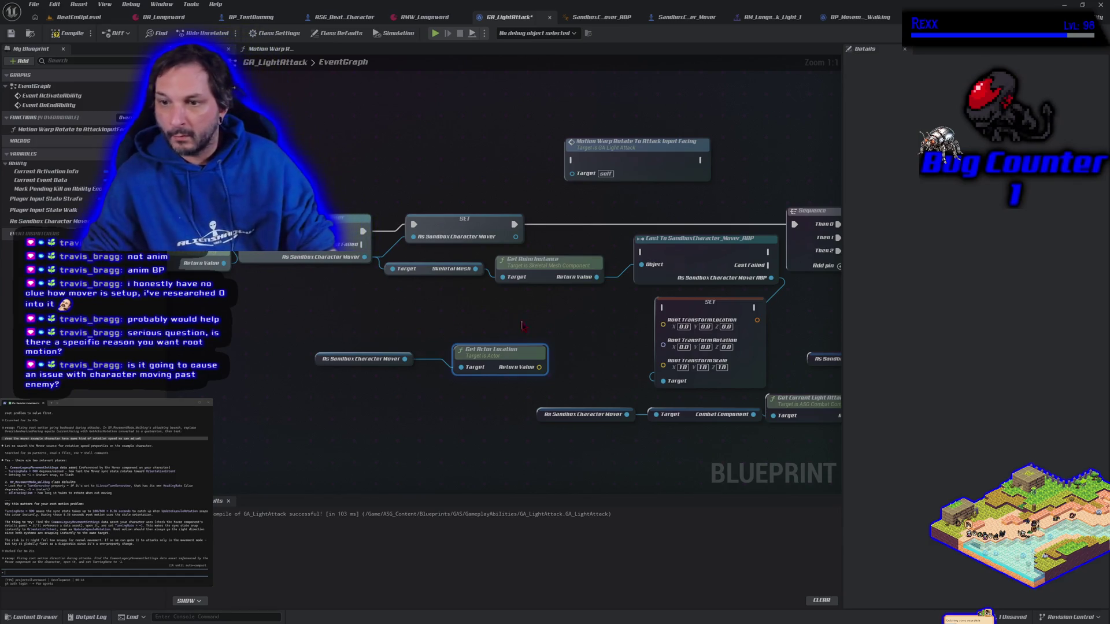
pyautogui.moveTo(529, 362)
pyautogui.mouseDown()
pyautogui.moveTo(589, 376)
pyautogui.moveTo(663, 324)
pyautogui.mouseUp()
pyautogui.moveTo(506, 346); pyautogui.dragTo(498, 302)
# - Search rotation actions for the character mover and delete the stray Get Socket Rotation and Get Arrow nodes
pyautogui.moveTo(404, 359); pyautogui.dragTo(432, 365)
pyautogui.write('get rotation')
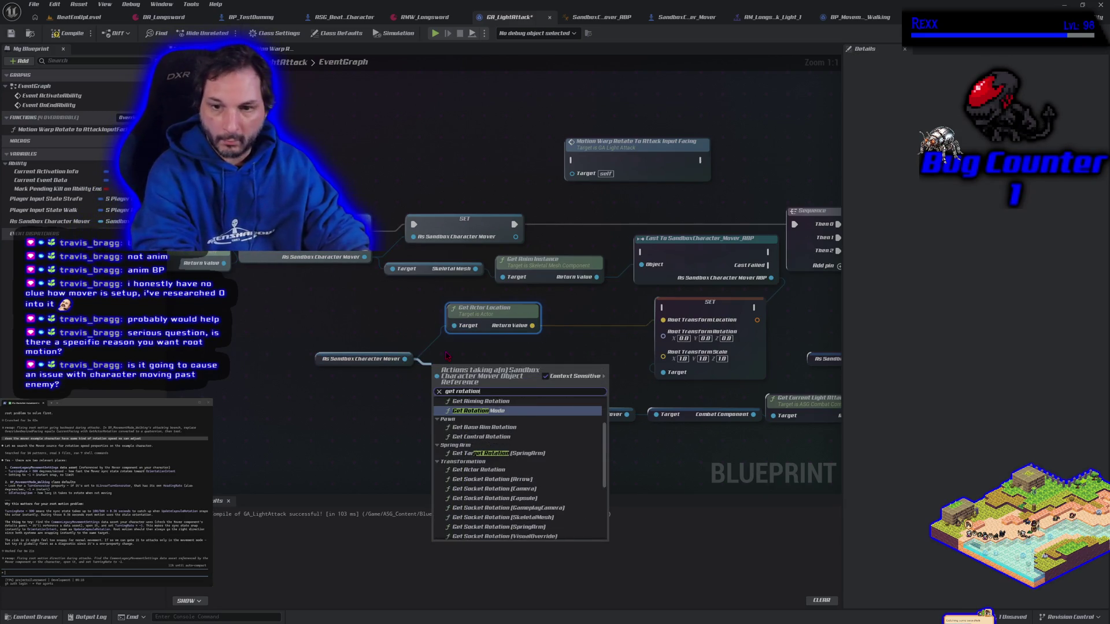
pyautogui.scroll(3, 491, 411)
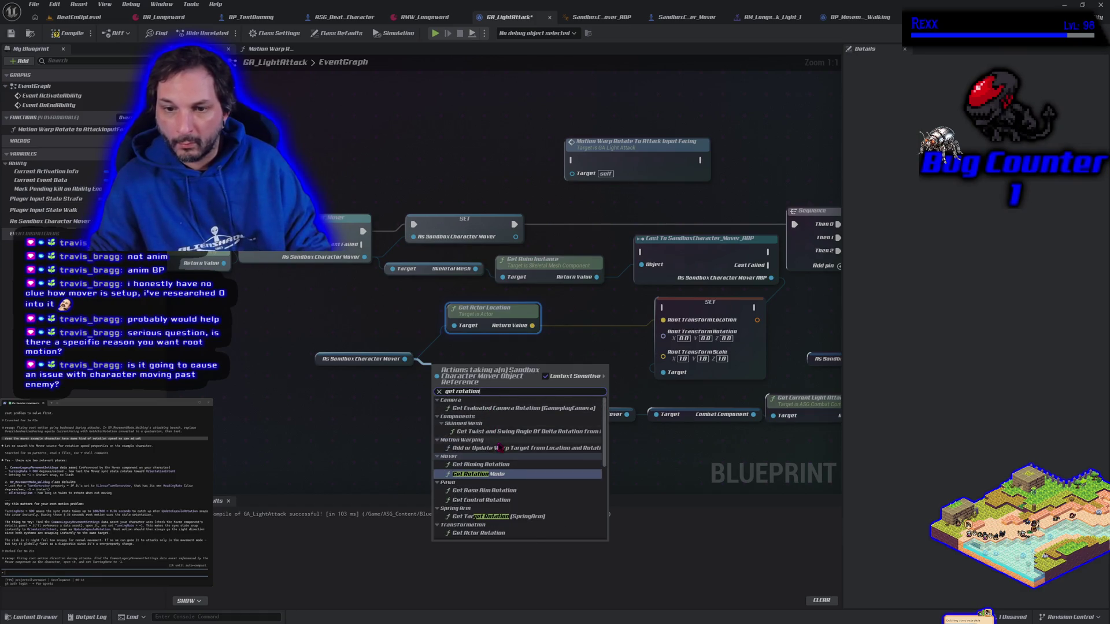
pyautogui.press('Escape')
pyautogui.scroll(-5, 489, 465)
pyautogui.scroll(5, 489, 466)
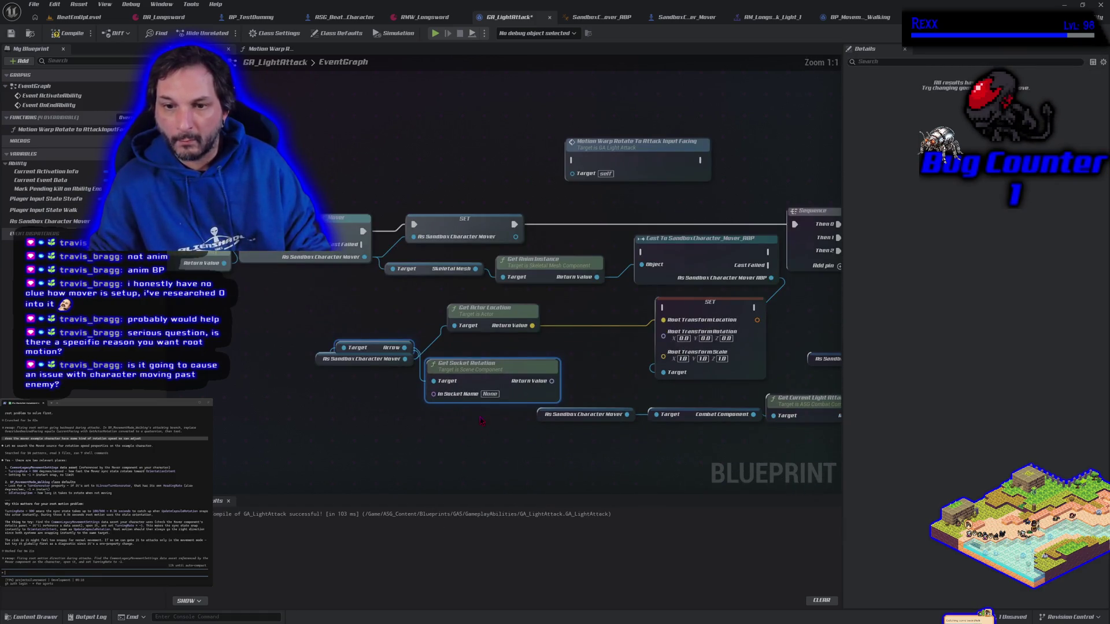
pyautogui.press('Delete')
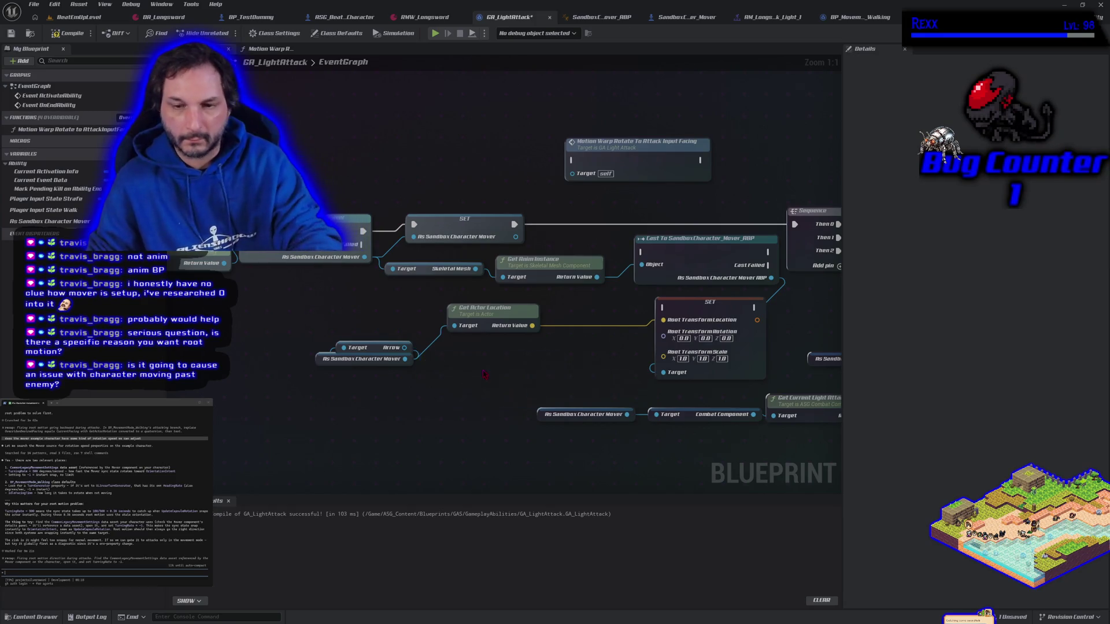
pyautogui.press('Delete')
# - Add Get Actor Rotation for the character mover and wire it into Root Transform Rotation
pyautogui.moveTo(404, 359); pyautogui.dragTo(434, 372)
pyautogui.write('get rot')
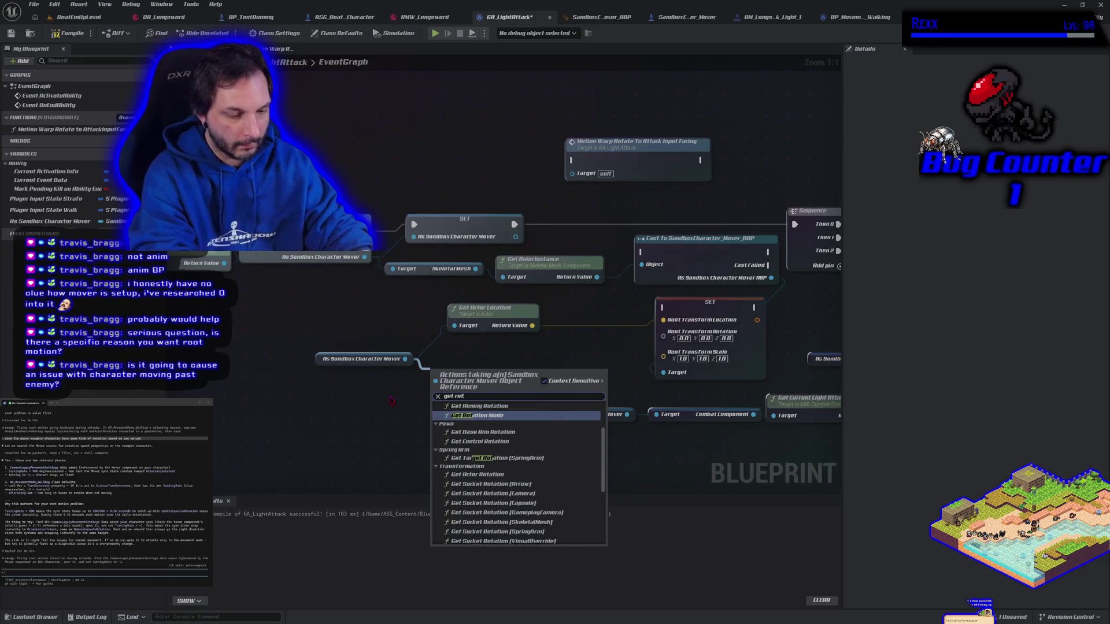
pyautogui.write('ation')
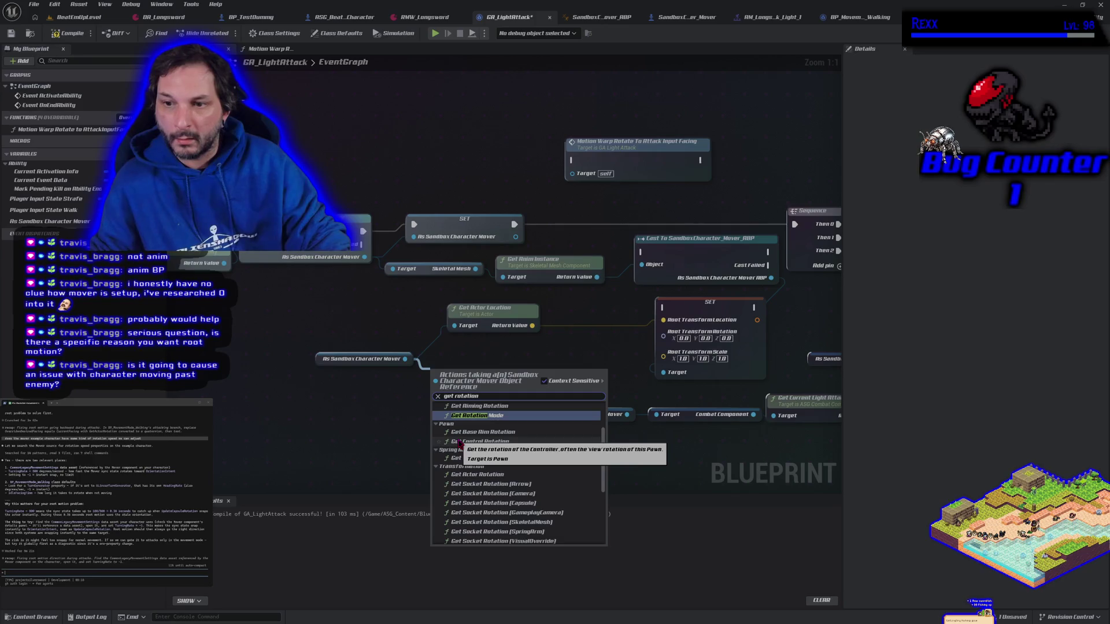
pyautogui.scroll(-10, 520, 480)
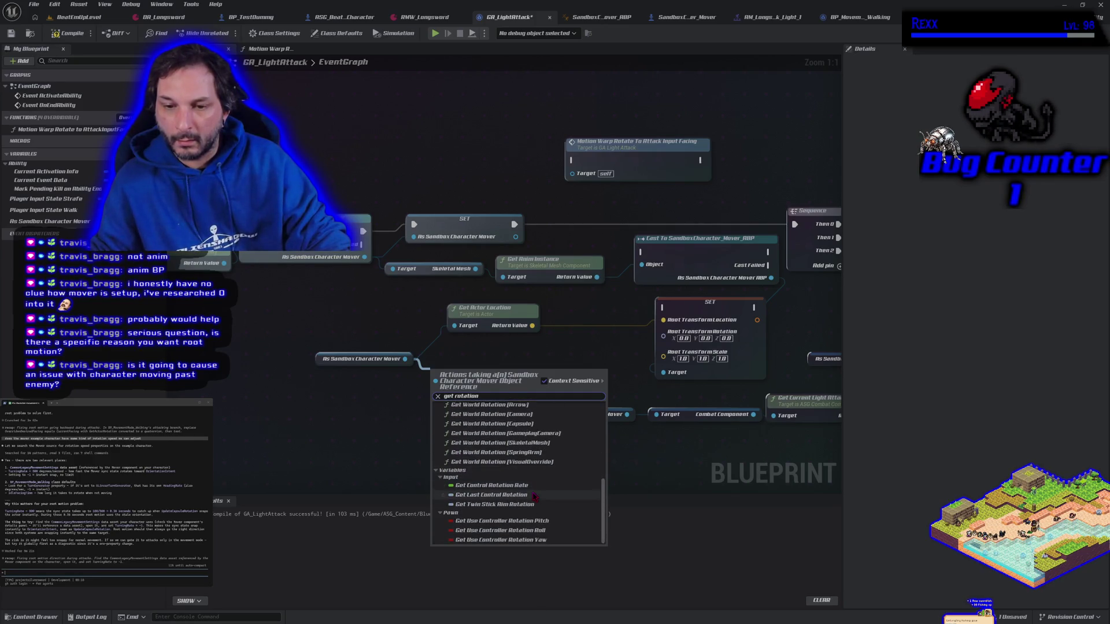
pyautogui.scroll(8, 491, 470)
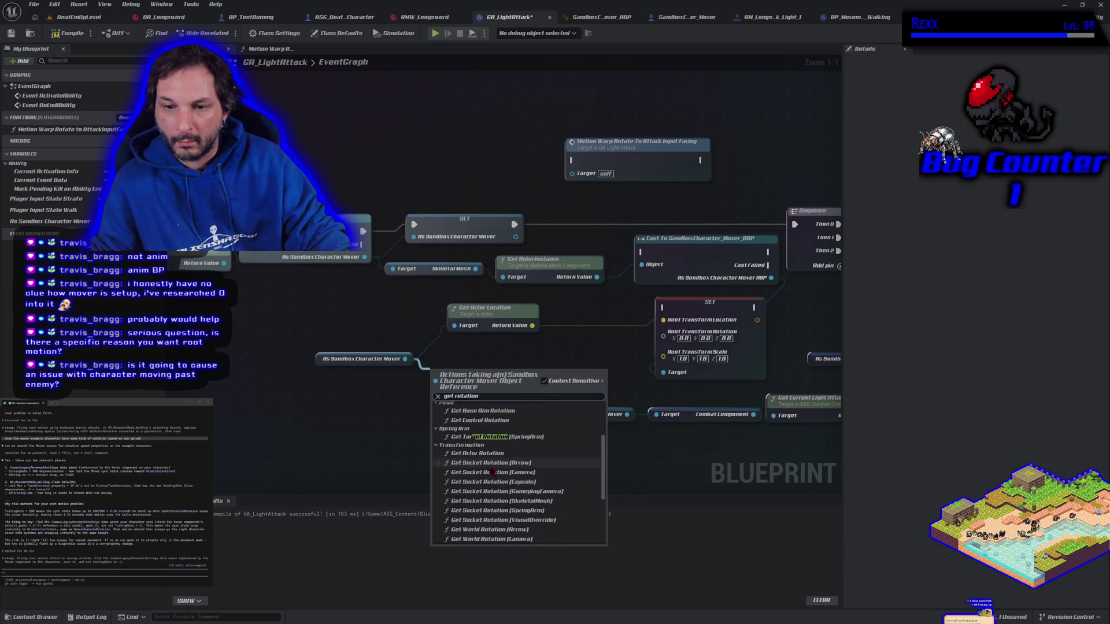
pyautogui.click(479, 453)
pyautogui.moveTo(511, 390)
pyautogui.mouseDown()
pyautogui.moveTo(693, 373)
pyautogui.moveTo(663, 336)
pyautogui.moveTo(484, 326)
pyautogui.moveTo(486, 351)
pyautogui.mouseUp()
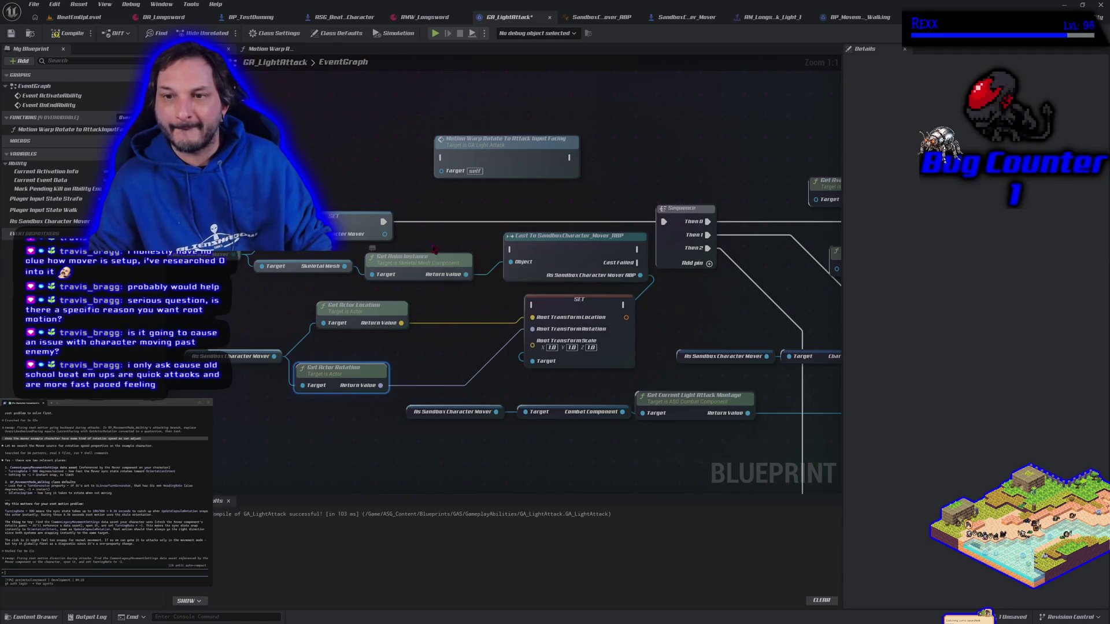
# - Rewire execution so SET runs after the Cast and before the Sequence
pyautogui.moveTo(389, 221); pyautogui.dragTo(510, 249)
pyautogui.moveTo(636, 249)
pyautogui.mouseDown()
pyautogui.moveTo(645, 255)
pyautogui.moveTo(548, 309)
pyautogui.moveTo(532, 304)
pyautogui.mouseUp()
pyautogui.moveTo(624, 305)
pyautogui.mouseDown()
pyautogui.moveTo(693, 258)
pyautogui.moveTo(664, 221)
pyautogui.mouseUp()
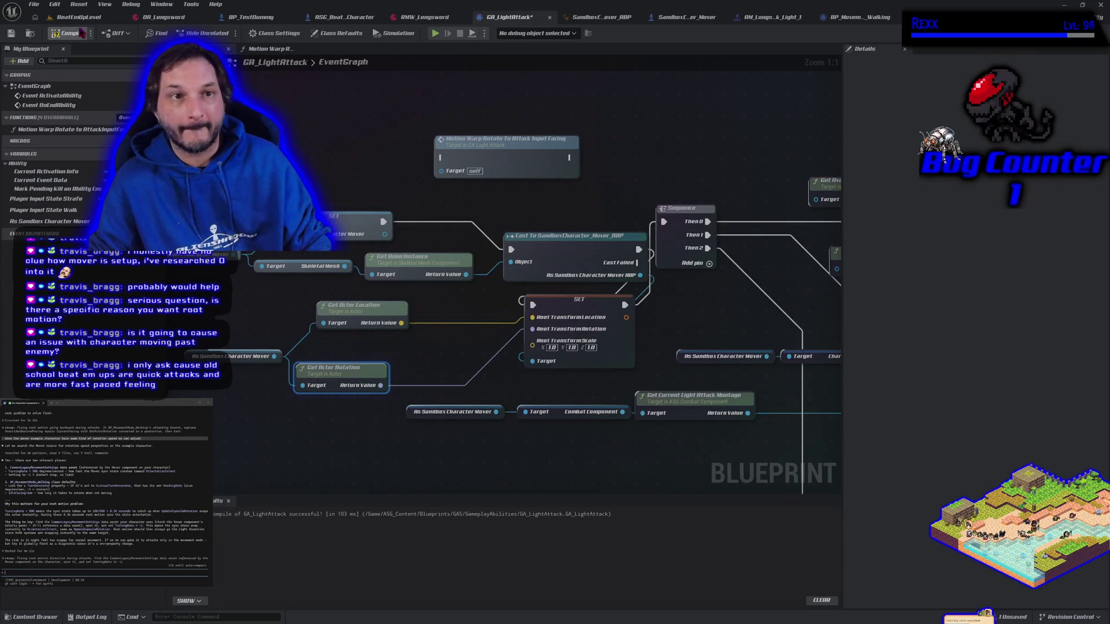
pyautogui.click(434, 35)
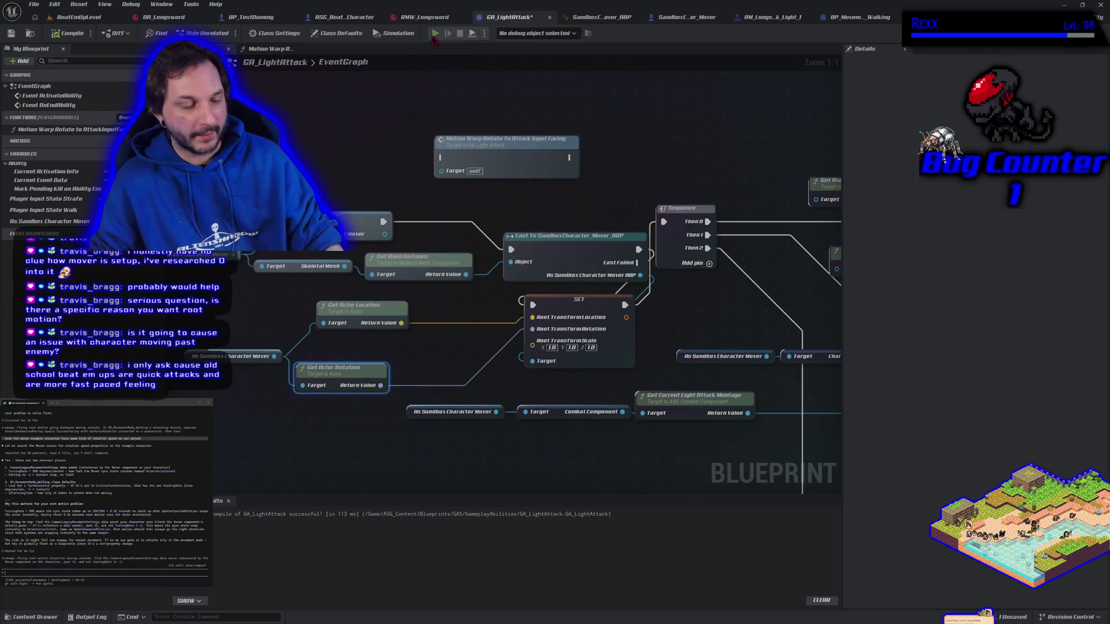
# - Playtest the attack, then delete the SET node and select the Cast To SandboxCharacter_Mover_ABP node
pyautogui.press('d')
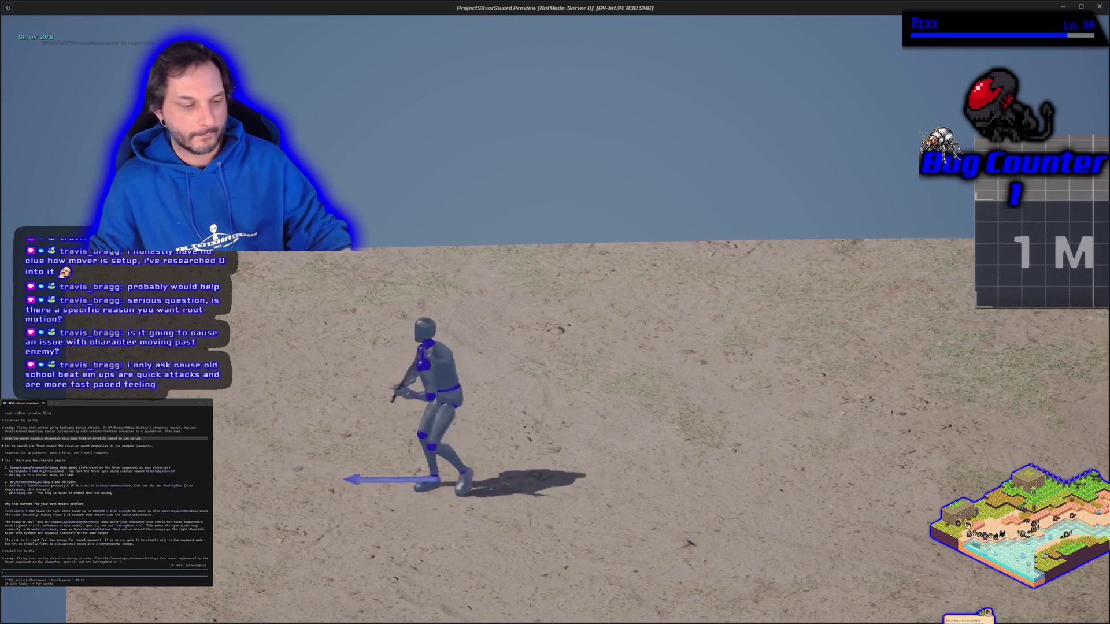
pyautogui.press('Escape')
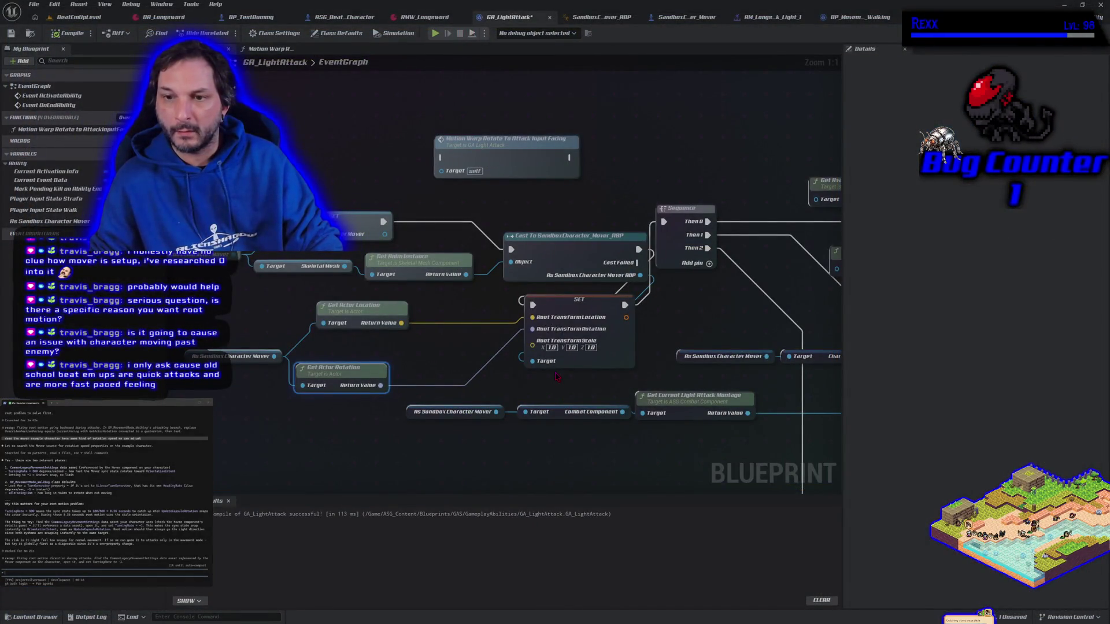
pyautogui.press('Delete')
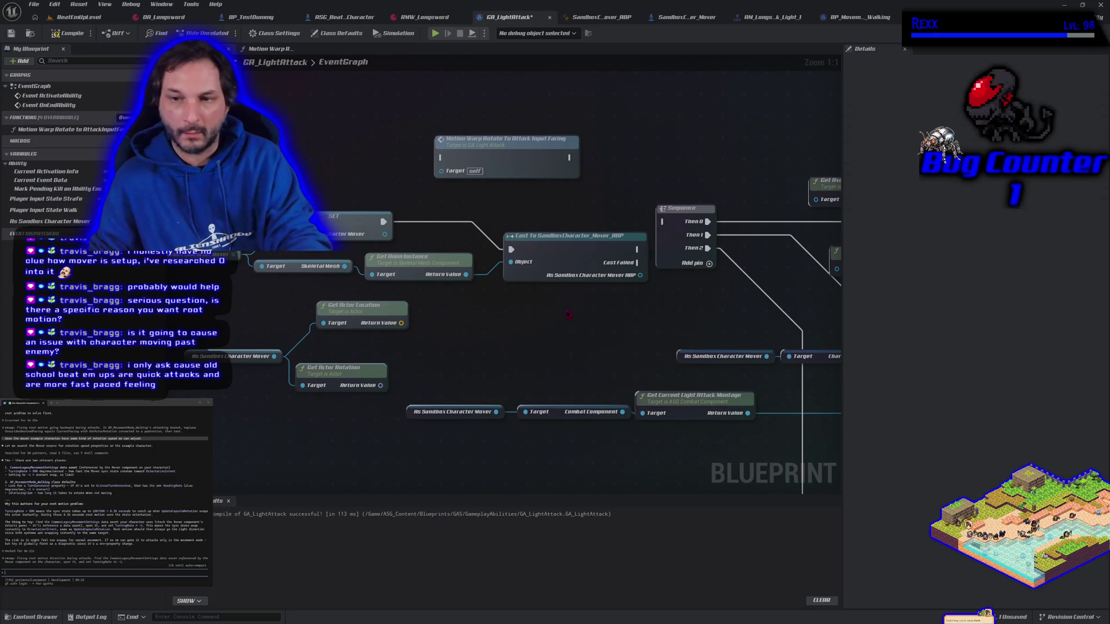
pyautogui.click(632, 281)
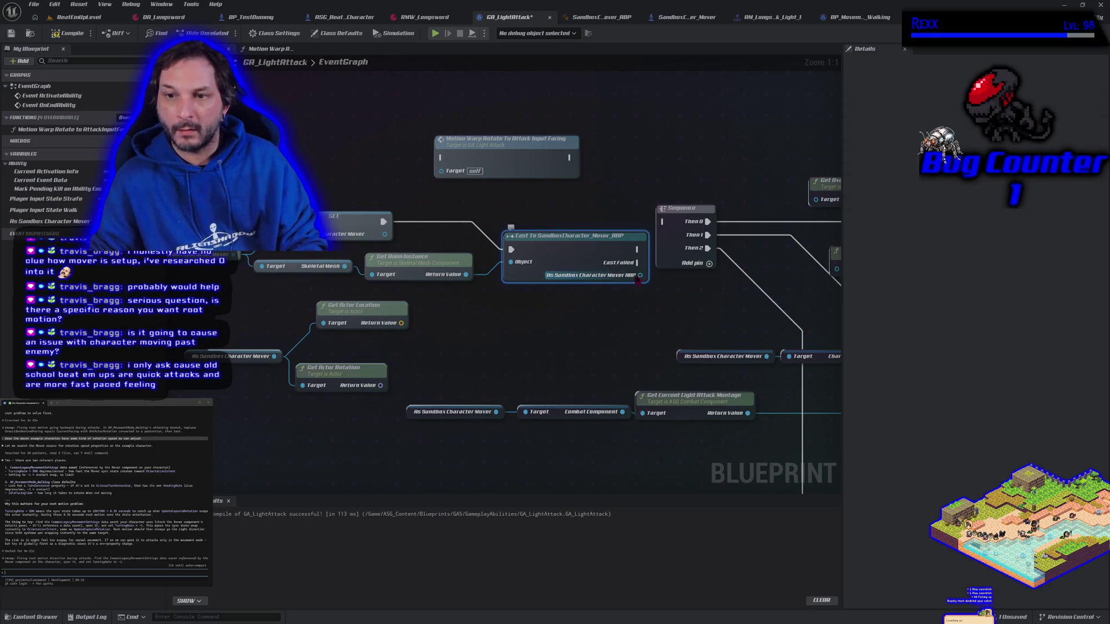
# - Add Set Root Motion Mode from the Cast output and run it before the Sequence
pyautogui.moveTo(641, 276); pyautogui.dragTo(545, 315)
pyautogui.write('se')
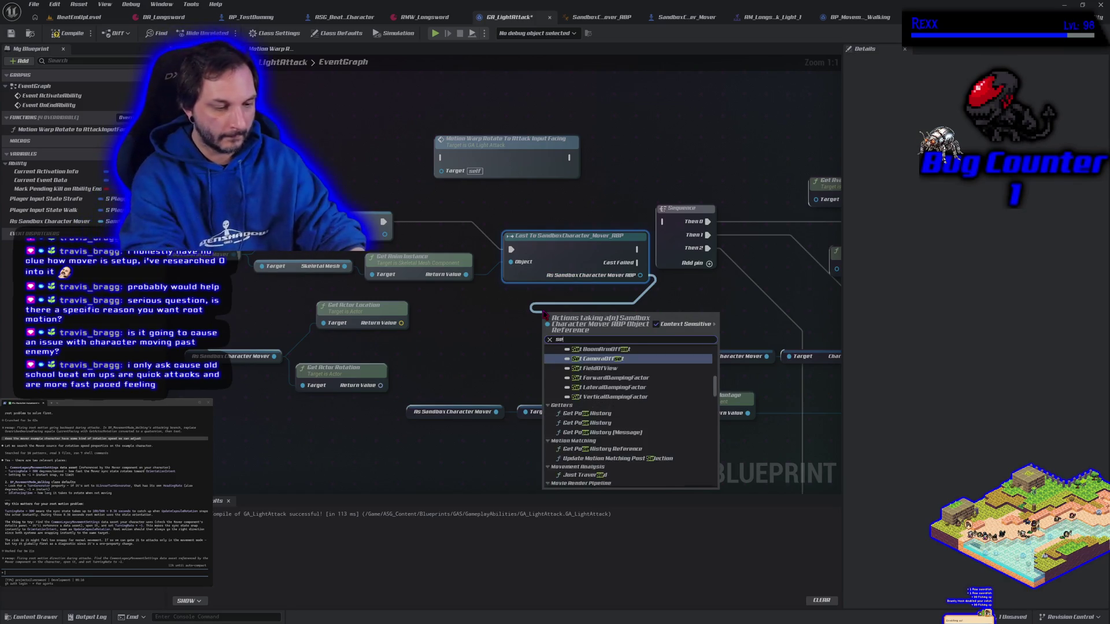
pyautogui.write('t root motion')
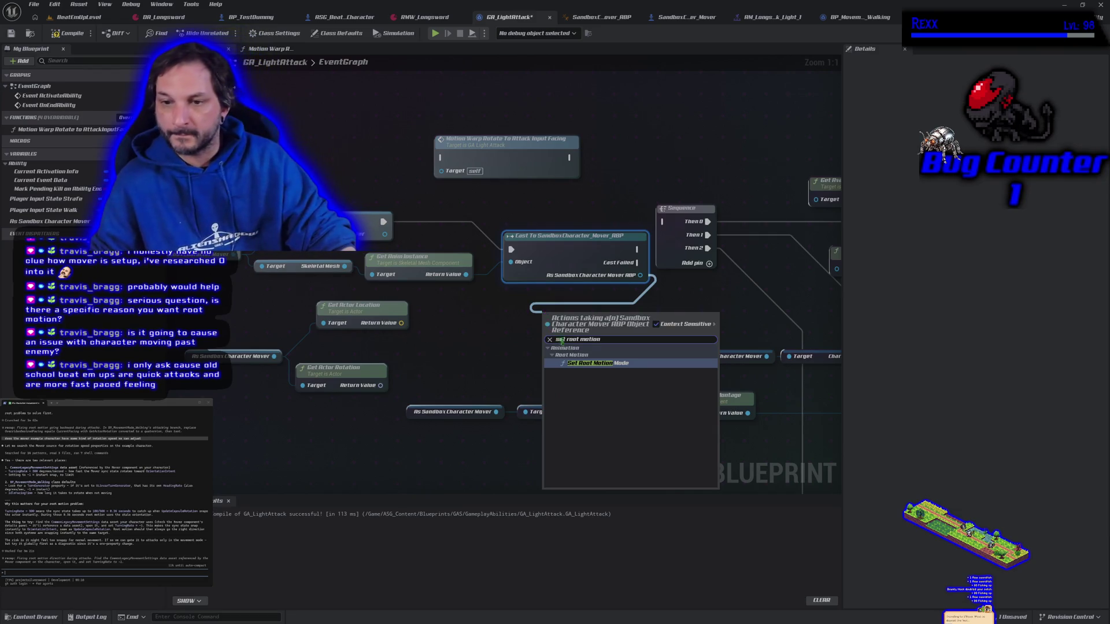
pyautogui.click(581, 364)
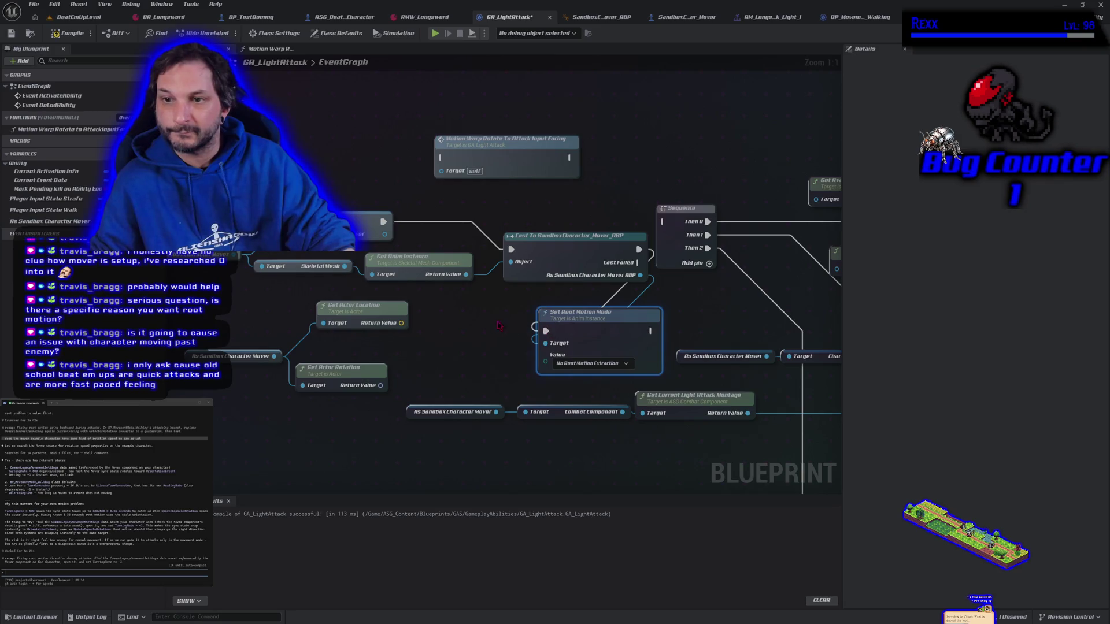
pyautogui.moveTo(545, 303); pyautogui.dragTo(505, 319)
pyautogui.moveTo(598, 327)
pyautogui.mouseDown()
pyautogui.moveTo(642, 289)
pyautogui.moveTo(667, 222)
pyautogui.moveTo(613, 219)
pyautogui.mouseUp()
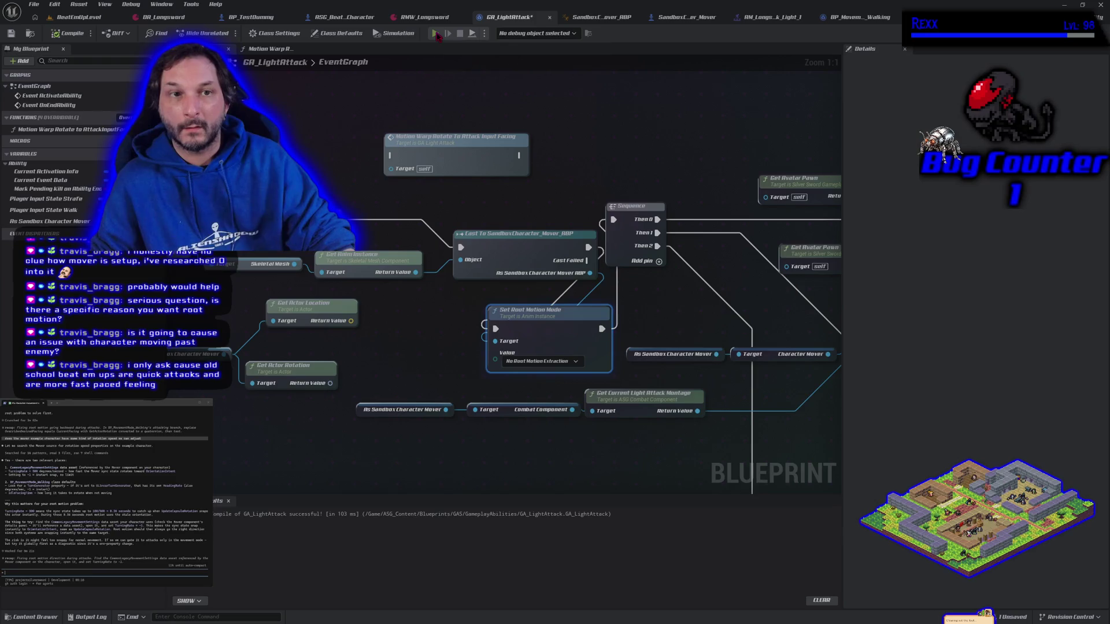
# - Playtest moving left and right while attacking to check the character's facing, then return to the graph
pyautogui.click(434, 32)
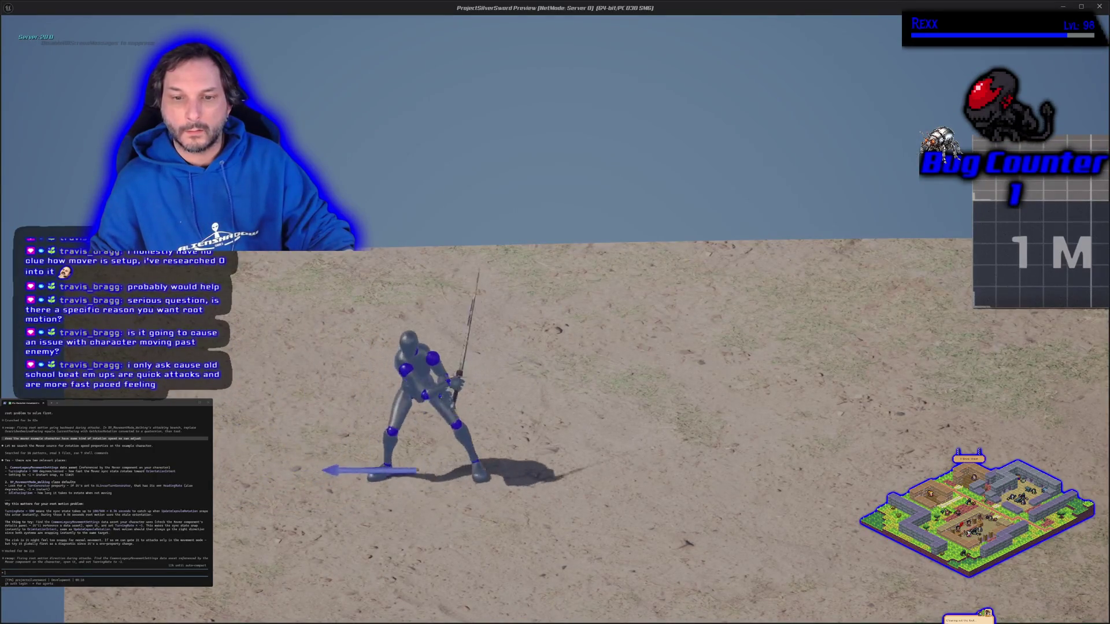
pyautogui.press('d')
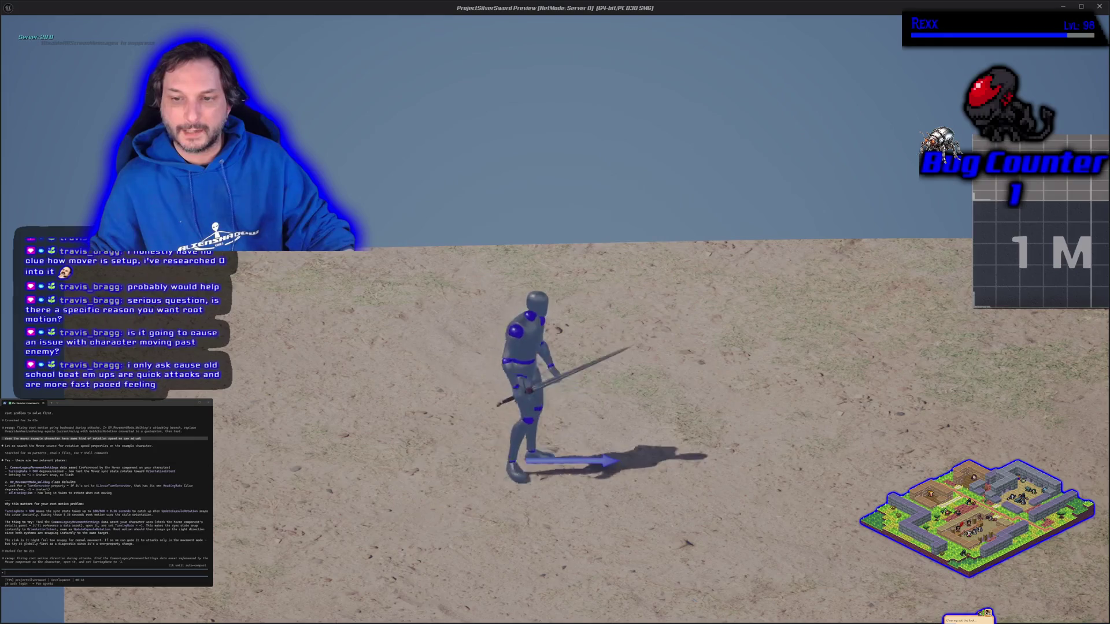
pyautogui.press('a')
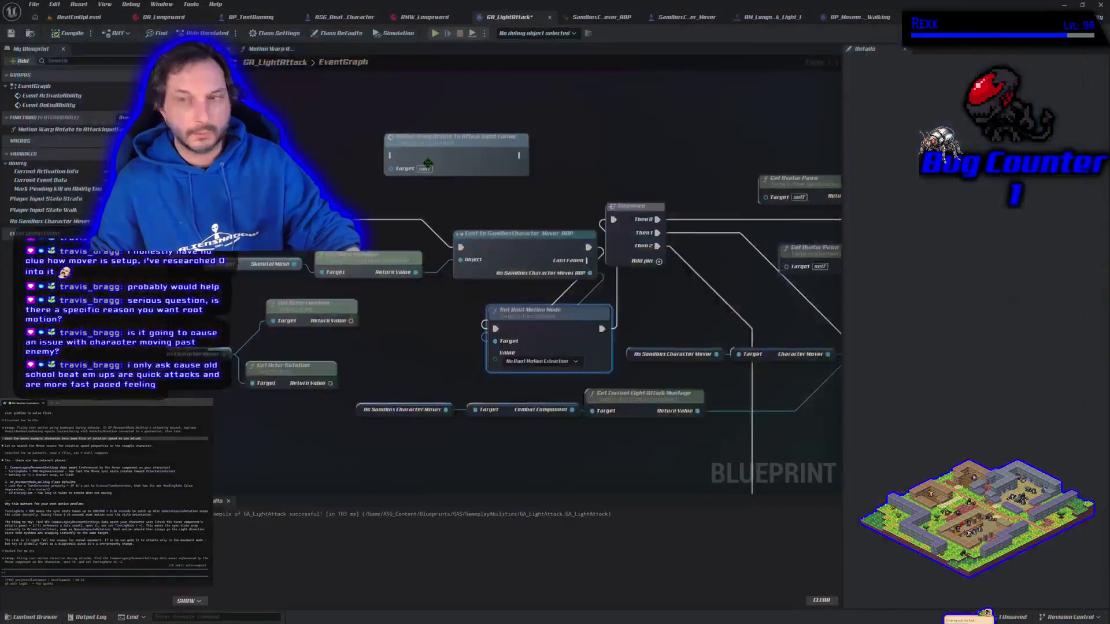
pyautogui.press('Escape')
pyautogui.moveTo(443, 318)
pyautogui.mouseDown()
pyautogui.moveTo(343, 273)
pyautogui.moveTo(279, 261)
pyautogui.moveTo(165, 269)
pyautogui.moveTo(317, 282)
pyautogui.moveTo(413, 311)
pyautogui.mouseUp()
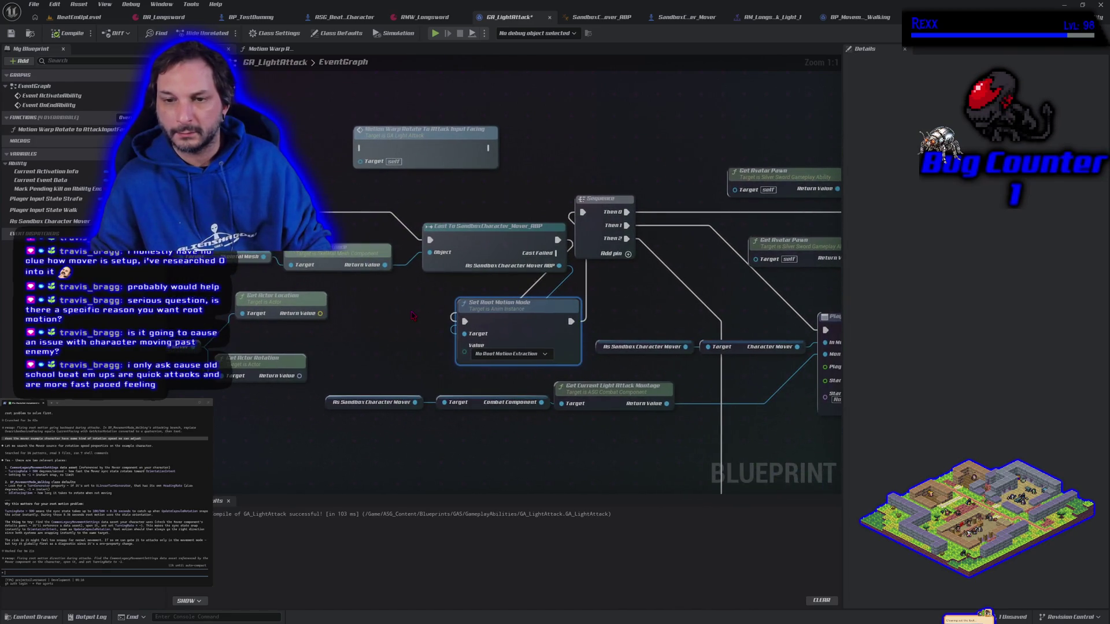
pyautogui.hotkey('alt', 'Tab')
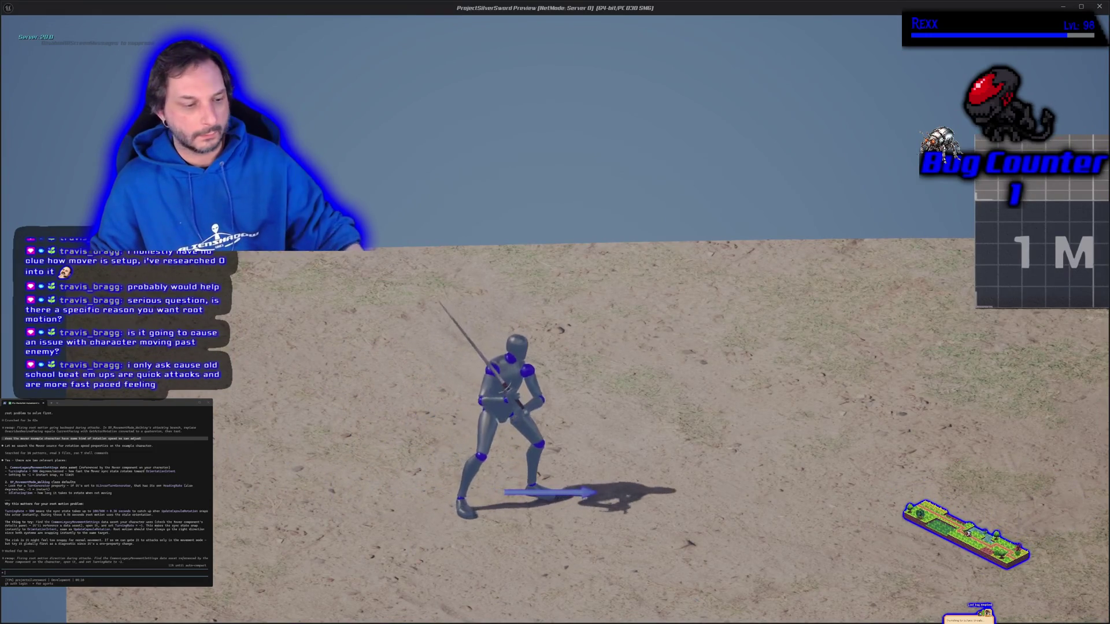
pyautogui.press('Escape')
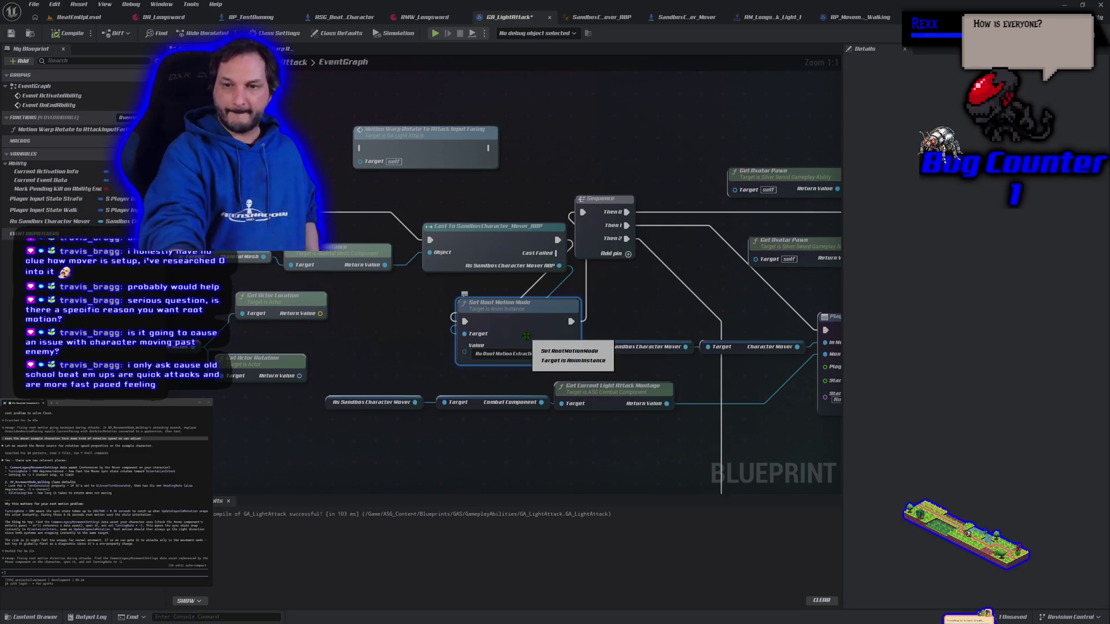
# - Delete Set Root Motion Mode, connect the Cast's execution to the Sequence, and compile
pyautogui.press('Delete')
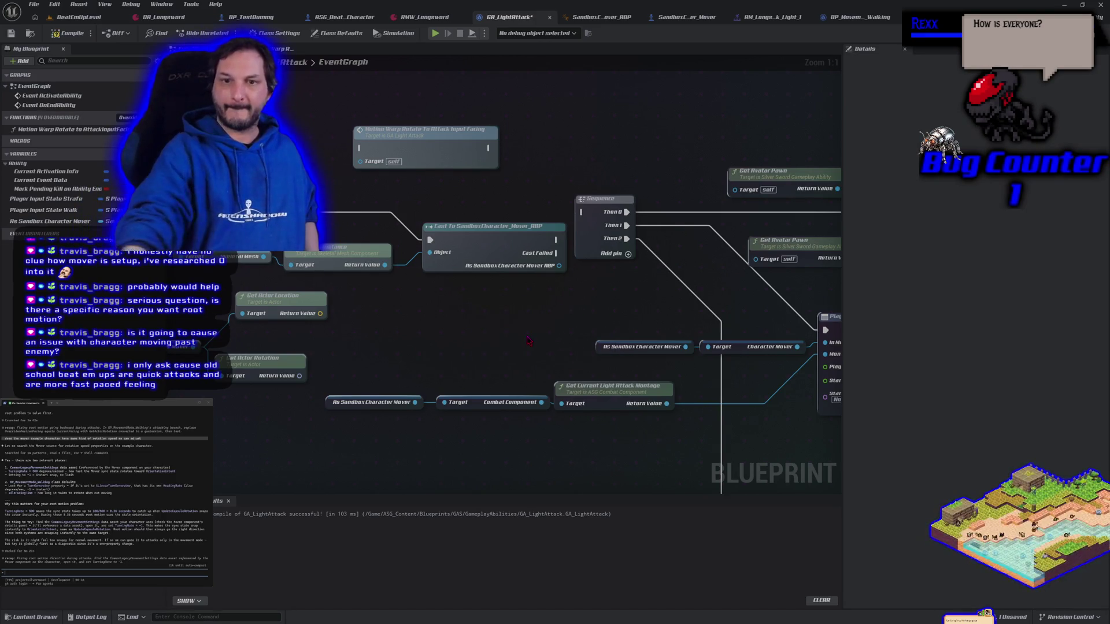
pyautogui.moveTo(462, 240); pyautogui.dragTo(438, 213)
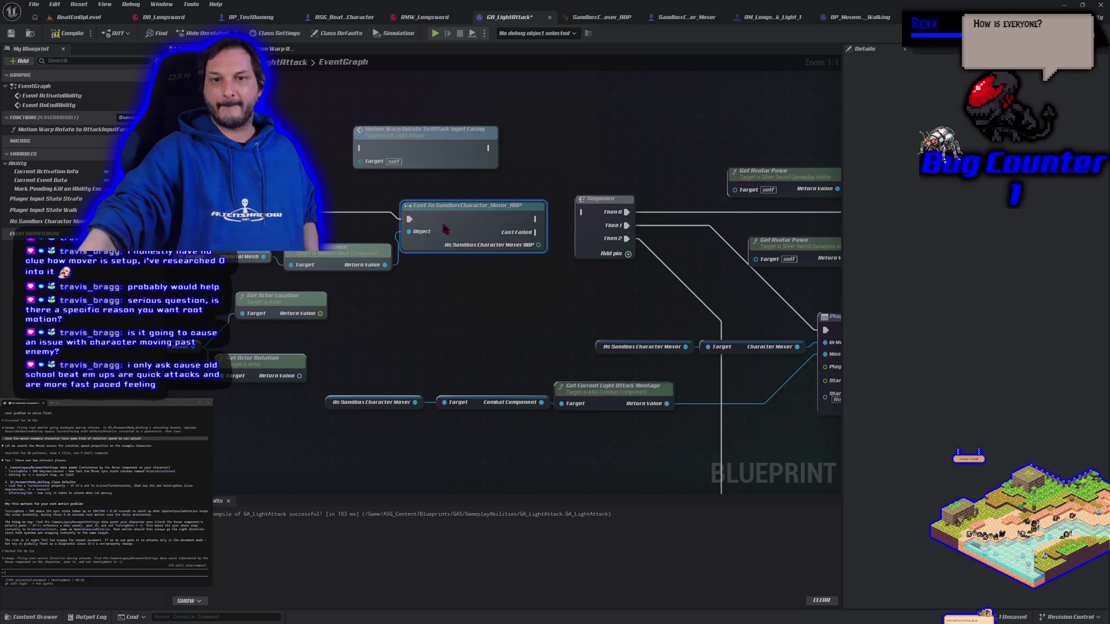
pyautogui.moveTo(515, 278); pyautogui.dragTo(417, 307)
pyautogui.moveTo(435, 241); pyautogui.dragTo(483, 242)
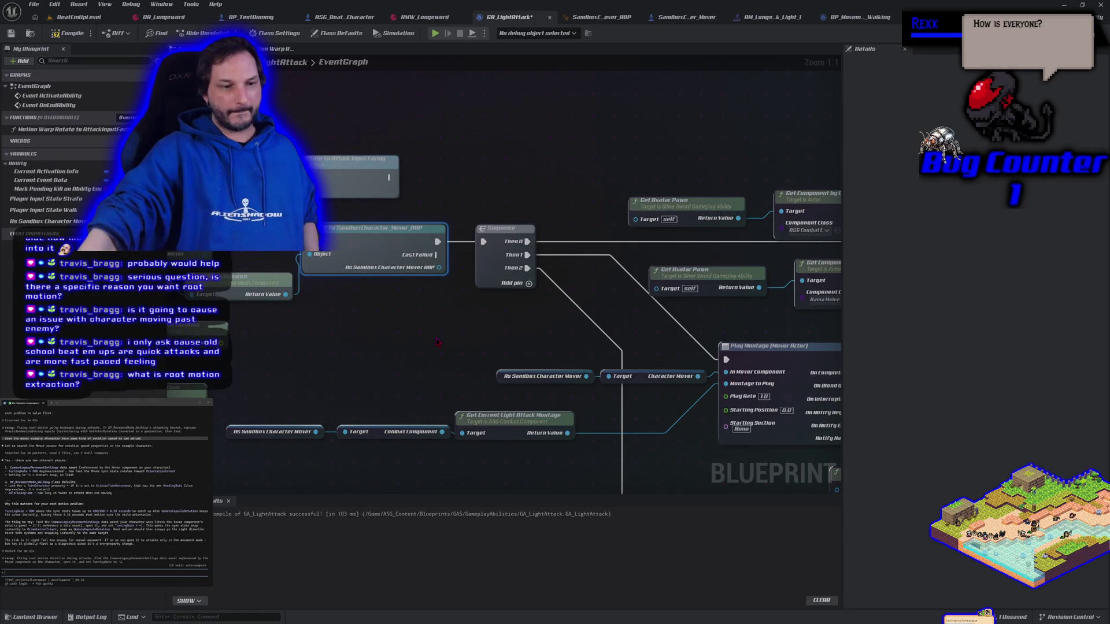
pyautogui.click(78, 35)
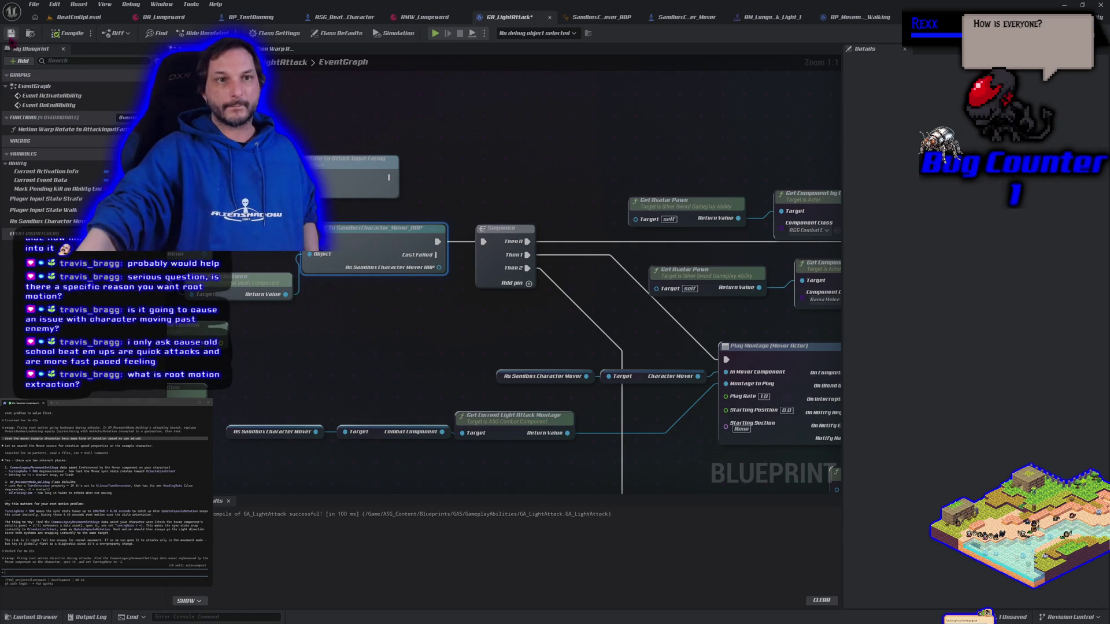
# - Delete the Cast node and the Get Anim Instance and actor location/rotation getters, rewire to Sequence, and save
pyautogui.moveTo(392, 305)
pyautogui.mouseDown()
pyautogui.moveTo(446, 310)
pyautogui.moveTo(447, 299)
pyautogui.mouseUp()
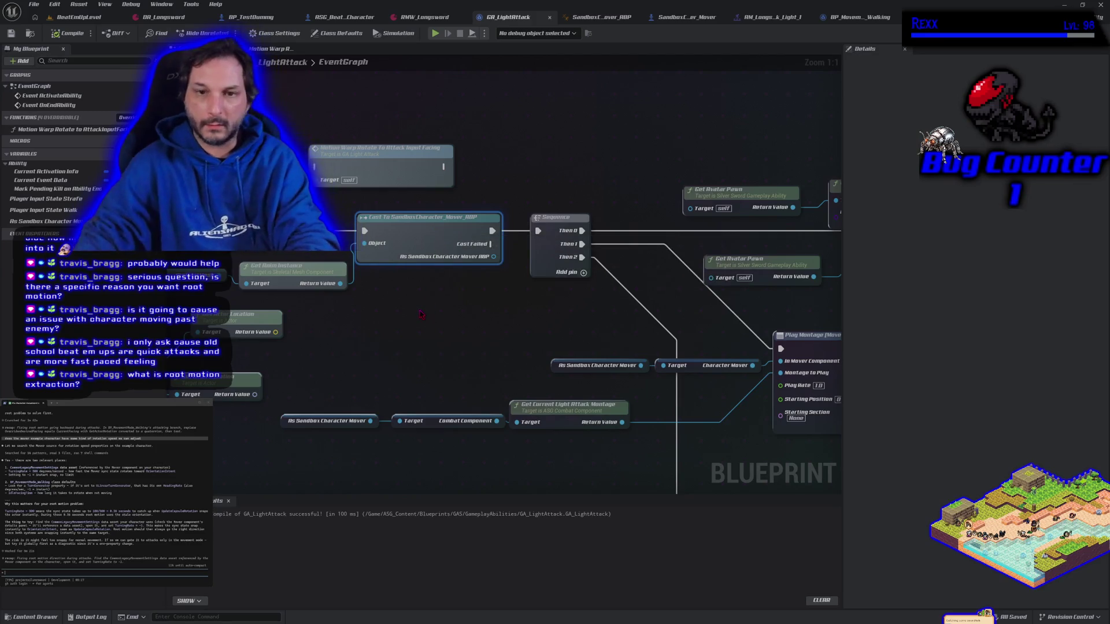
pyautogui.press('Delete')
pyautogui.moveTo(300, 230); pyautogui.dragTo(537, 231)
pyautogui.moveTo(453, 294)
pyautogui.mouseDown()
pyautogui.moveTo(460, 347)
pyautogui.moveTo(539, 316)
pyautogui.mouseUp()
pyautogui.moveTo(528, 389)
pyautogui.mouseDown()
pyautogui.moveTo(401, 275)
pyautogui.moveTo(339, 267)
pyautogui.mouseUp()
pyautogui.press('Delete')
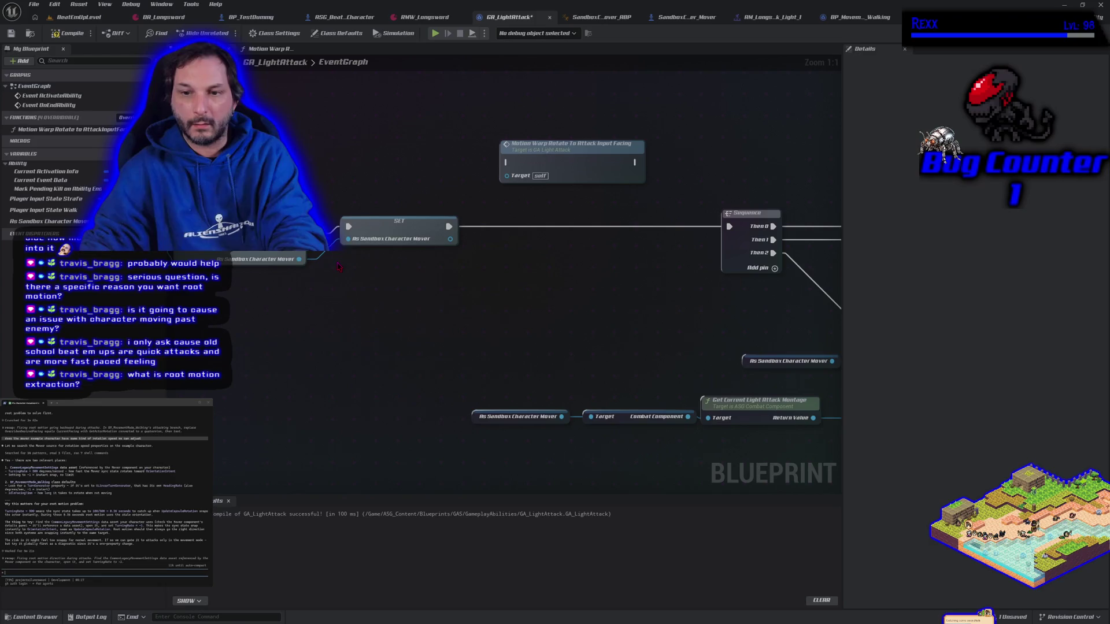
pyautogui.click(11, 34)
pyautogui.click(601, 18)
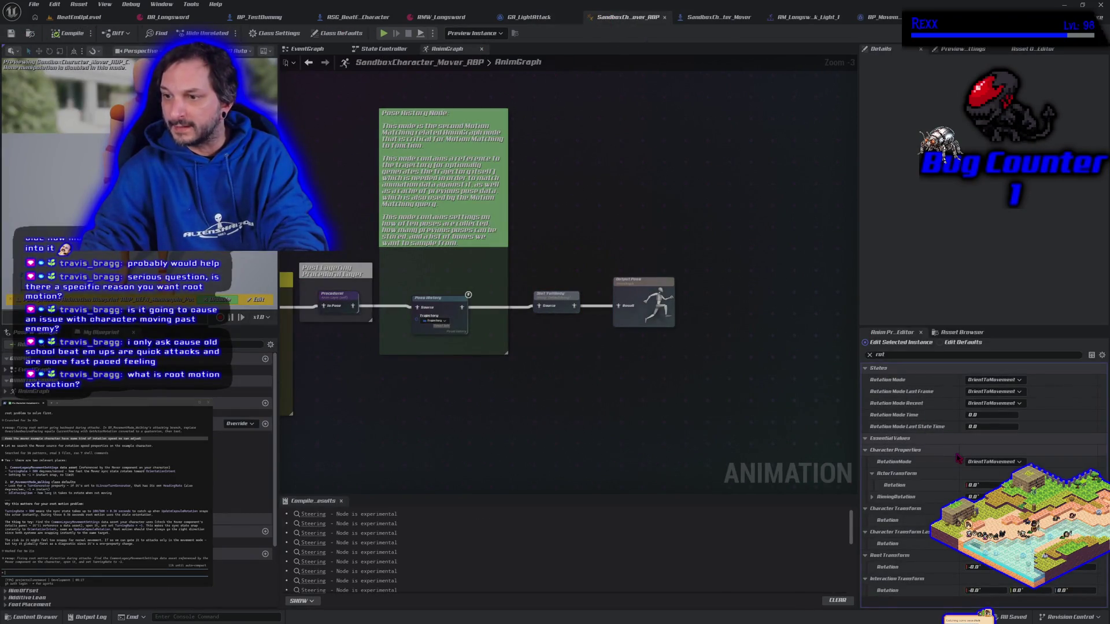
# - Filter the Anim Preview Editor for 'root', tick Offset Root Bone Enabled, apply it and compile
pyautogui.click(908, 355)
pyautogui.write('root')
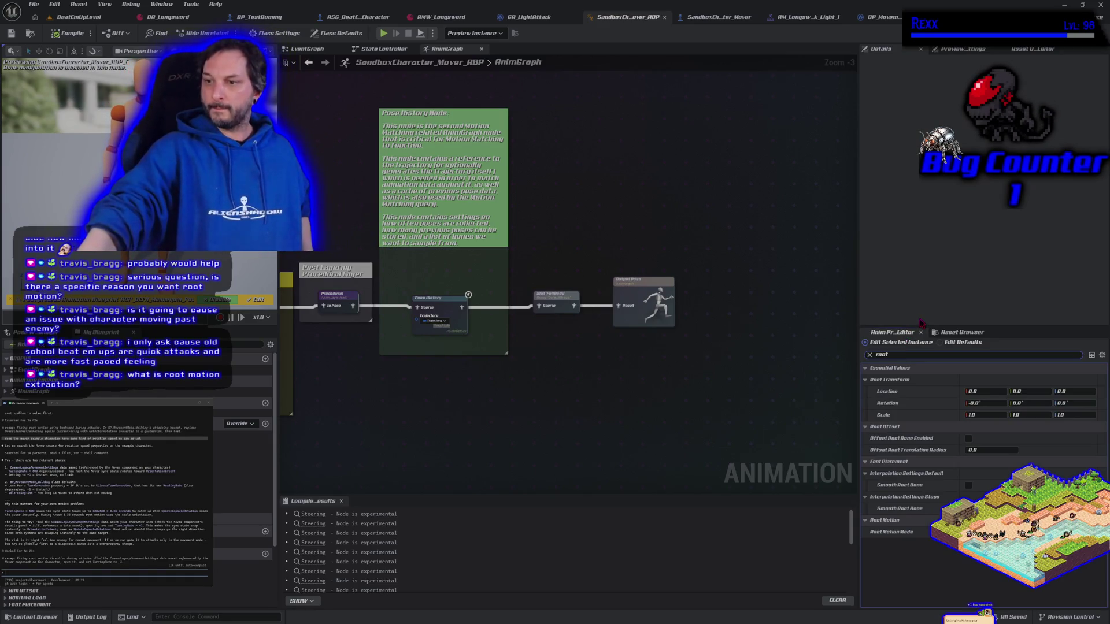
pyautogui.moveTo(887, 531)
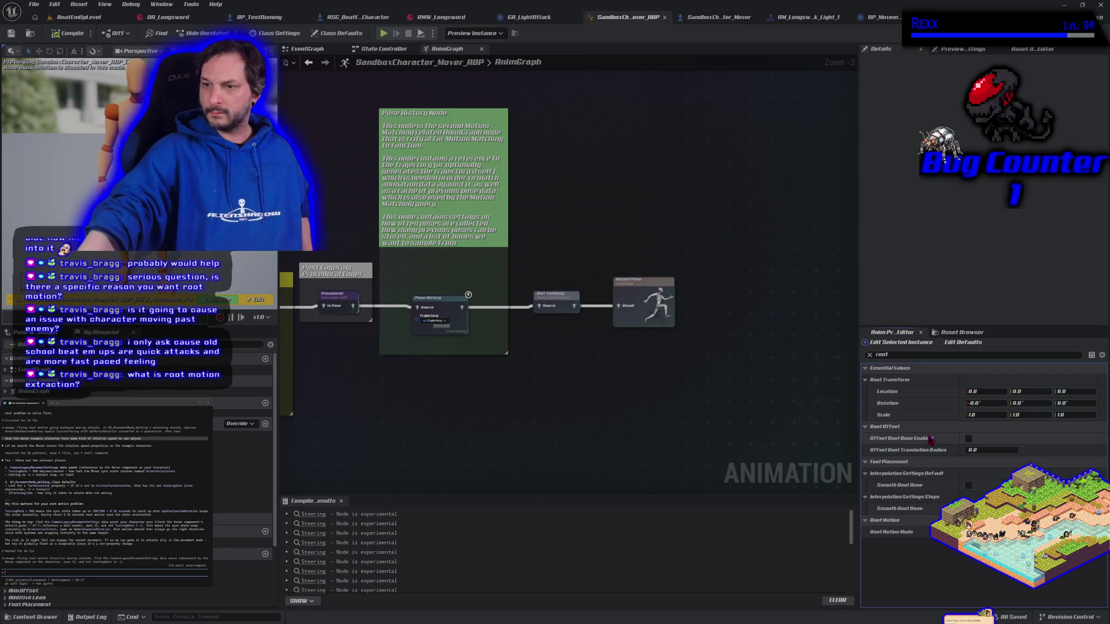
pyautogui.click(968, 438)
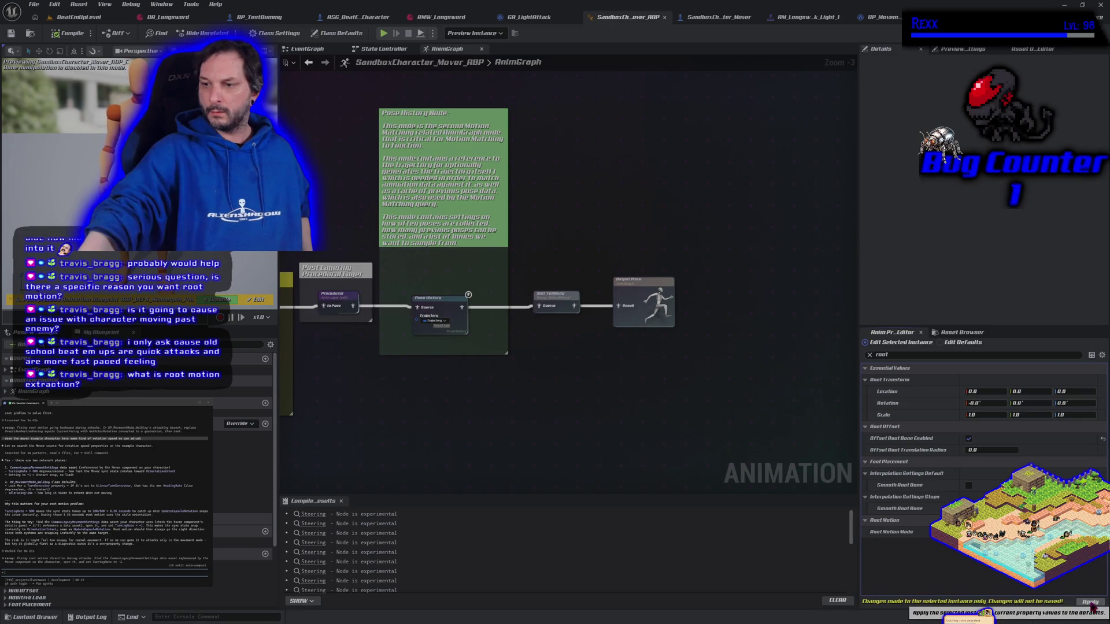
pyautogui.click(1091, 602)
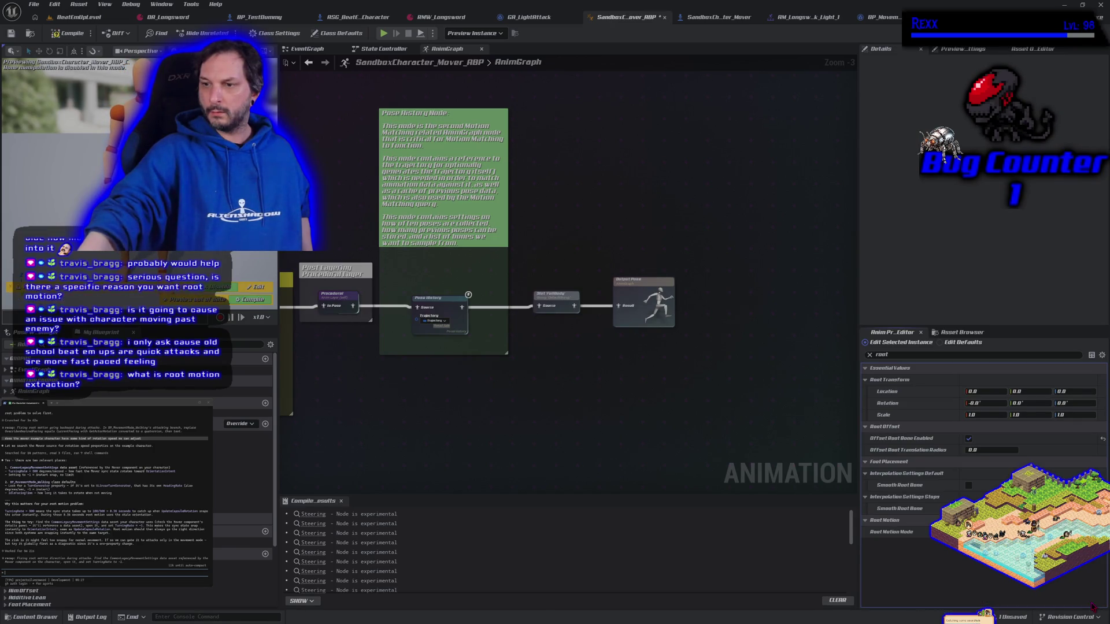
pyautogui.click(76, 33)
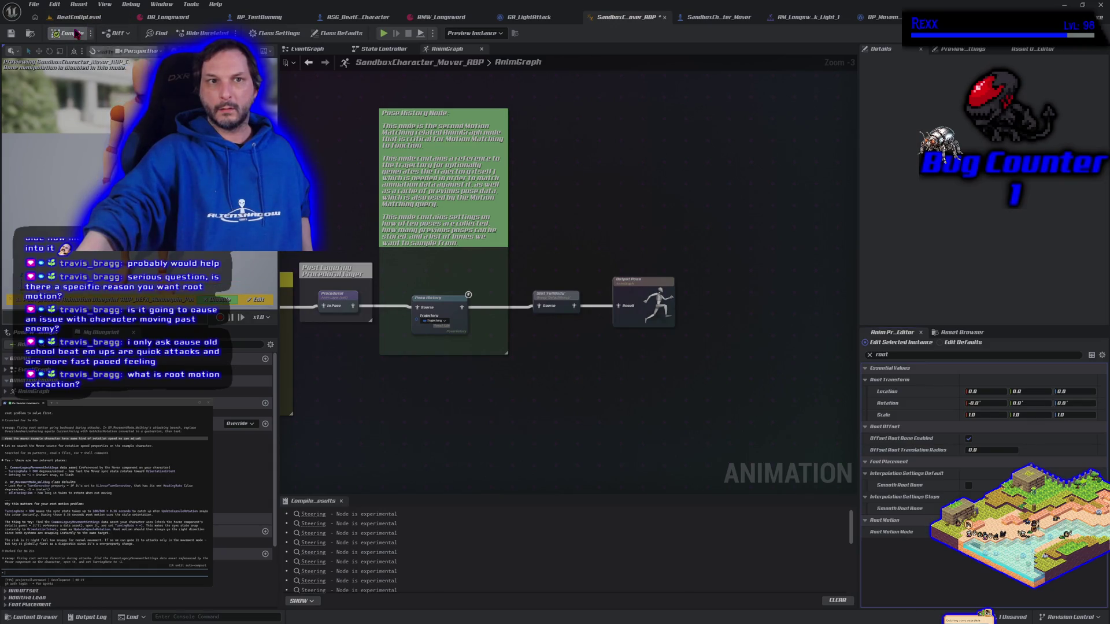
pyautogui.click(383, 34)
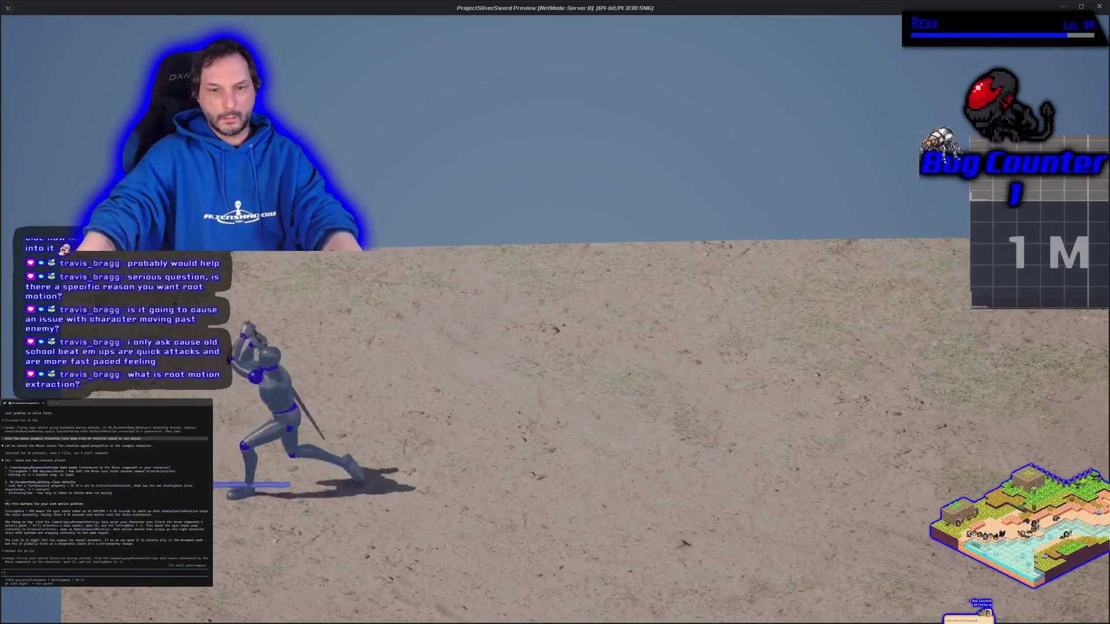
# - Run right and attack in the play session, stop it, then untick Offset Root Bone Enabled
pyautogui.press('d')
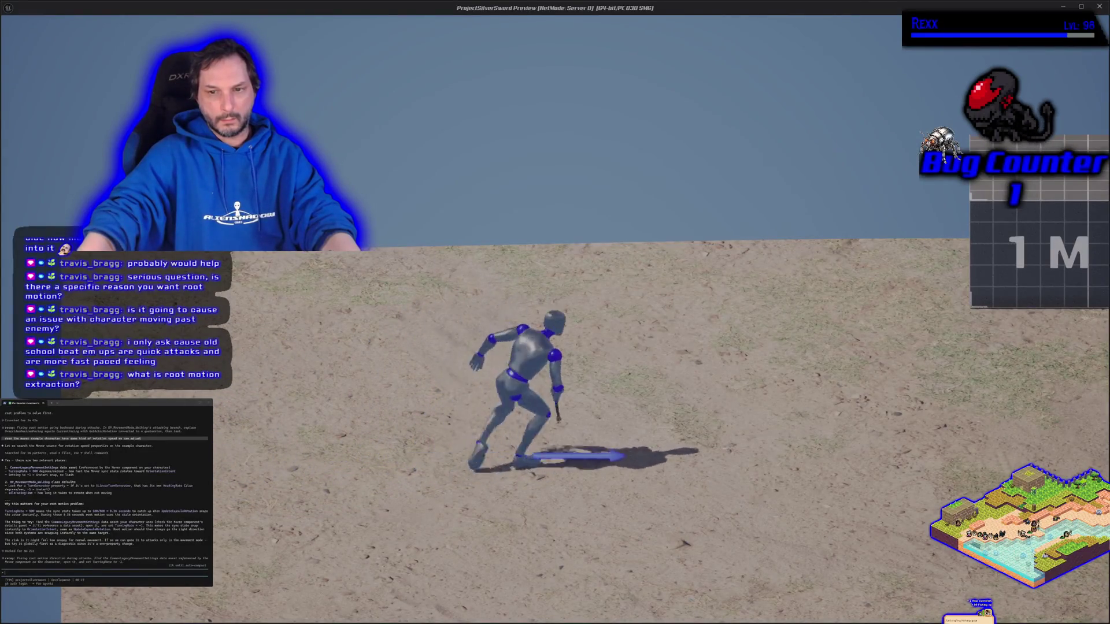
pyautogui.press('d')
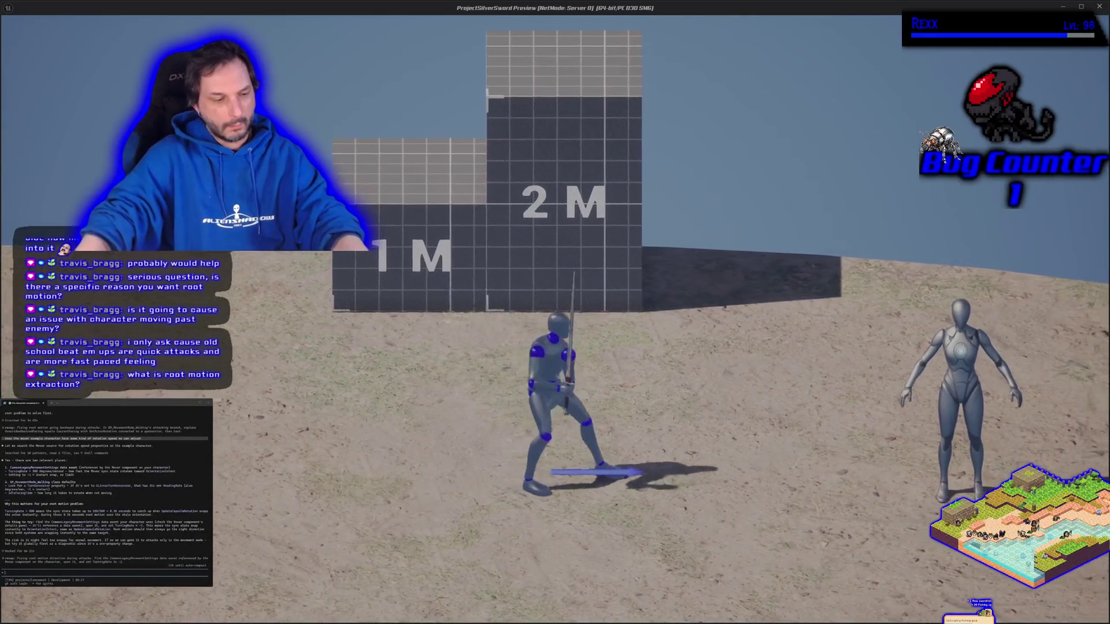
pyautogui.press('Escape')
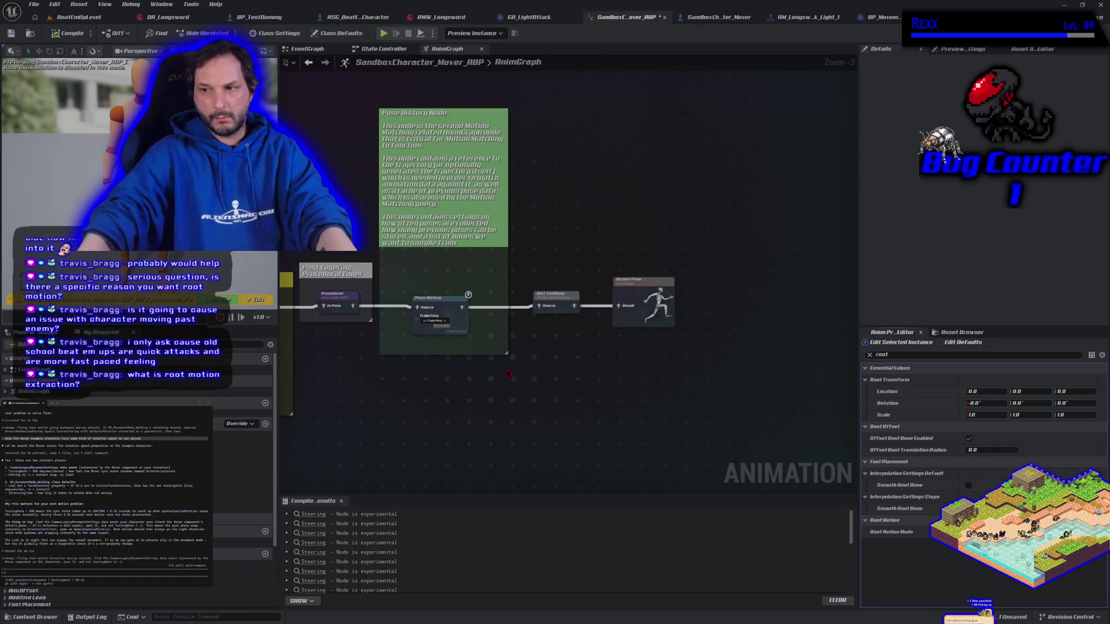
pyautogui.click(969, 439)
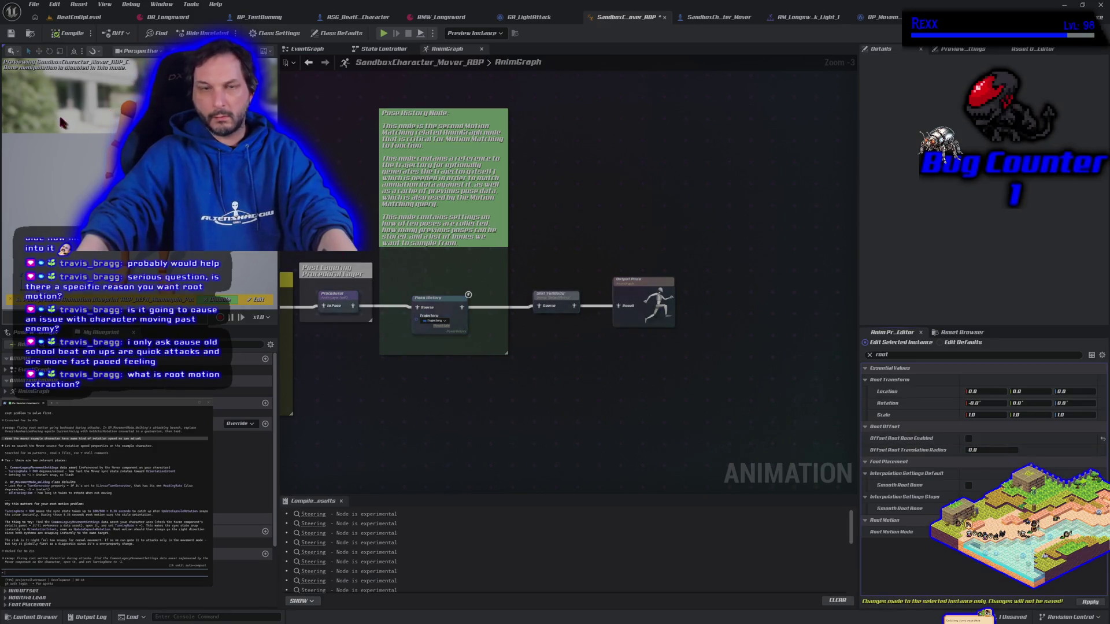
# - Apply the disabled Offset Root Bone setting, save SandboxCharacter_Mover_ABP, and pan to the Offset Root Bone node
pyautogui.click(1088, 602)
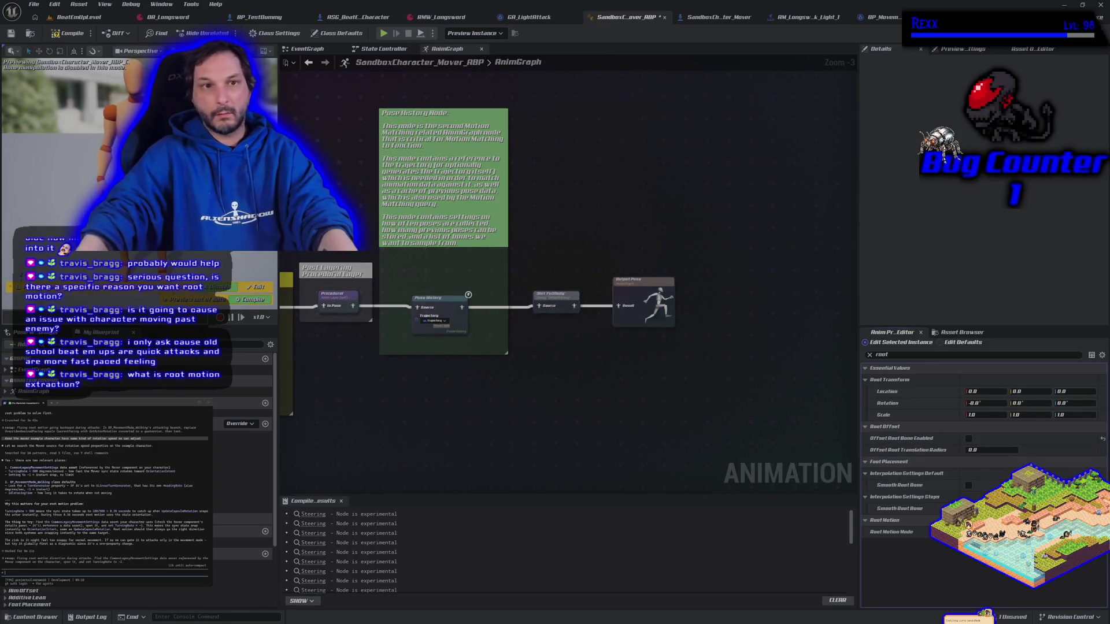
pyautogui.click(11, 33)
pyautogui.moveTo(520, 419); pyautogui.dragTo(607, 404)
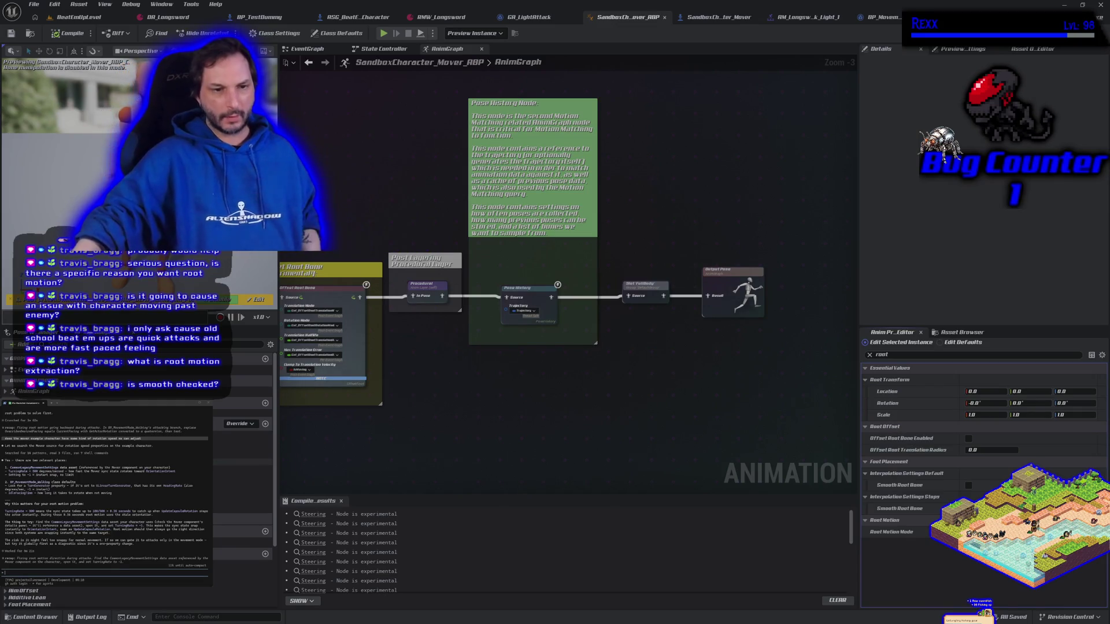
pyautogui.scroll(-3, 135, 549)
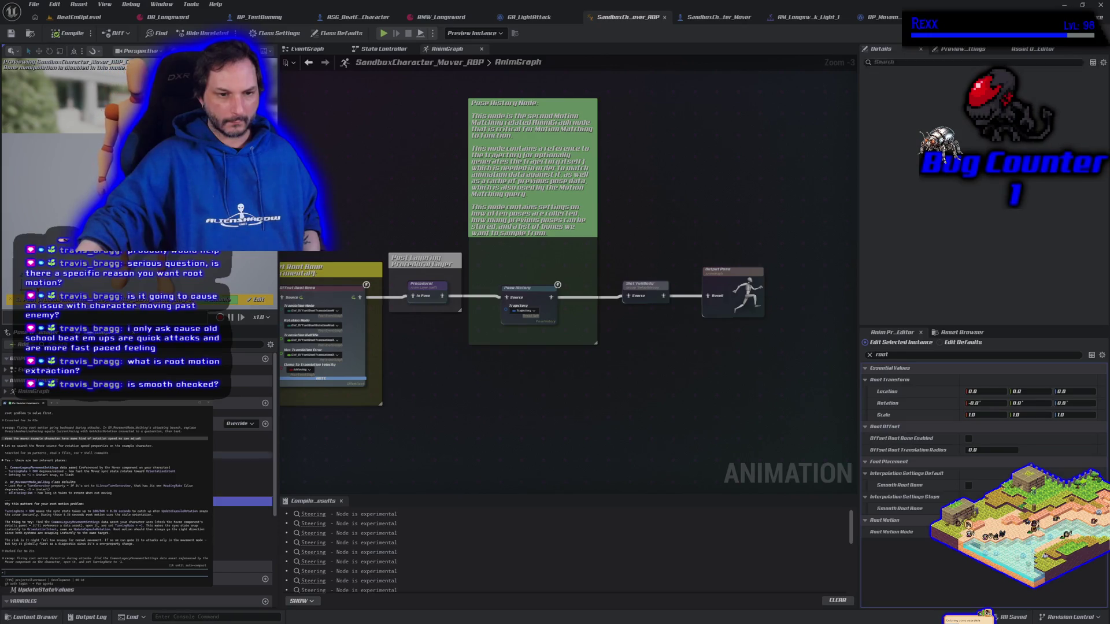
# - Open the Get_OrientationWarpingWarpingSpace function graph and select both of its Return Nodes
pyautogui.doubleClick(243, 517)
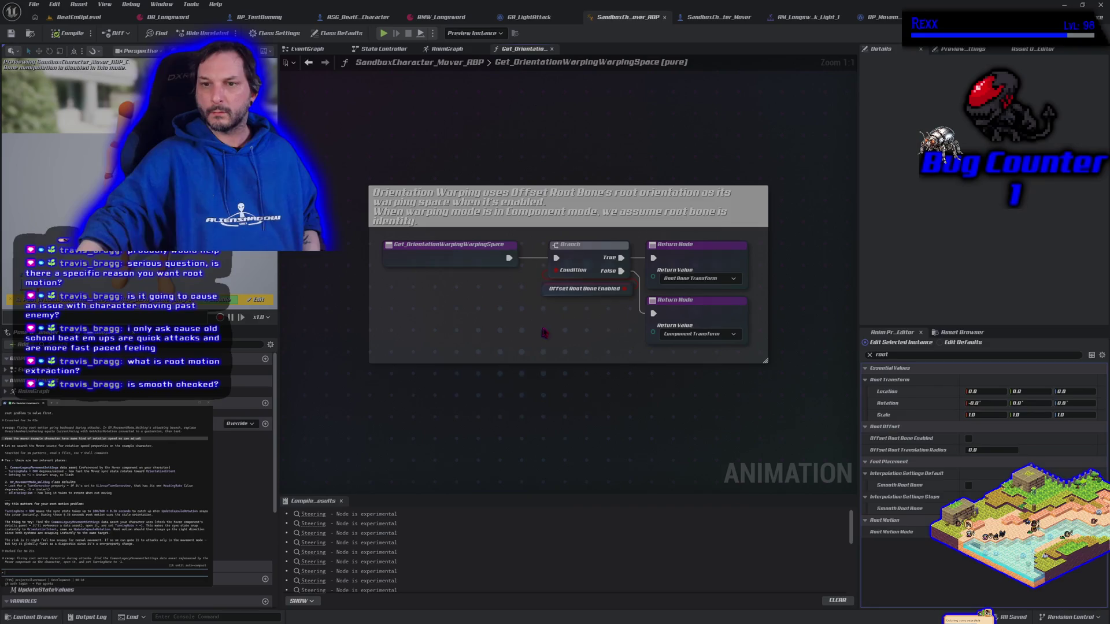
pyautogui.moveTo(568, 296)
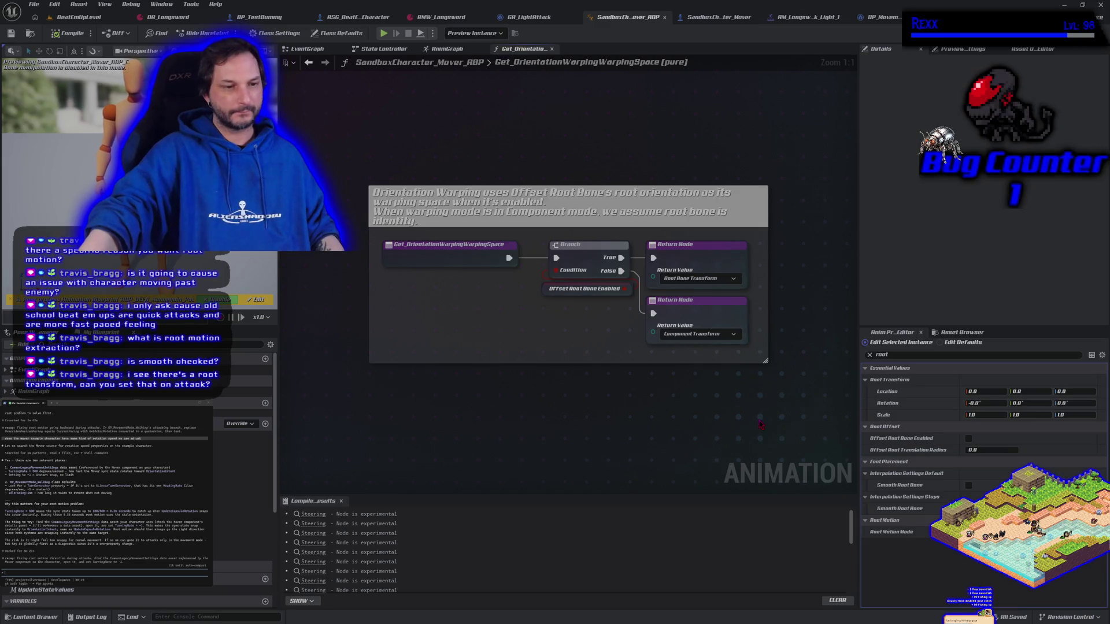
pyautogui.moveTo(757, 347); pyautogui.dragTo(707, 257)
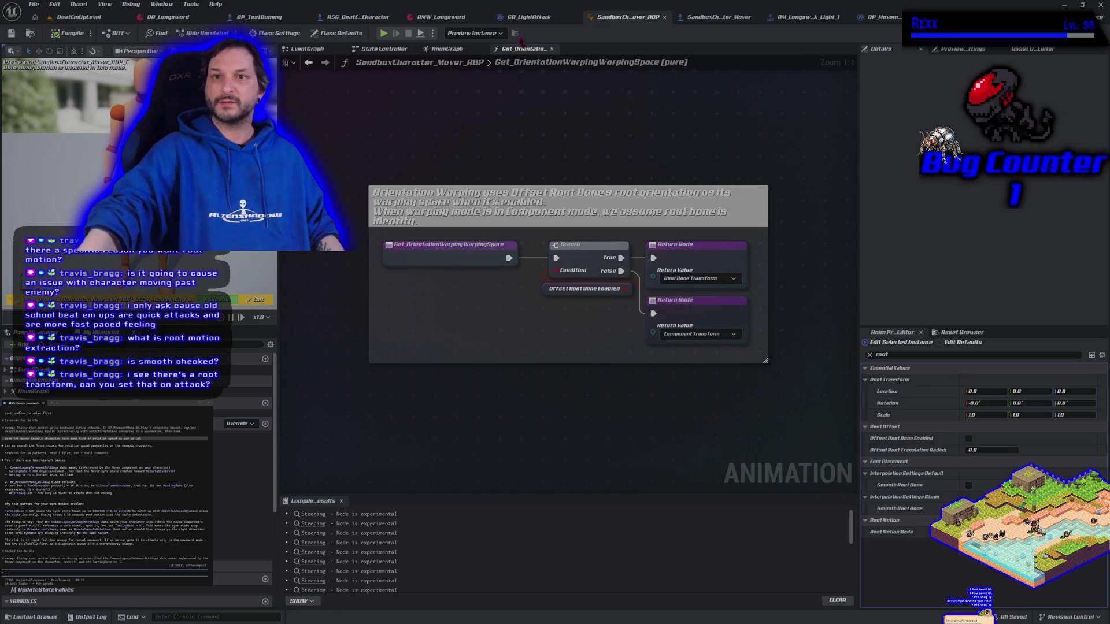
pyautogui.click(527, 17)
# - Wire SET into Motion Warp Rotate To Attack Input Facing, then into the Sequence, and compile
pyautogui.moveTo(419, 304)
pyautogui.mouseDown()
pyautogui.moveTo(352, 329)
pyautogui.moveTo(376, 346)
pyautogui.moveTo(405, 337)
pyautogui.mouseUp()
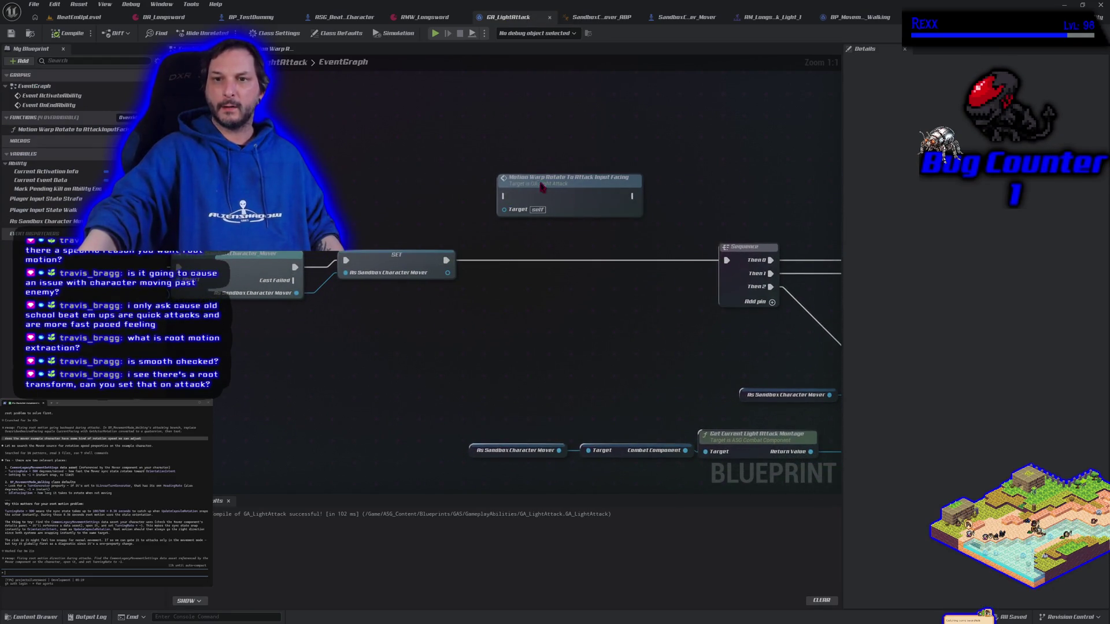
pyautogui.moveTo(541, 185); pyautogui.dragTo(554, 249)
pyautogui.moveTo(446, 266); pyautogui.dragTo(518, 259)
pyautogui.moveTo(646, 259); pyautogui.dragTo(727, 261)
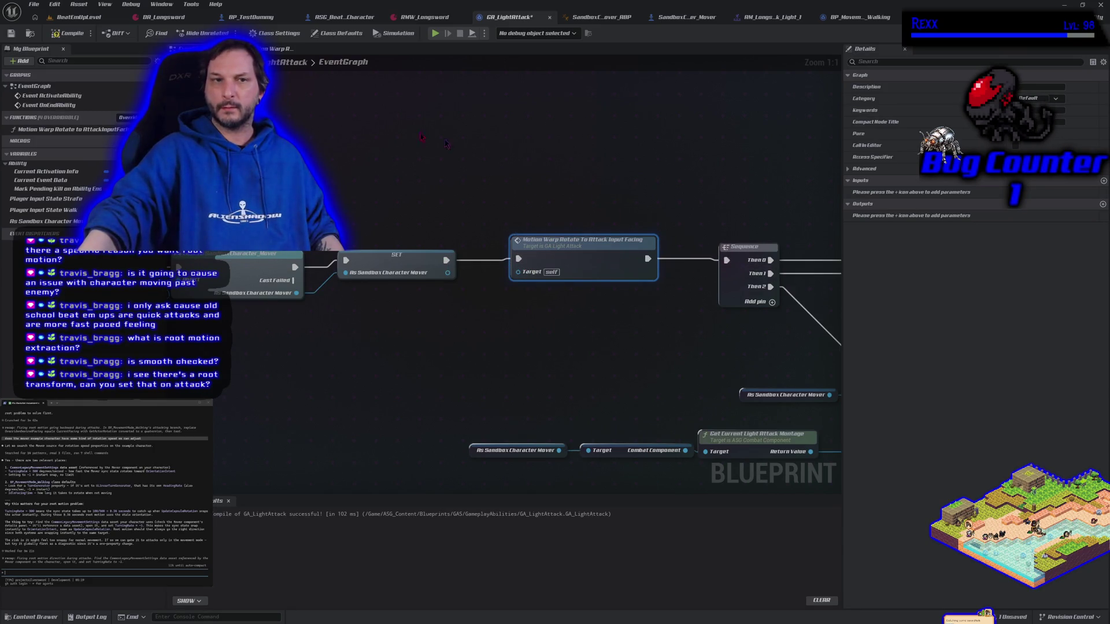
pyautogui.click(68, 33)
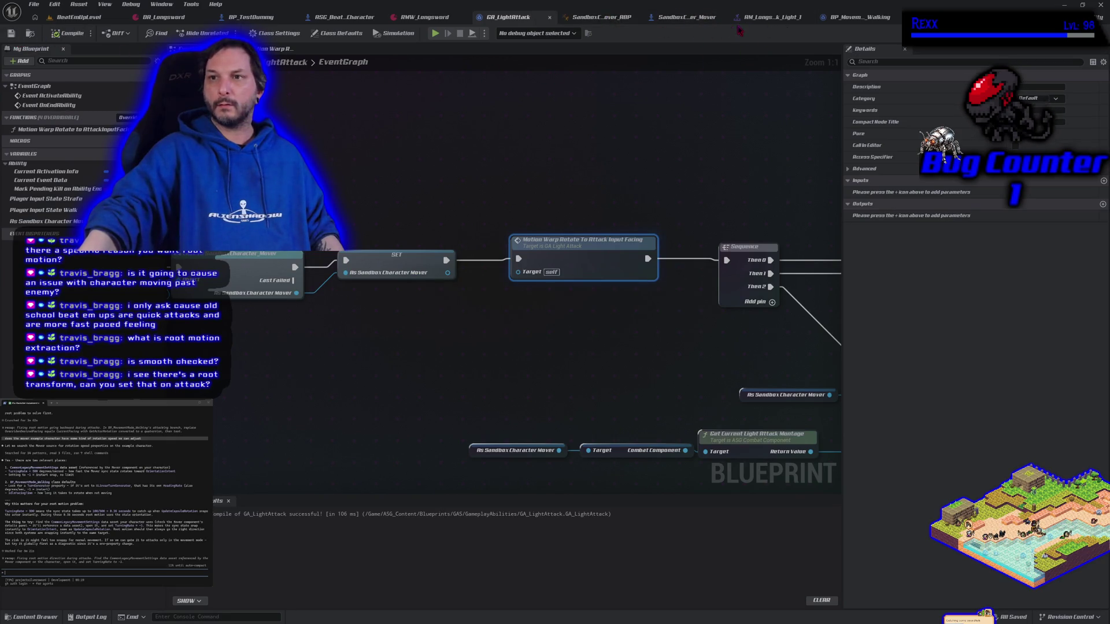
pyautogui.click(670, 16)
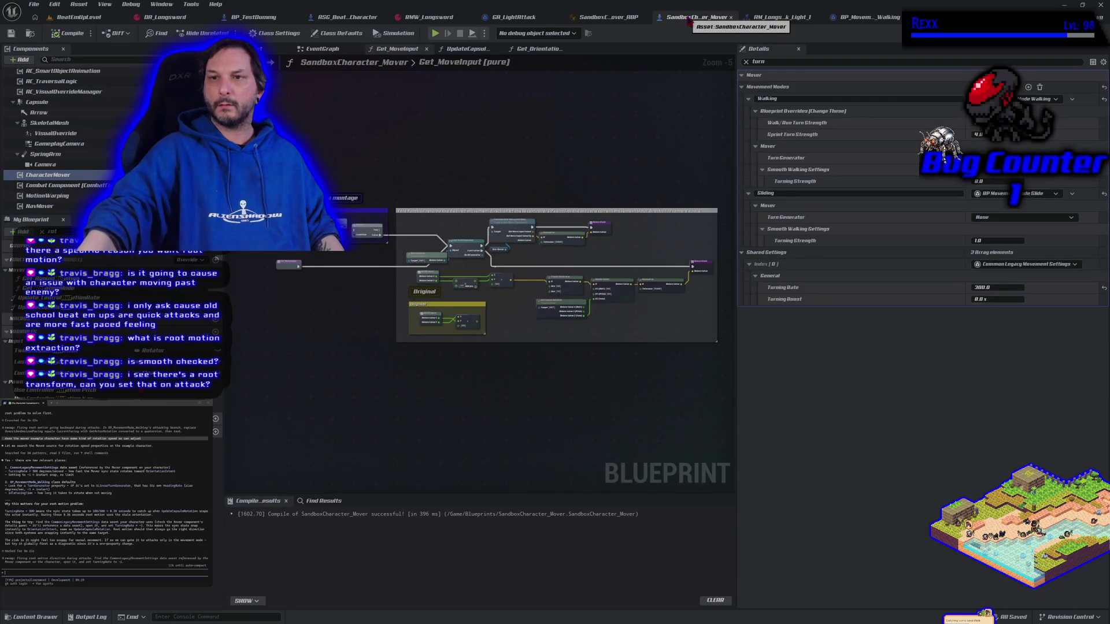
# - Re-enable Offset Root Bone in the SandboxCharacter_Mover_ABP preview and return to BeatEmUpLevel
pyautogui.click(609, 17)
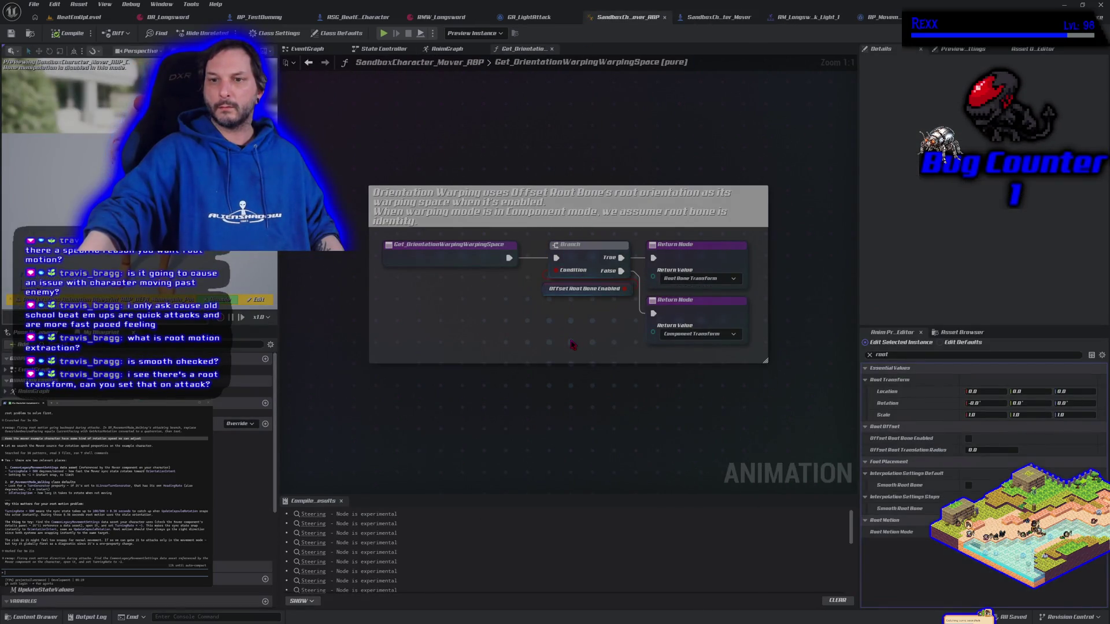
pyautogui.click(968, 438)
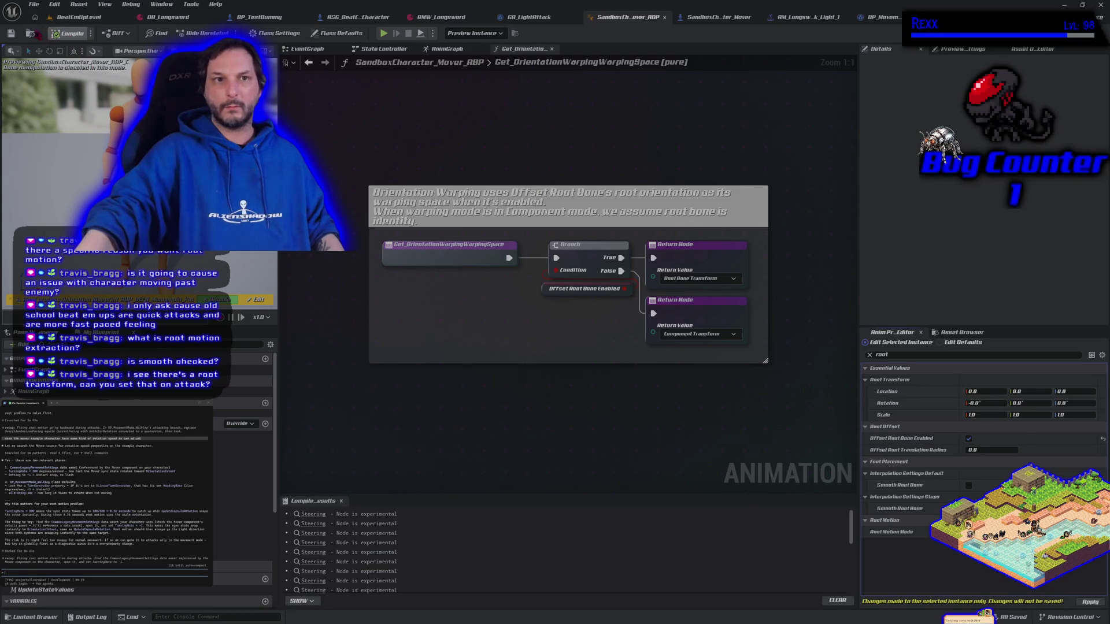
pyautogui.click(69, 17)
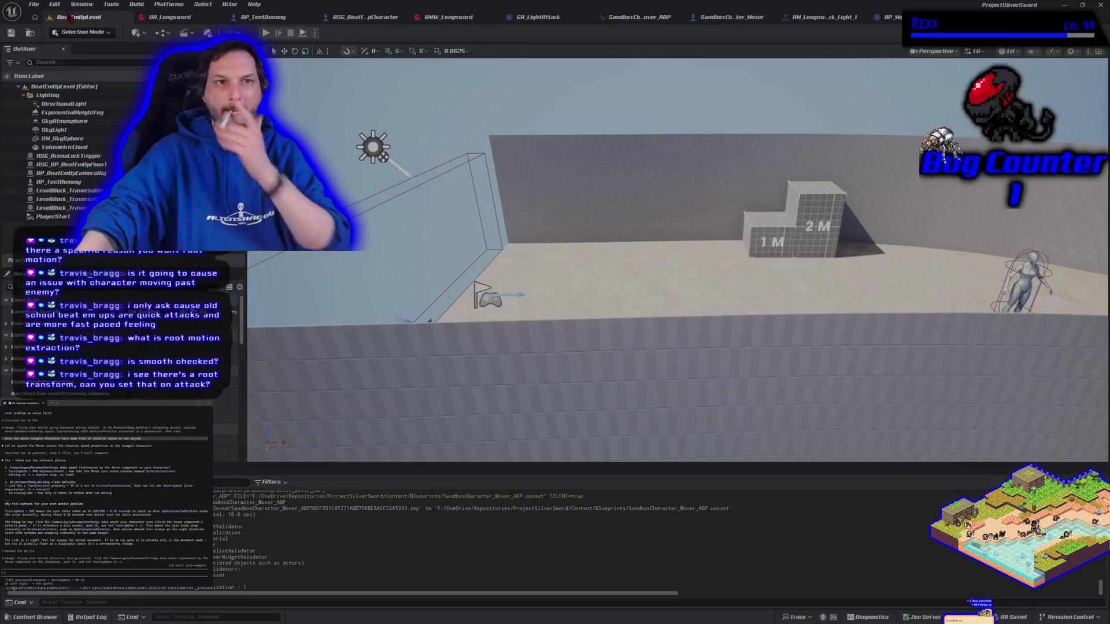
# - Play-test sword attacks in BeatEmUpLevel with Offset Root Bone on
pyautogui.click(266, 33)
pyautogui.press('j')
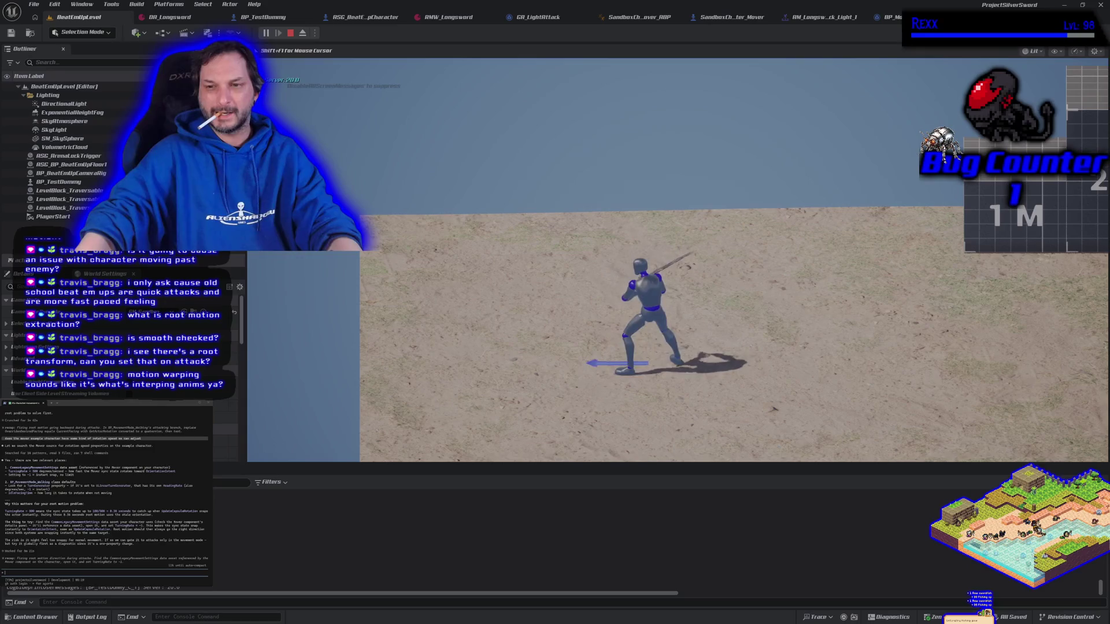
pyautogui.press('Escape')
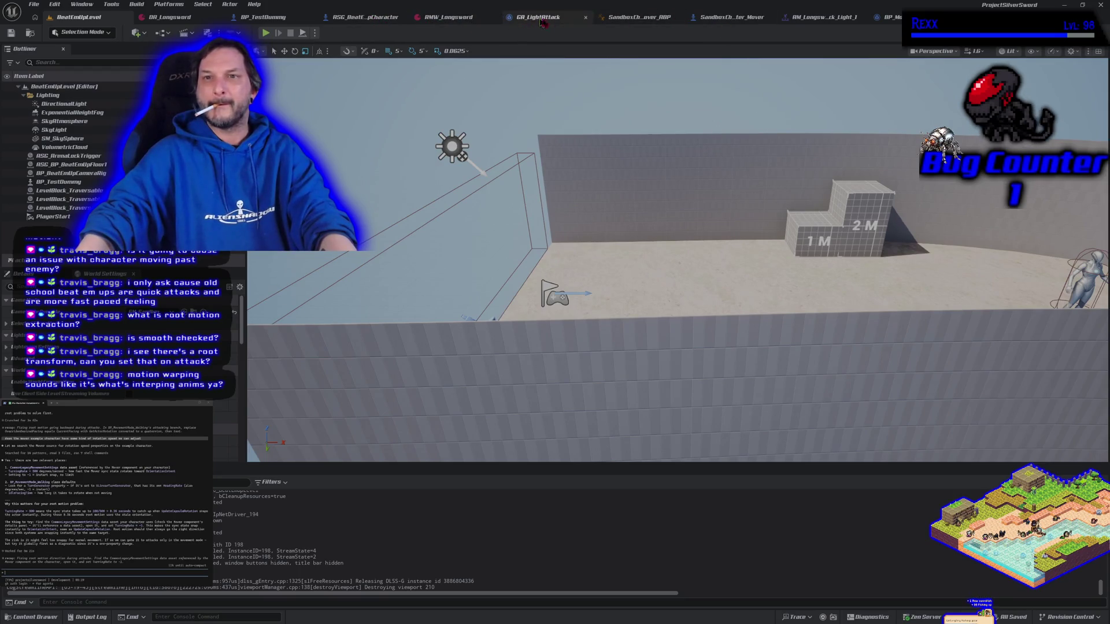
# - Toggle Offset Root Bone Enabled off and back on in the ABP, and apply it to defaults
pyautogui.click(636, 18)
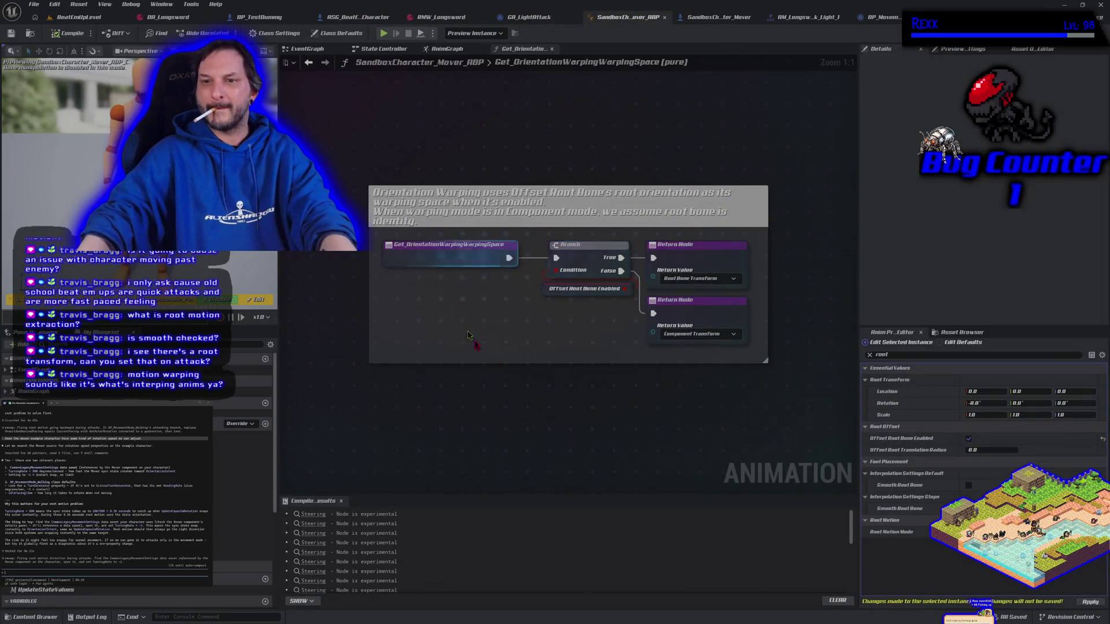
pyautogui.click(968, 438)
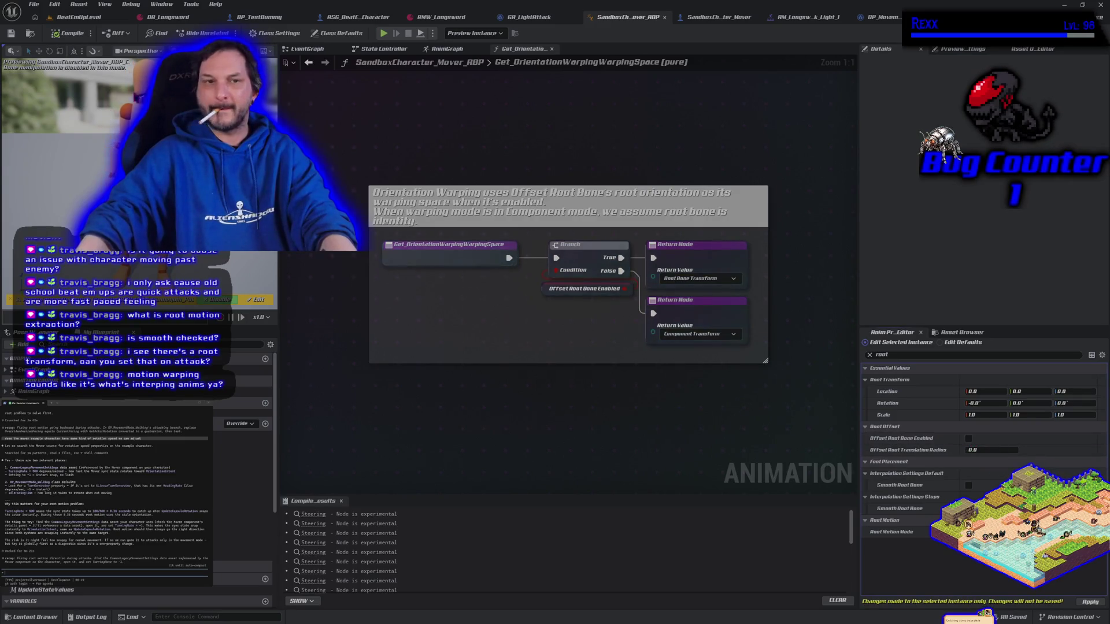
pyautogui.click(968, 438)
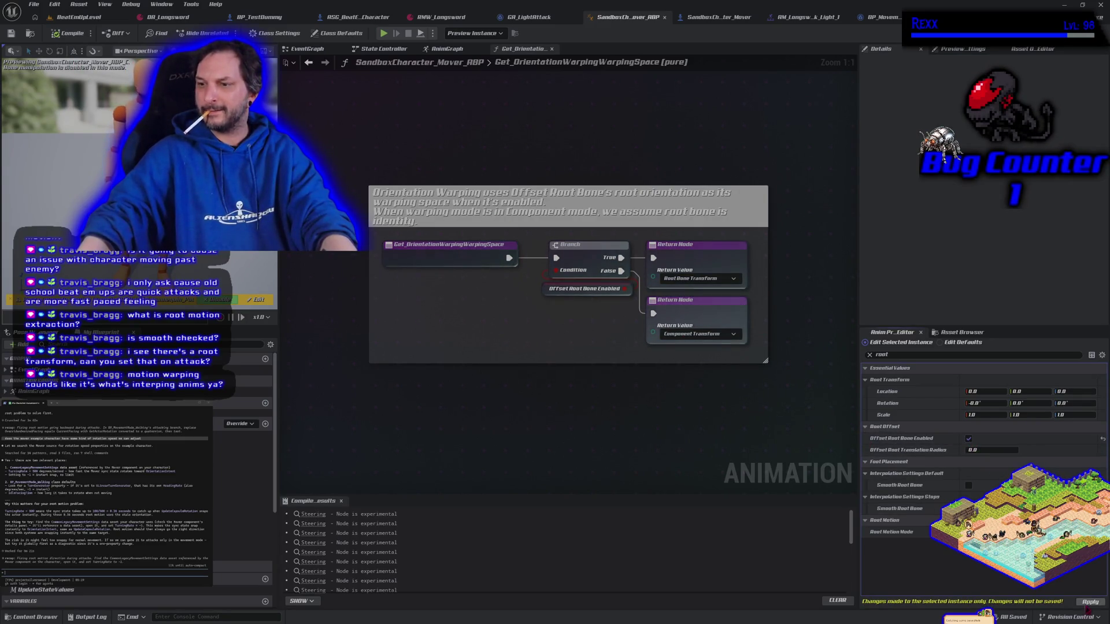
pyautogui.click(1089, 602)
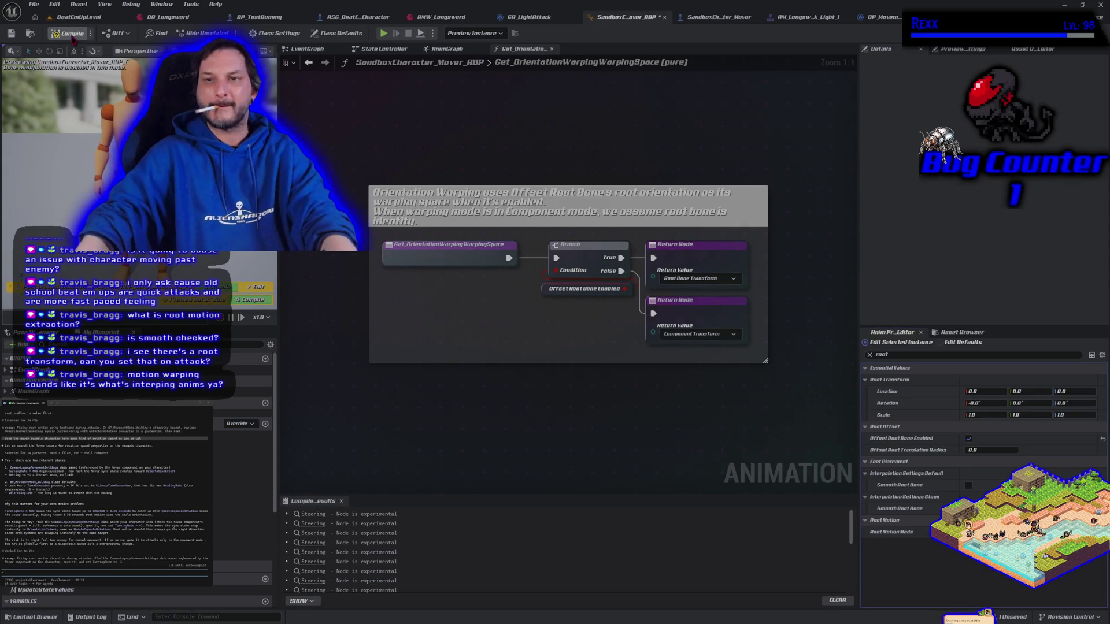
# - Run another quick play-in-editor test in BeatEmUpLevel
pyautogui.click(78, 17)
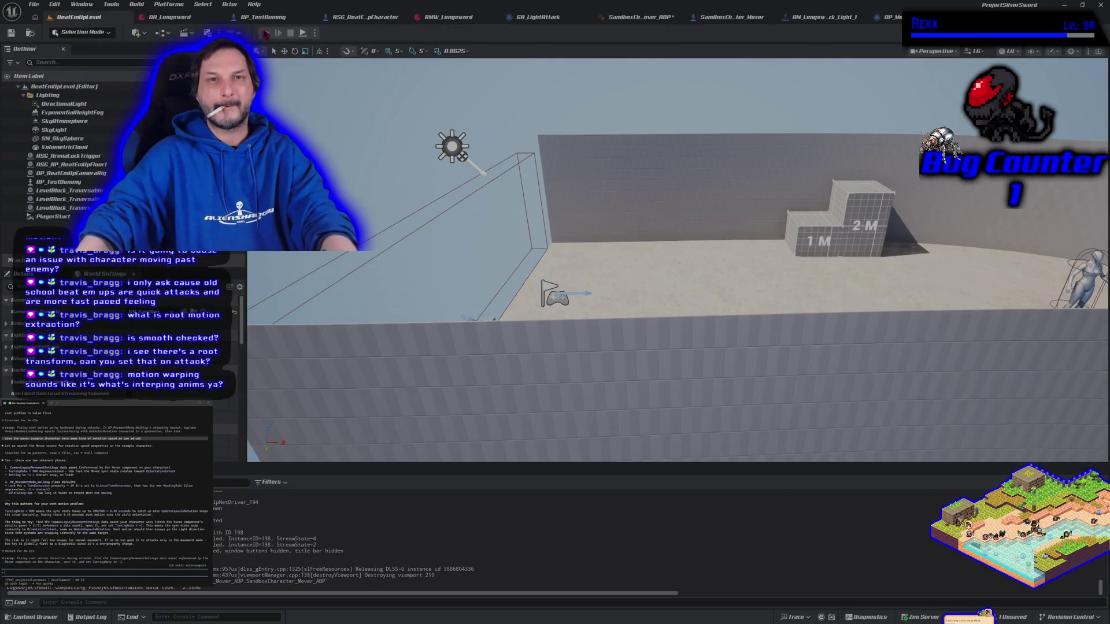
pyautogui.click(265, 33)
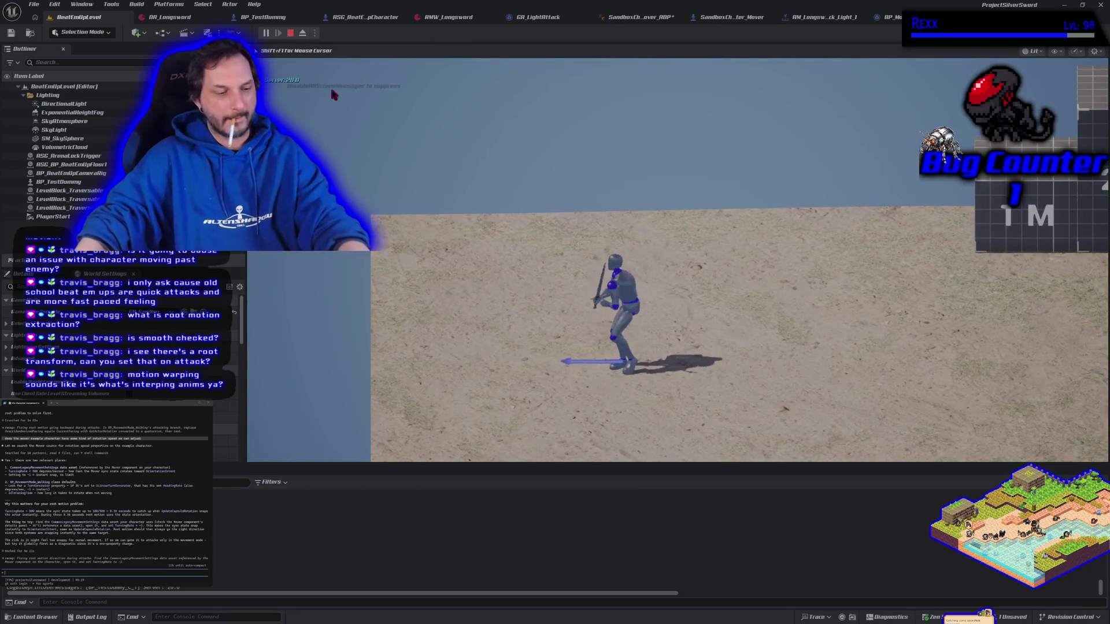
pyautogui.press('Escape')
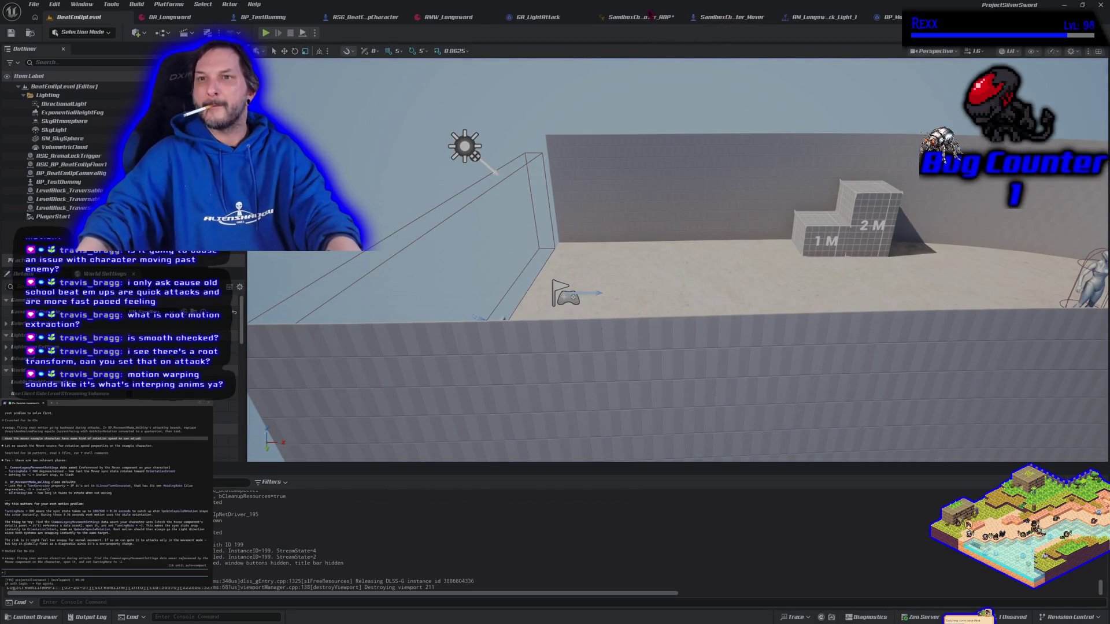
# - Disable Offset Root Bone in SandboxCharacter_Mover_ABP, then compile and save it
pyautogui.click(641, 16)
pyautogui.click(969, 439)
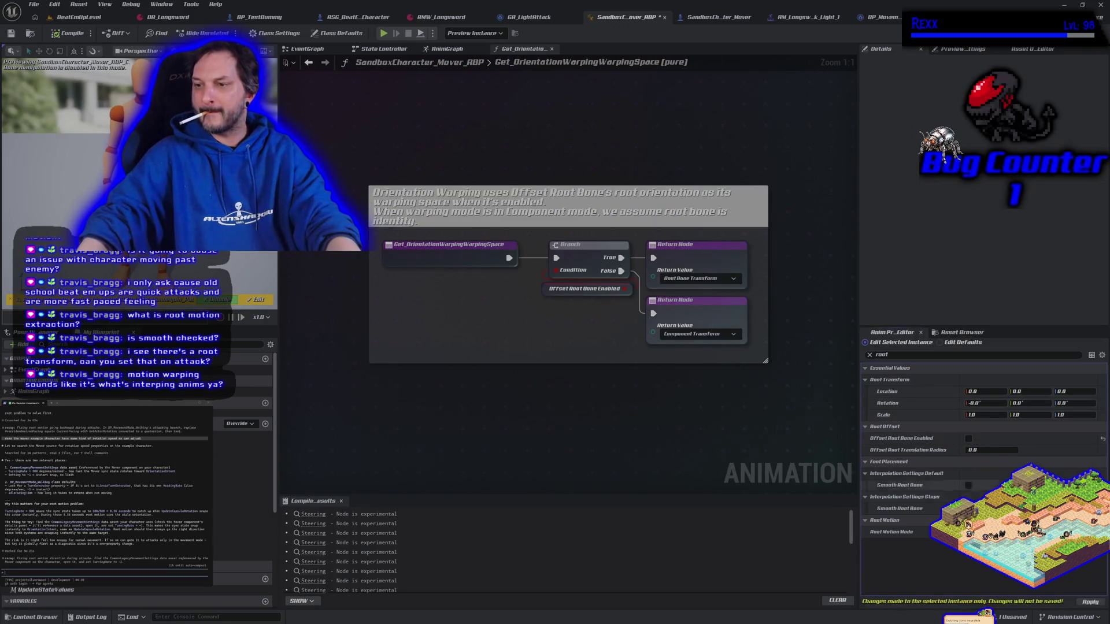
pyautogui.click(62, 35)
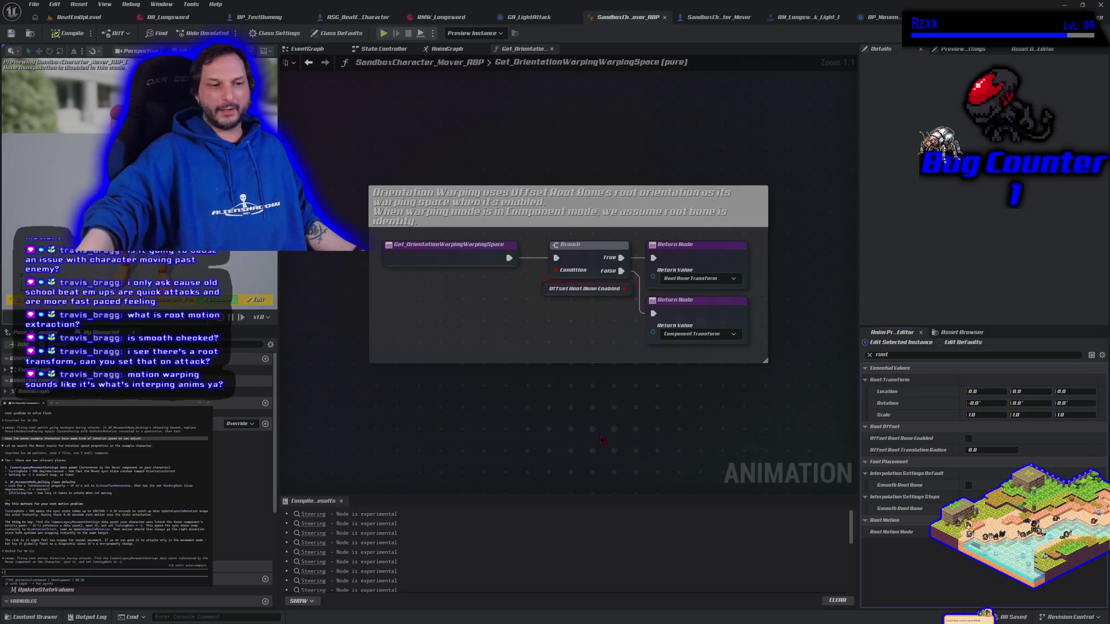
# - Go back to the AnimGraph and pan to the Motion Matching and Blend Stack comment area
pyautogui.hotkey('alt', 'Left')
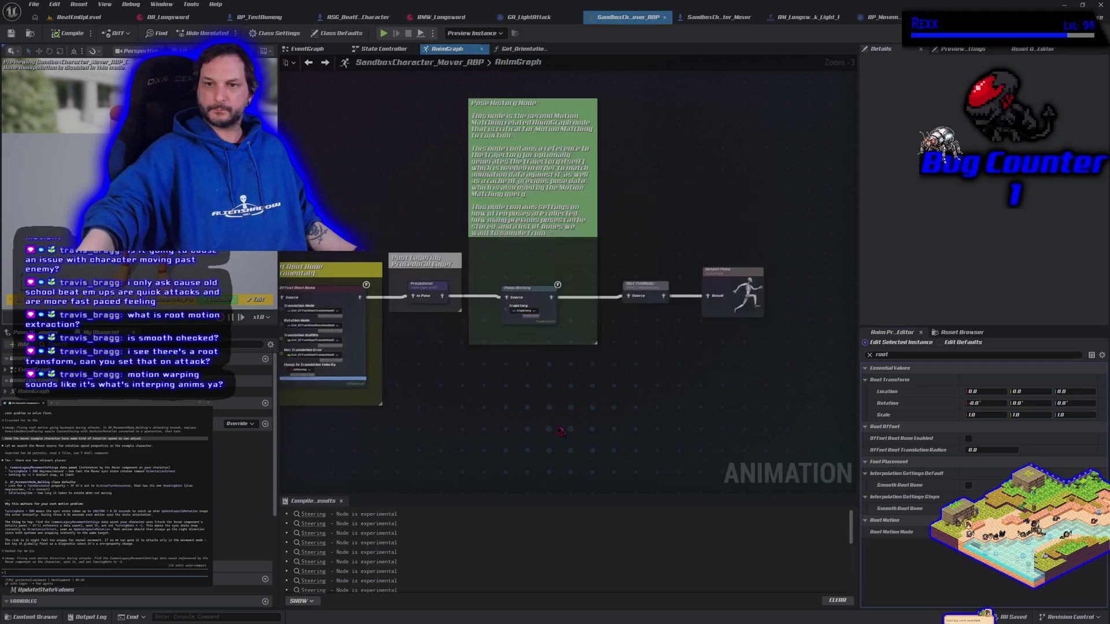
pyautogui.moveTo(436, 409)
pyautogui.mouseDown()
pyautogui.moveTo(532, 392)
pyautogui.moveTo(644, 390)
pyautogui.mouseUp()
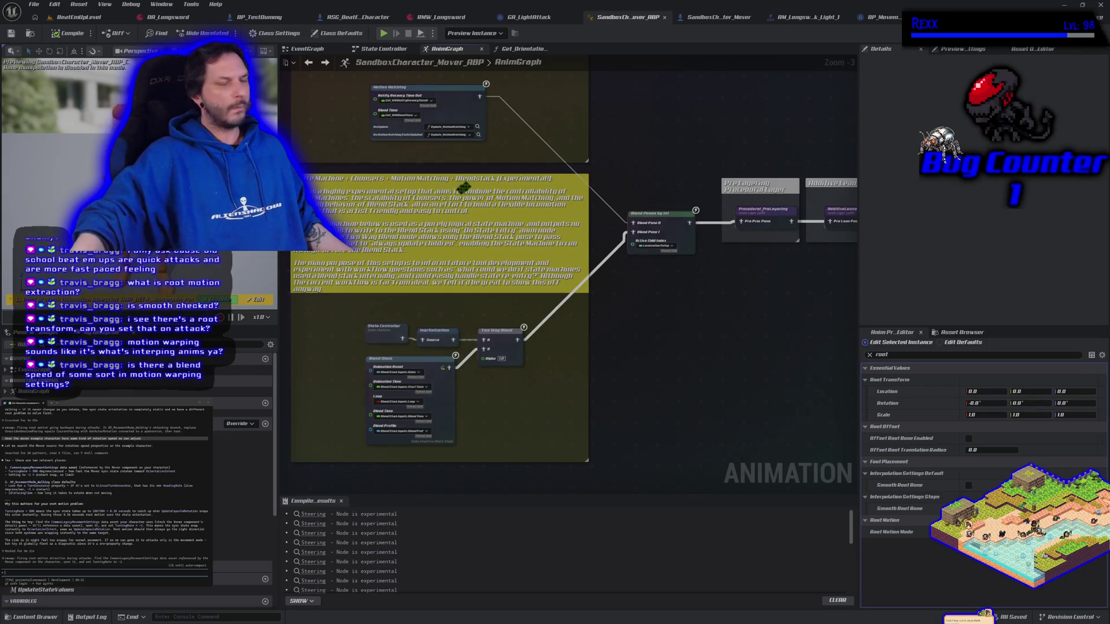
pyautogui.click(889, 17)
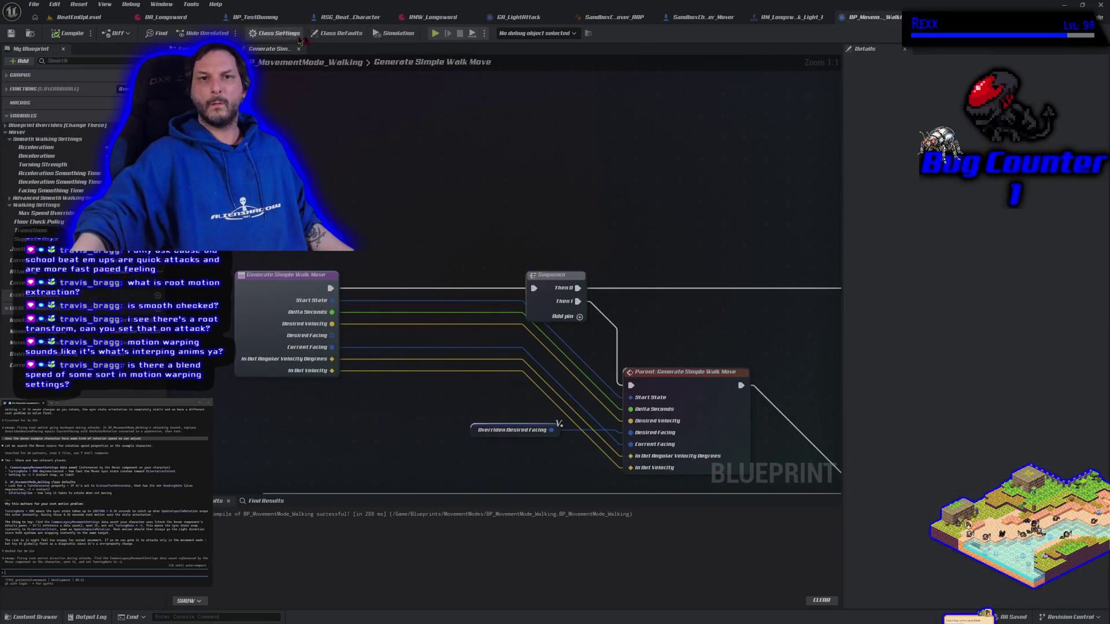
# - Inspect and search the walking mode's Class Defaults settings
pyautogui.click(336, 33)
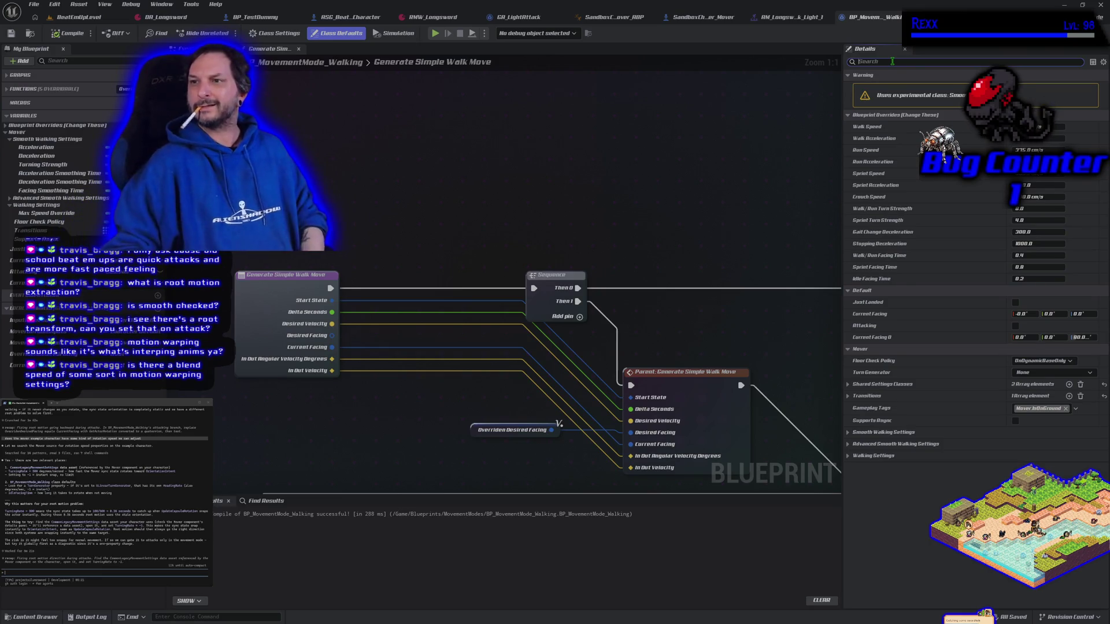
pyautogui.click(893, 61)
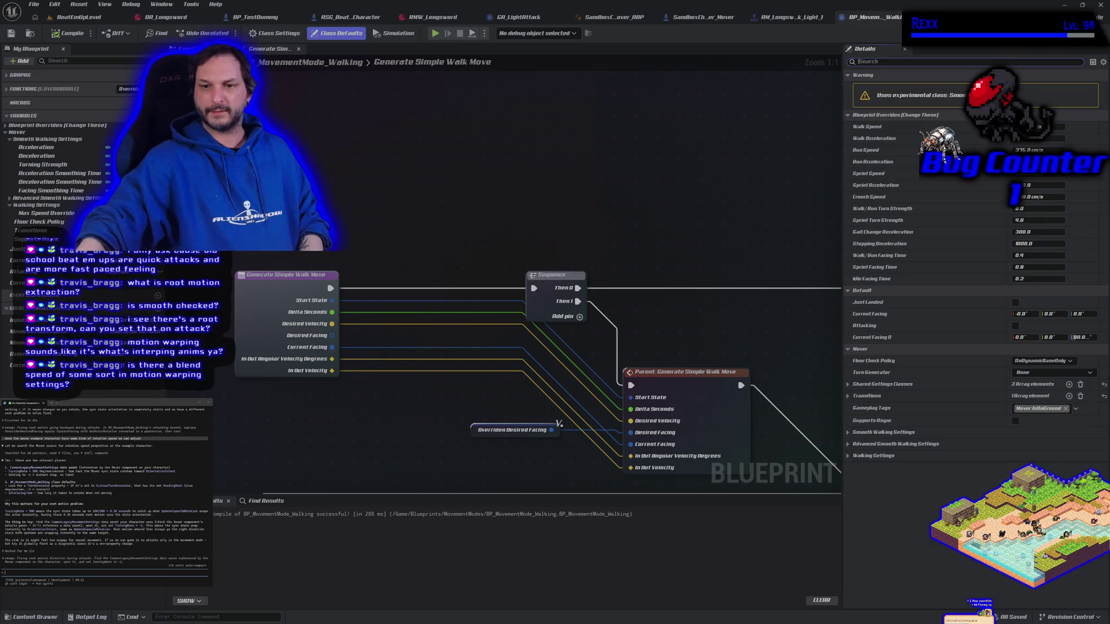
pyautogui.click(80, 88)
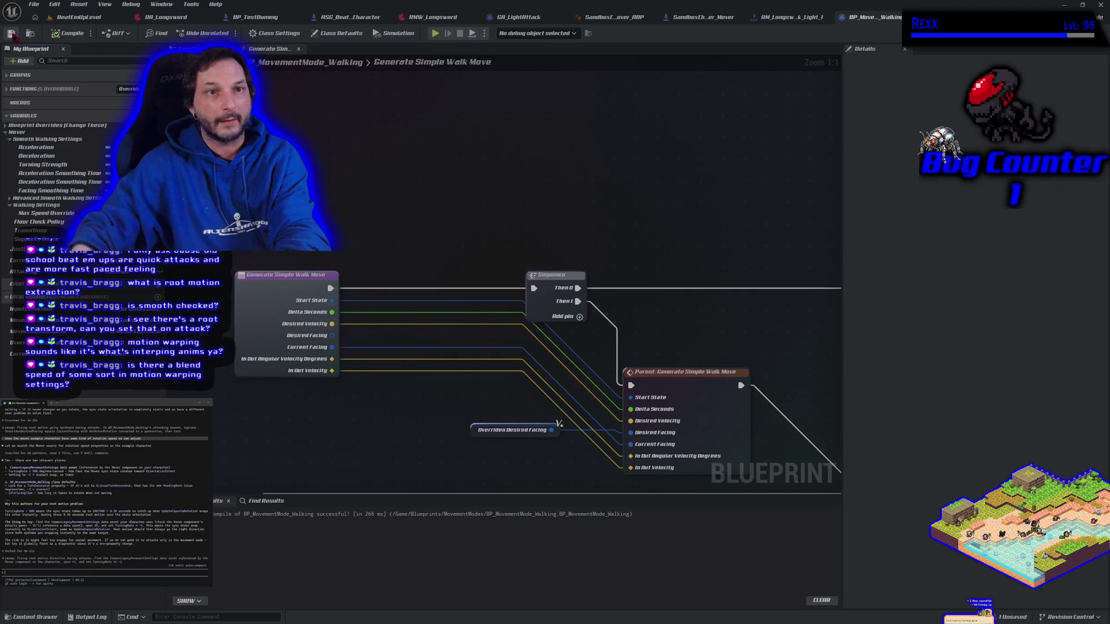
pyautogui.click(337, 33)
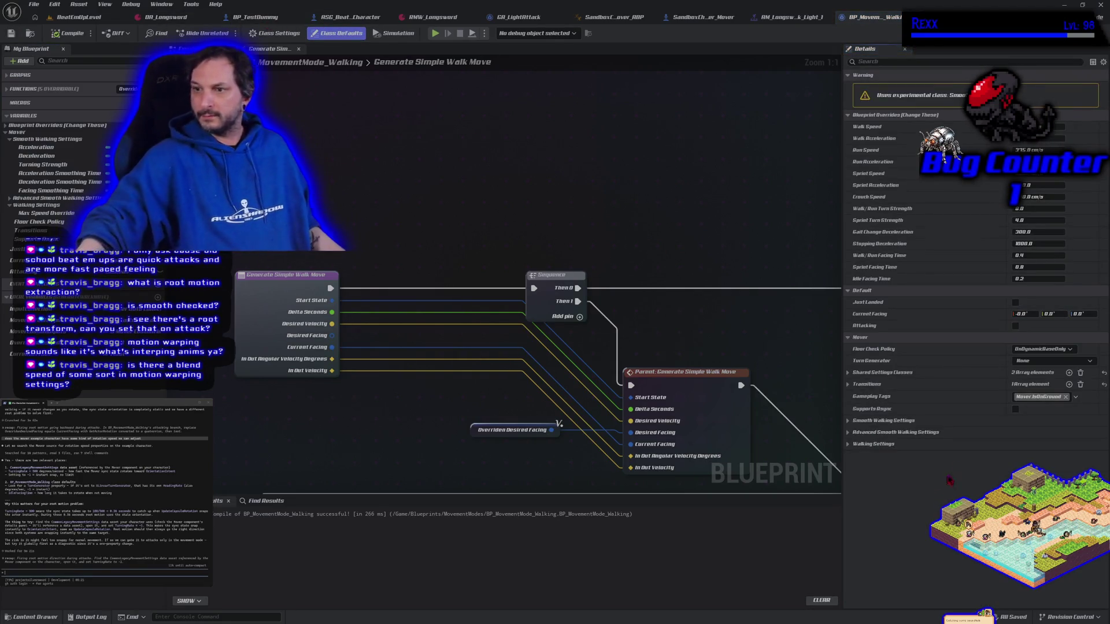
# - Delete the Attacking variable, then compile and save BP_MovementMode_Walking
pyautogui.click(20, 271)
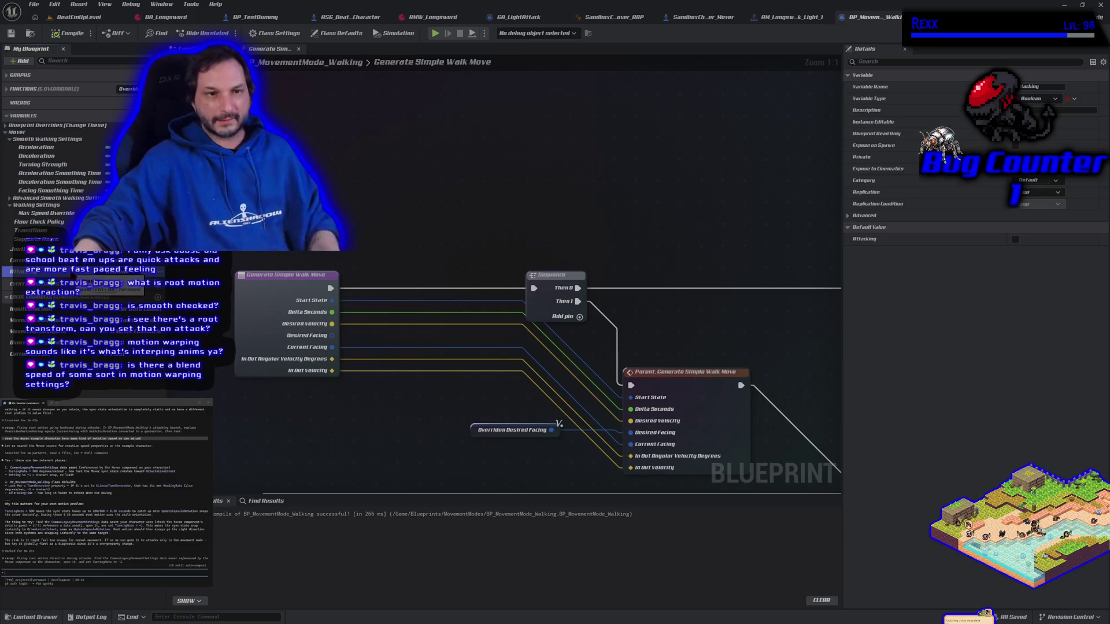
pyautogui.press('Delete')
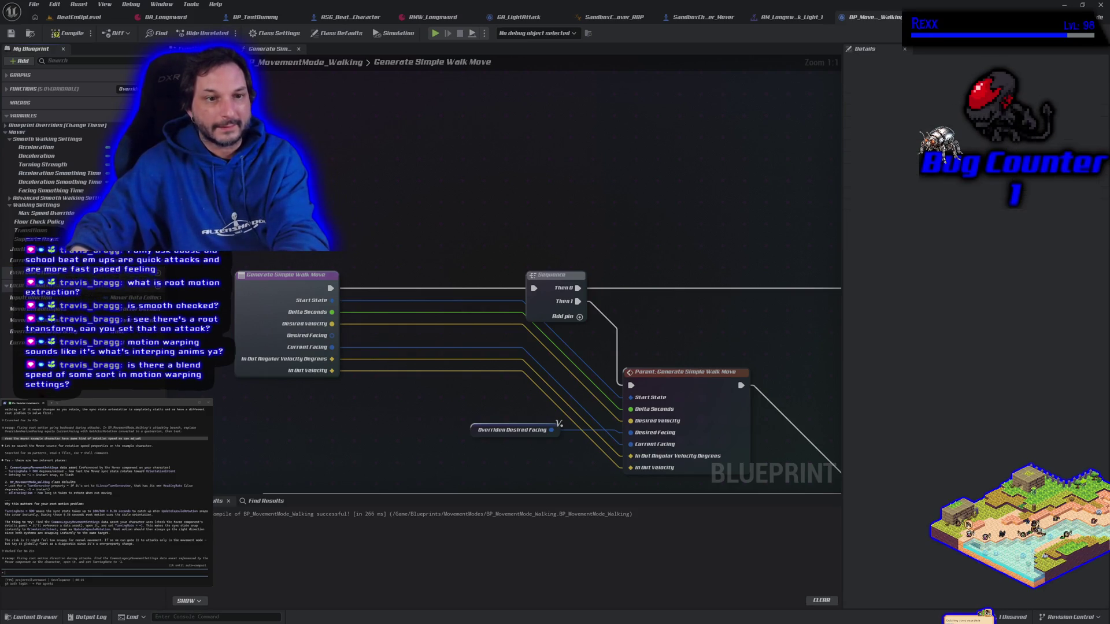
pyautogui.click(47, 33)
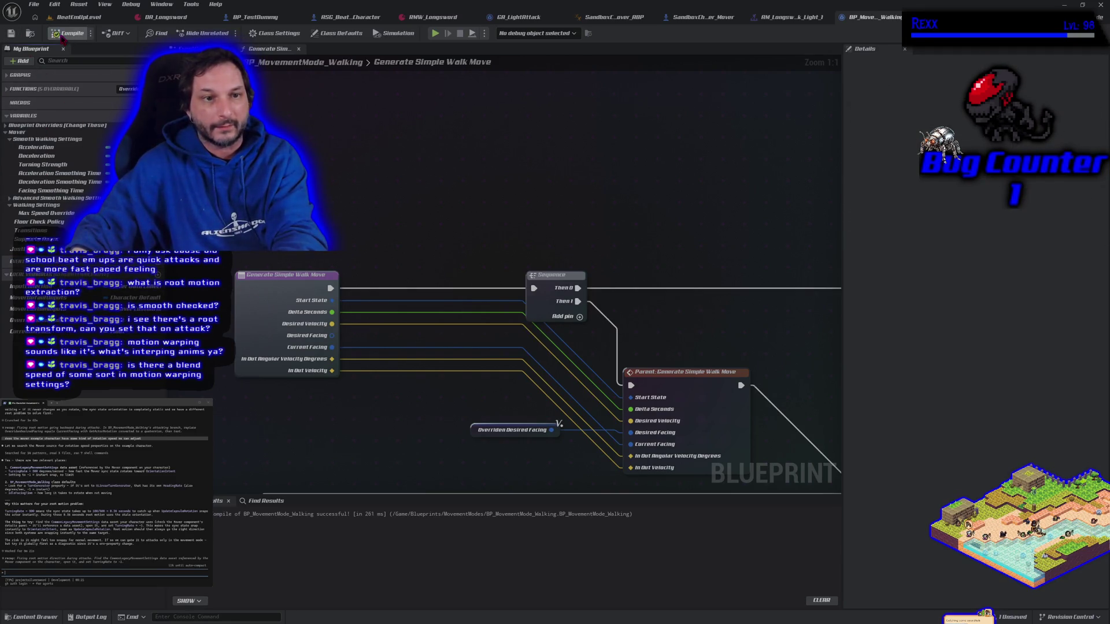
pyautogui.click(11, 33)
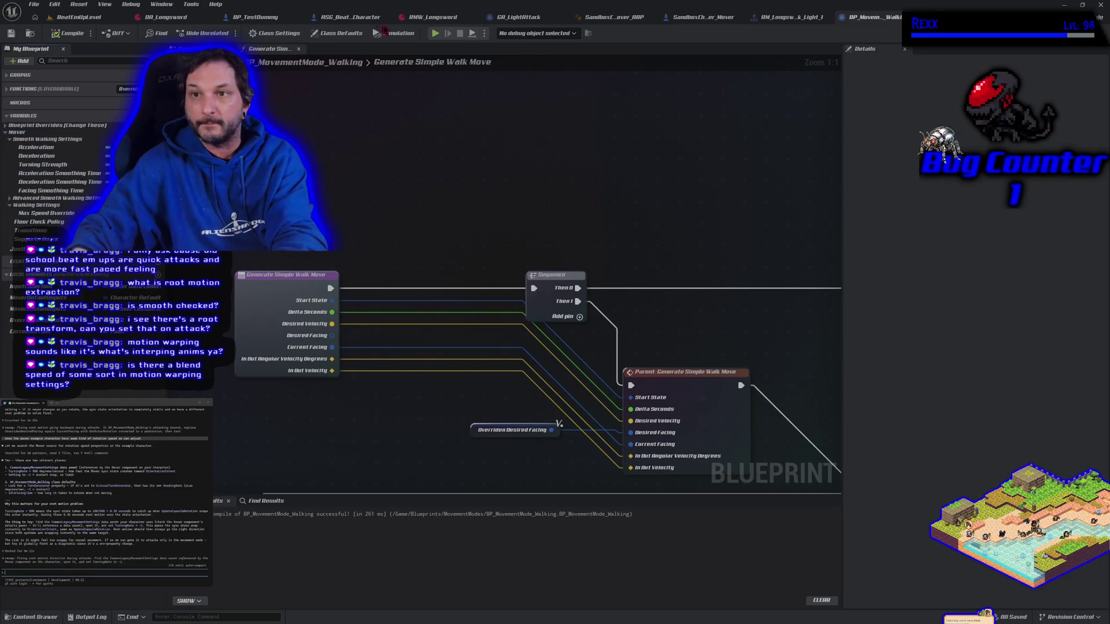
# - In Class Defaults, keep Turn Generator at None and inspect the Shared Settings Classes asset
pyautogui.click(324, 34)
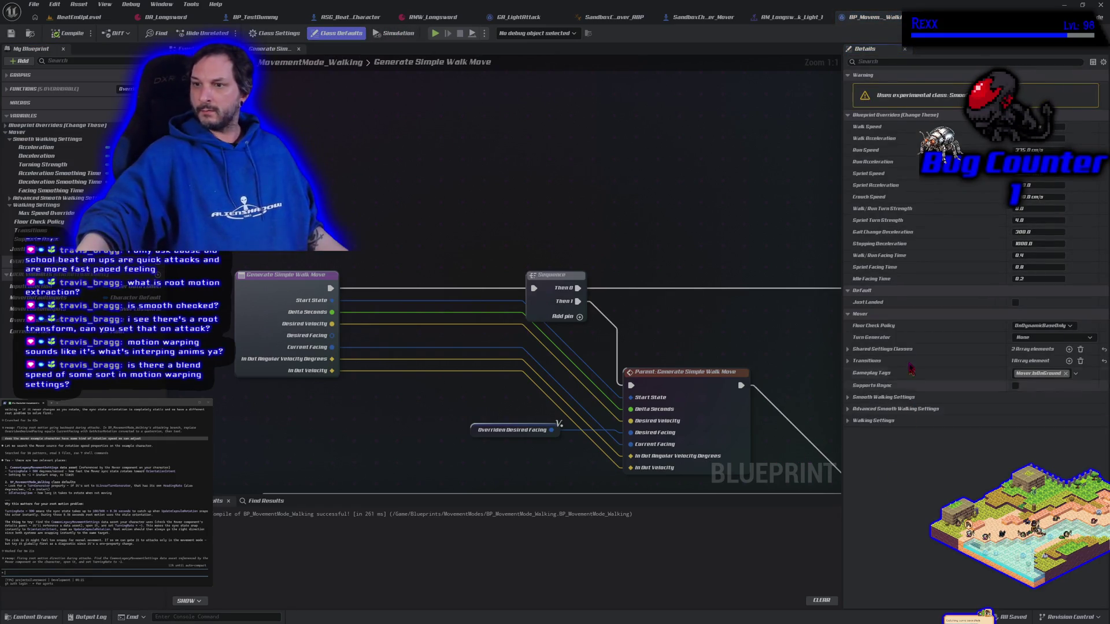
pyautogui.click(1025, 338)
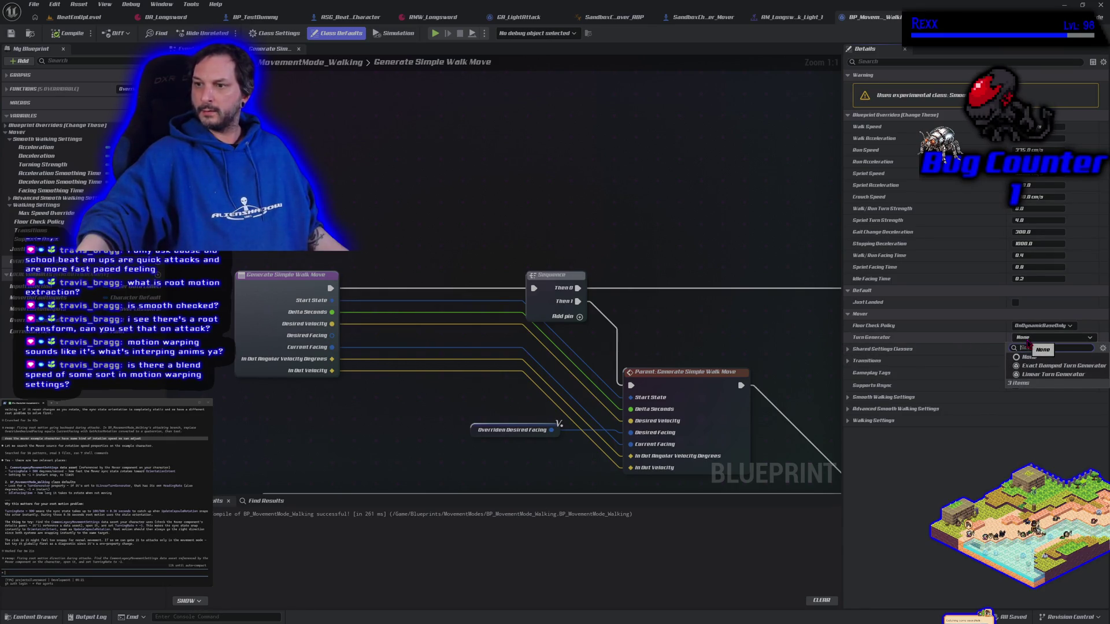
pyautogui.click(1027, 356)
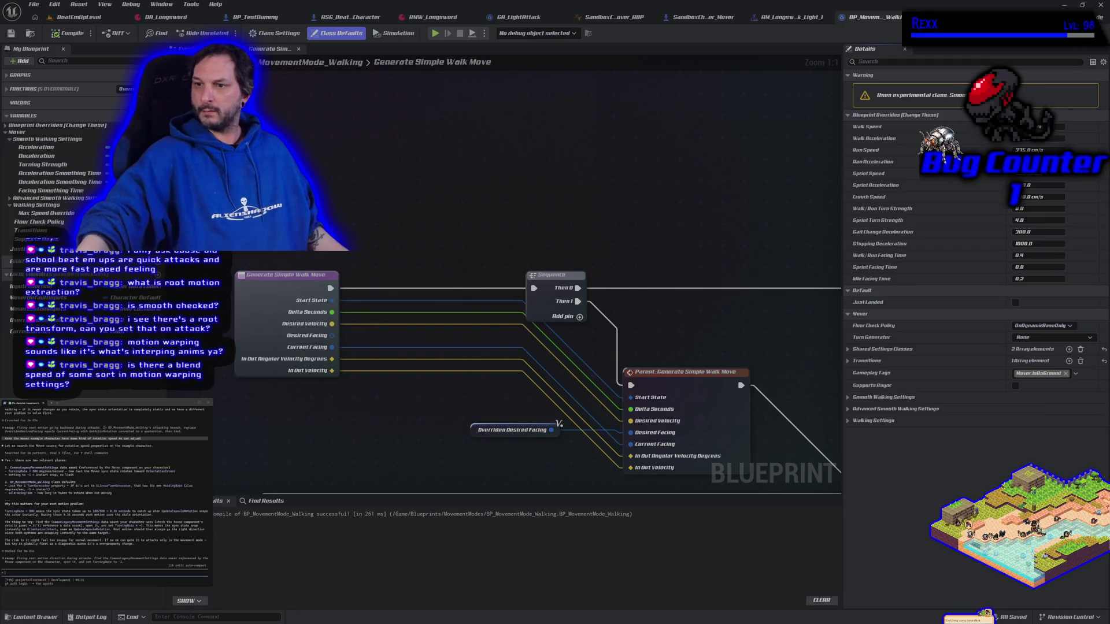
pyautogui.click(847, 350)
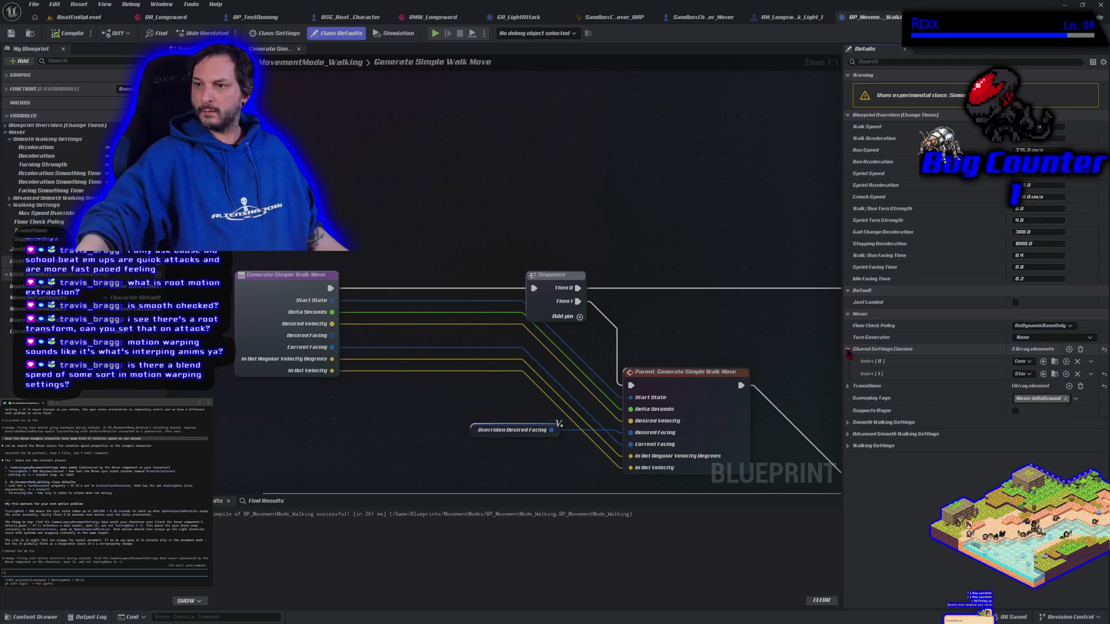
pyautogui.moveTo(840, 336)
pyautogui.mouseDown()
pyautogui.moveTo(347, 355)
pyautogui.moveTo(579, 360)
pyautogui.mouseUp()
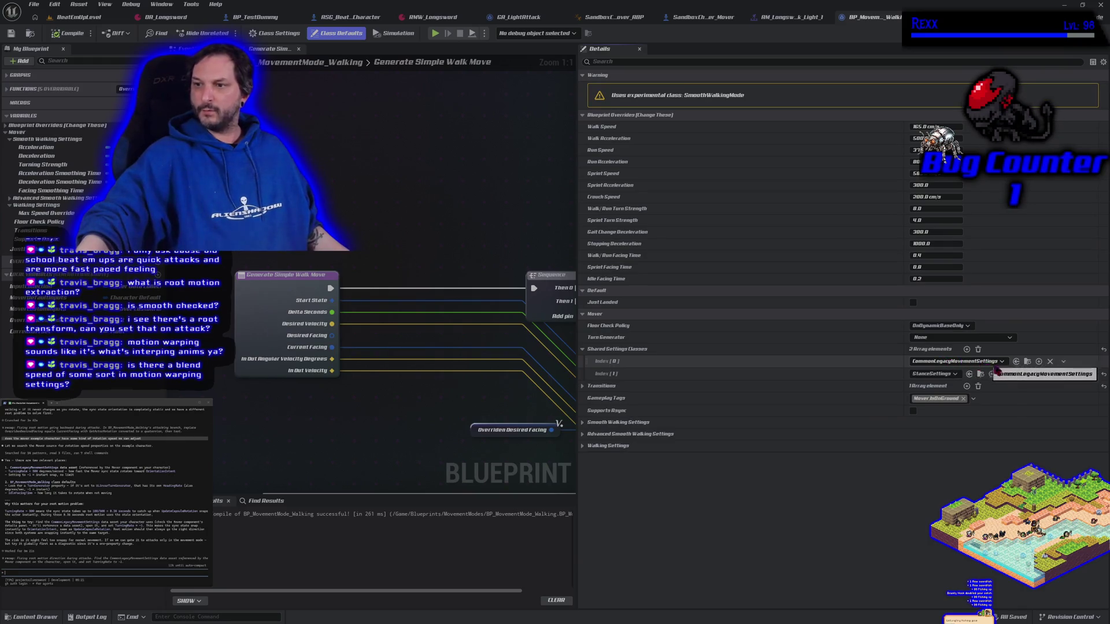
pyautogui.click(1028, 362)
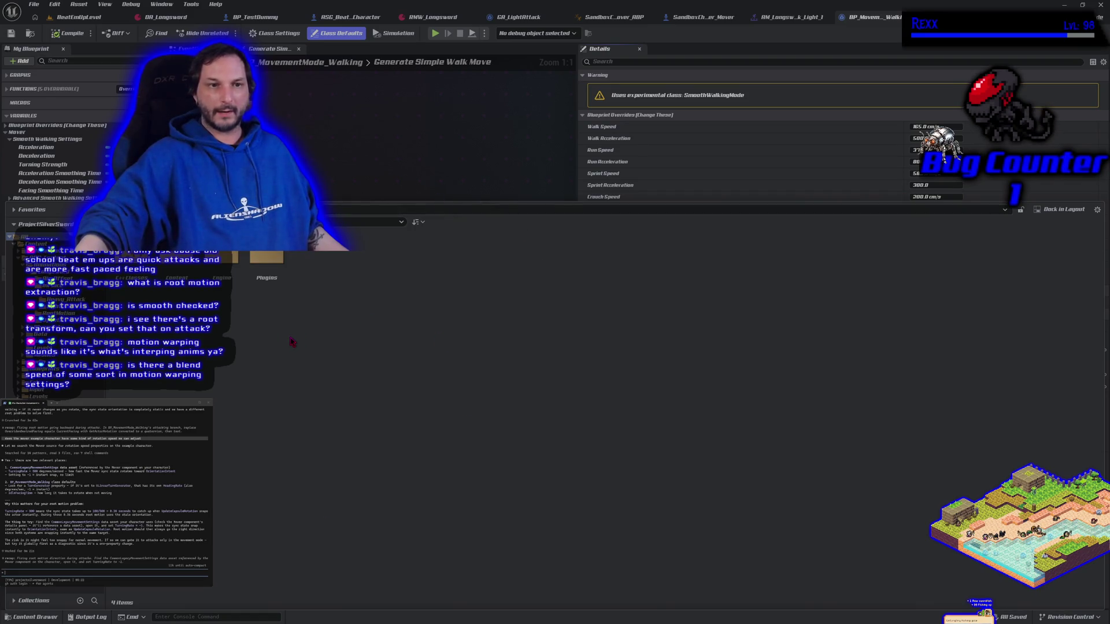
pyautogui.click(521, 160)
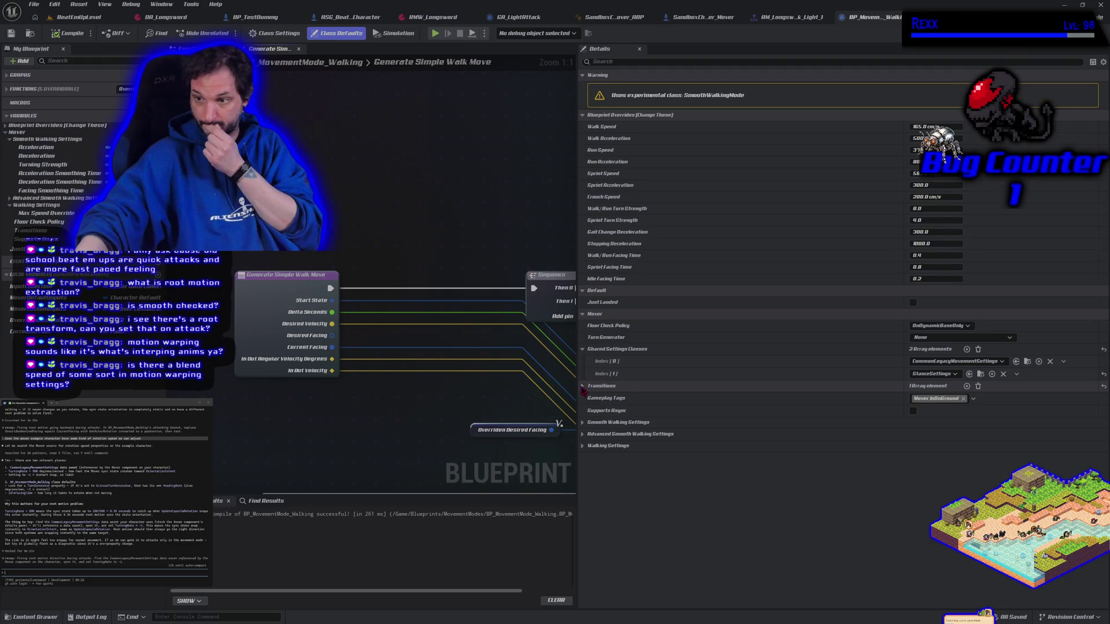
# - In Smooth Walking Settings, raise Turning Strength sharply, set Facing Smoothing Time to 0.004 s, and recompile
pyautogui.click(582, 386)
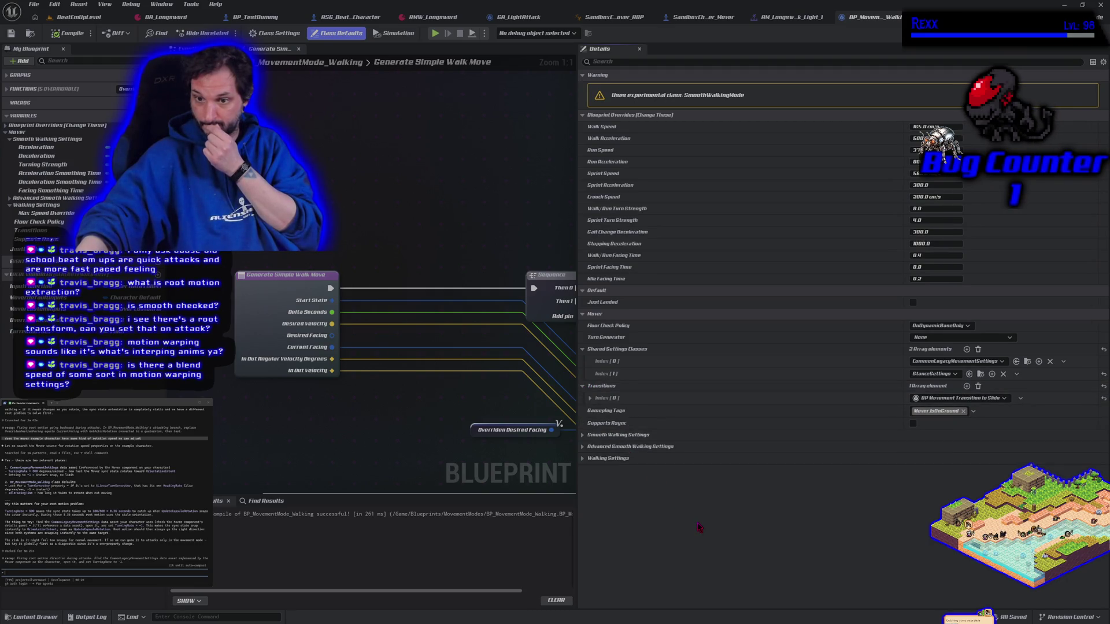
pyautogui.click(584, 434)
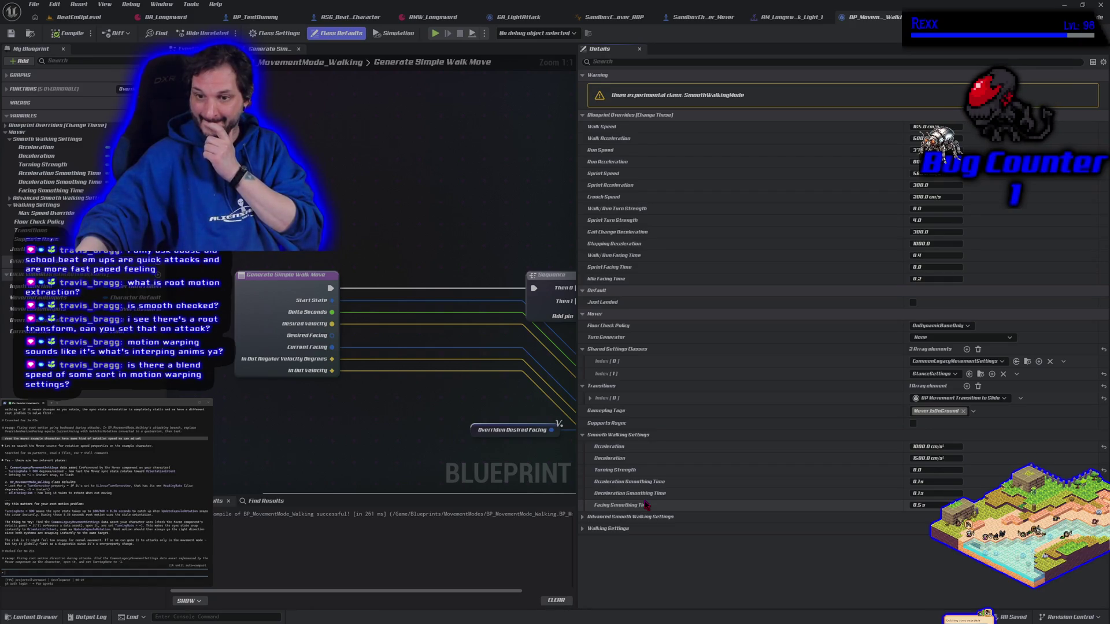
pyautogui.moveTo(931, 469)
pyautogui.mouseDown()
pyautogui.moveTo(982, 470)
pyautogui.moveTo(959, 469)
pyautogui.mouseUp()
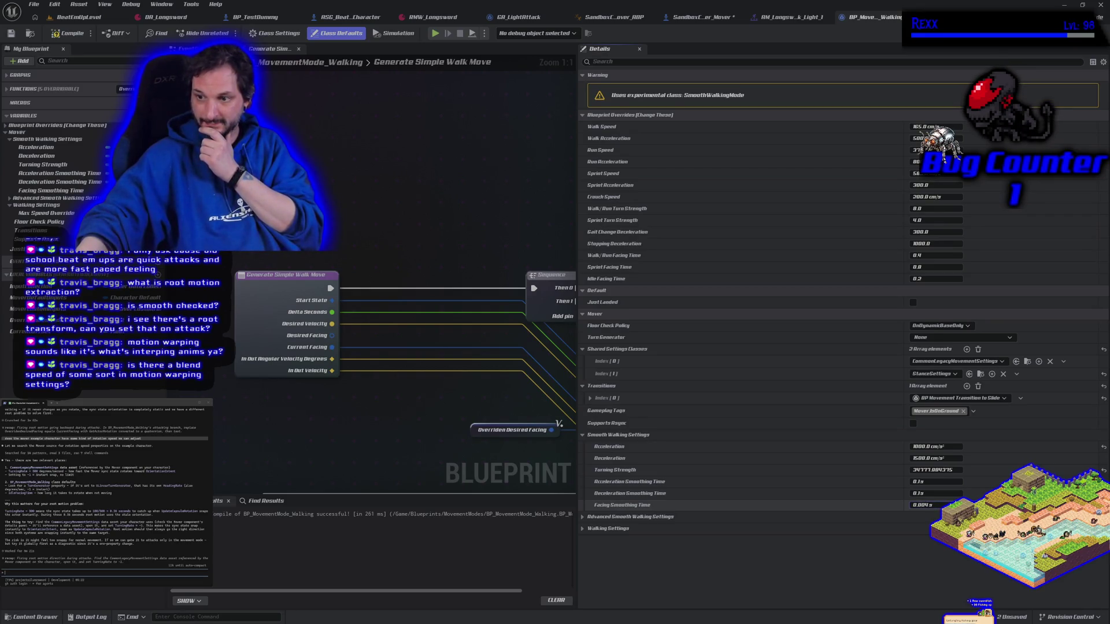
pyautogui.click(69, 33)
pyautogui.click(435, 33)
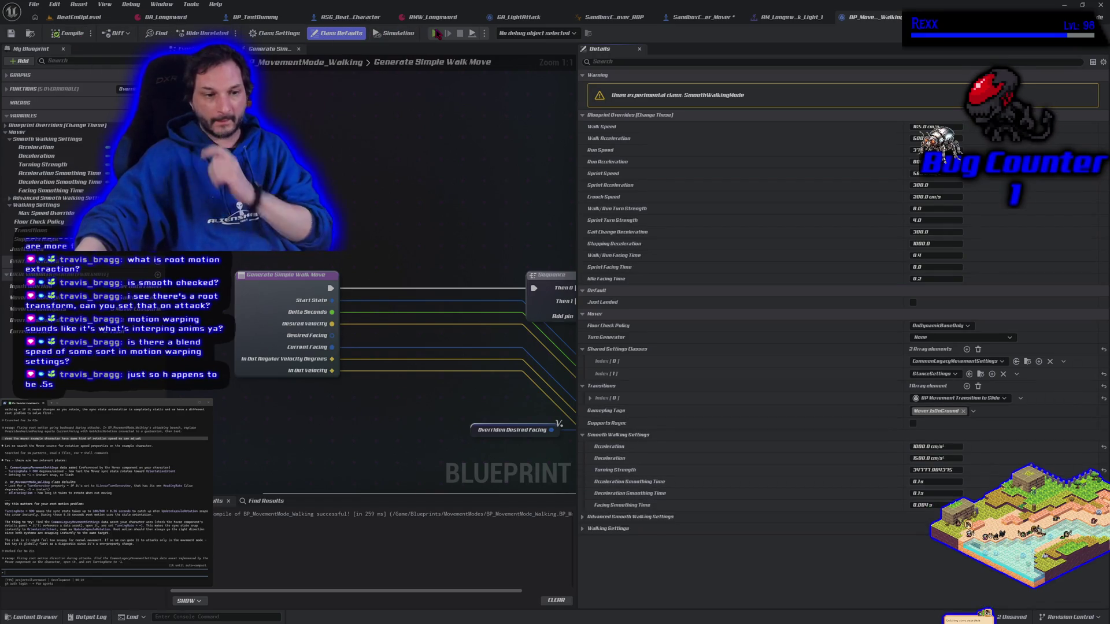
# - Walk the character right and left with D and A to check turning, then stop playing
pyautogui.press('d')
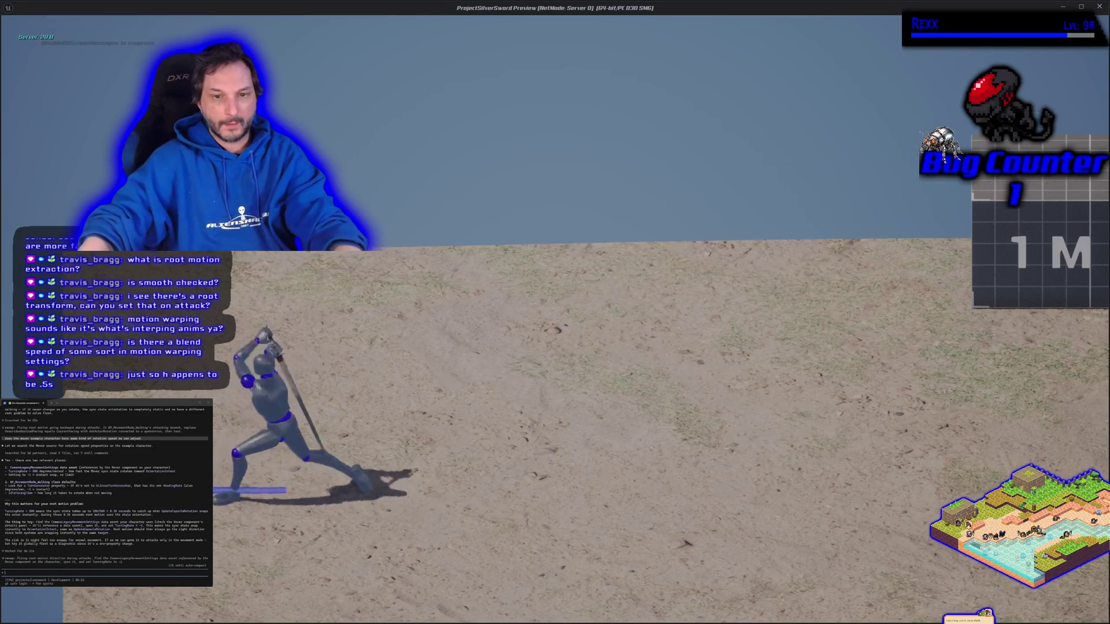
pyautogui.press('d')
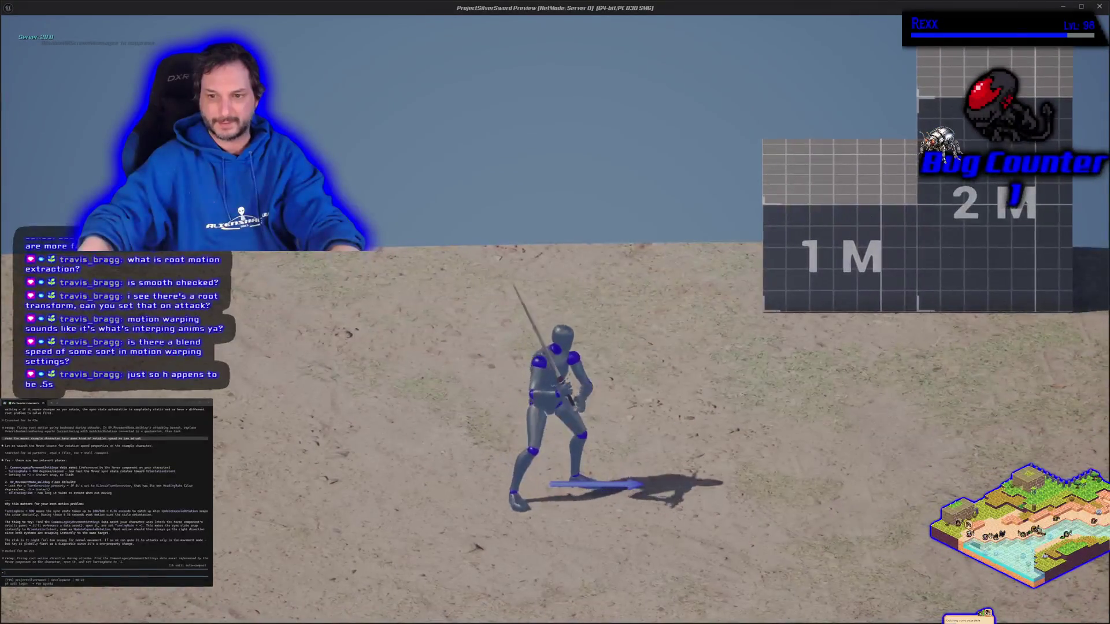
pyautogui.press('a')
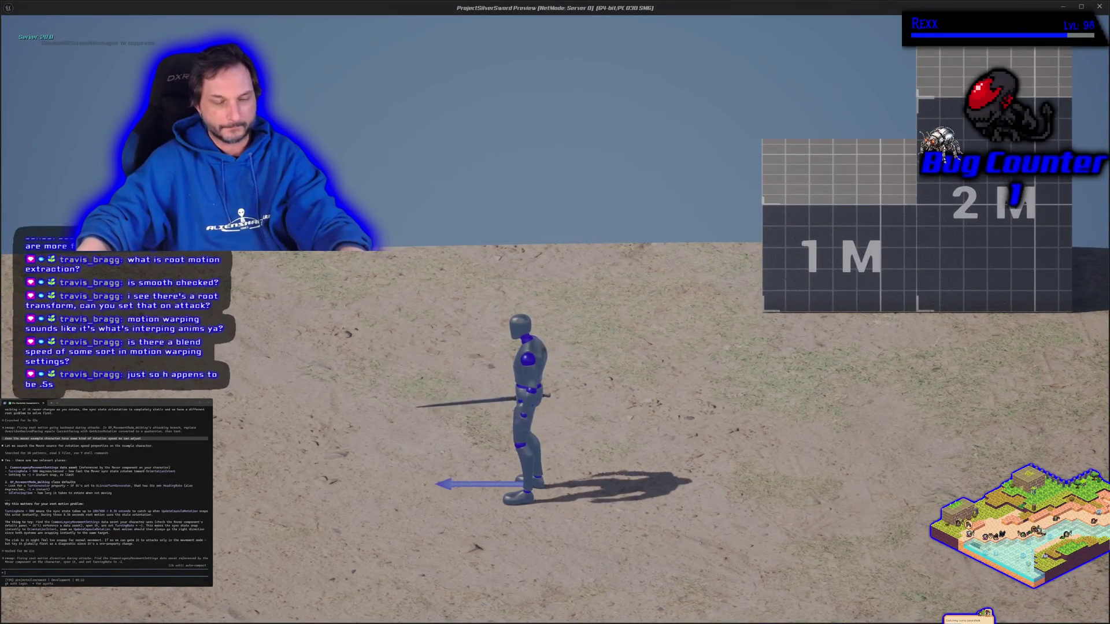
pyautogui.press('d')
pyautogui.press('Escape')
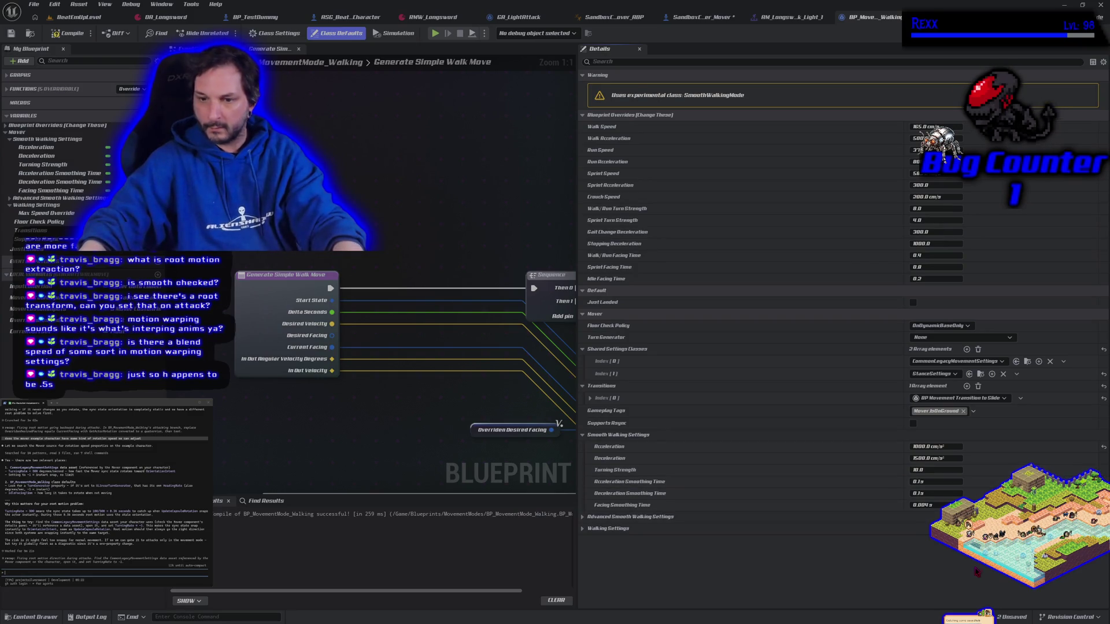
# - Undo the turning changes, restoring Facing Smoothing Time to 0.5 s, and expand Advanced Smooth Walking Settings
pyautogui.hotkey('ctrl', 'z')
pyautogui.hotkey('ctrl', 'z')
pyautogui.hotkey('ctrl', 'z')
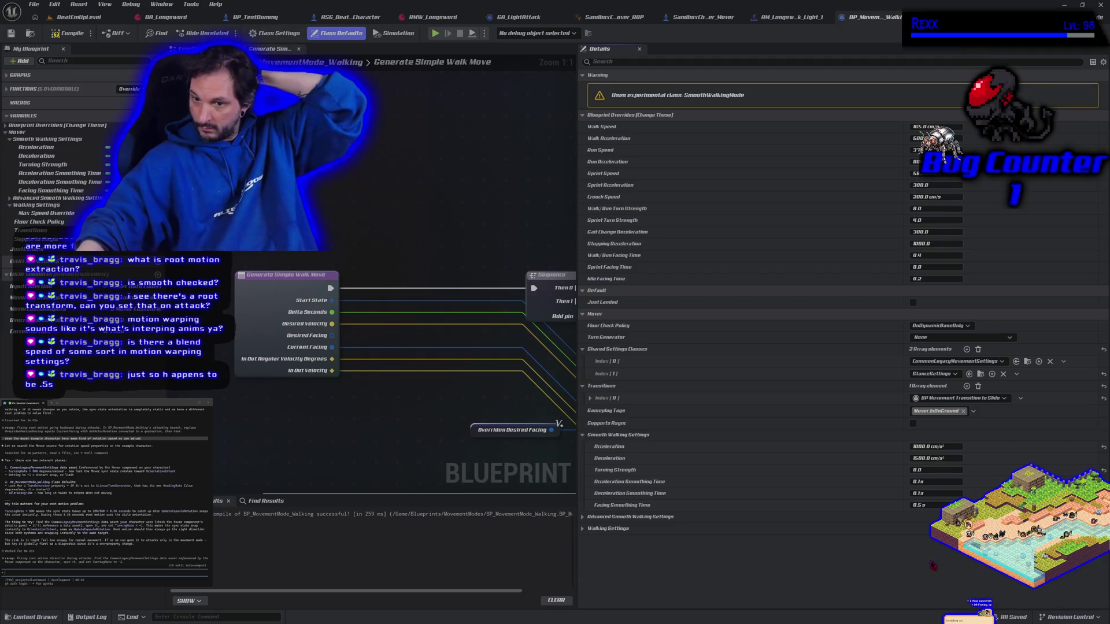
pyautogui.click(584, 518)
pyautogui.scroll(-2, 601, 529)
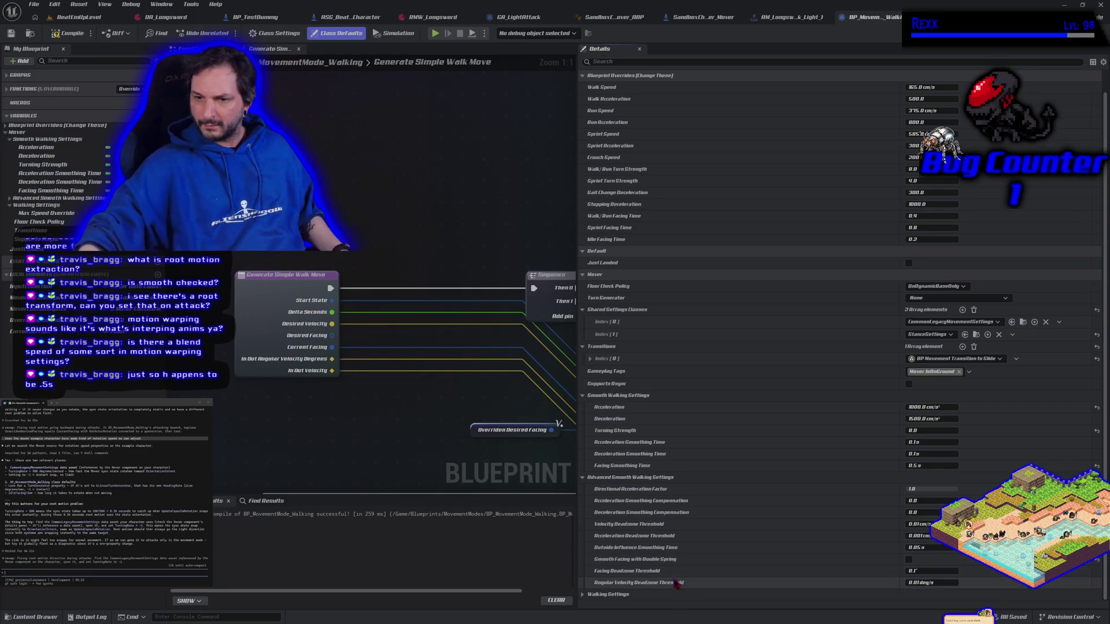
# - Expand Walking Settings and scroll through its values
pyautogui.click(582, 595)
pyautogui.scroll(-1, 611, 559)
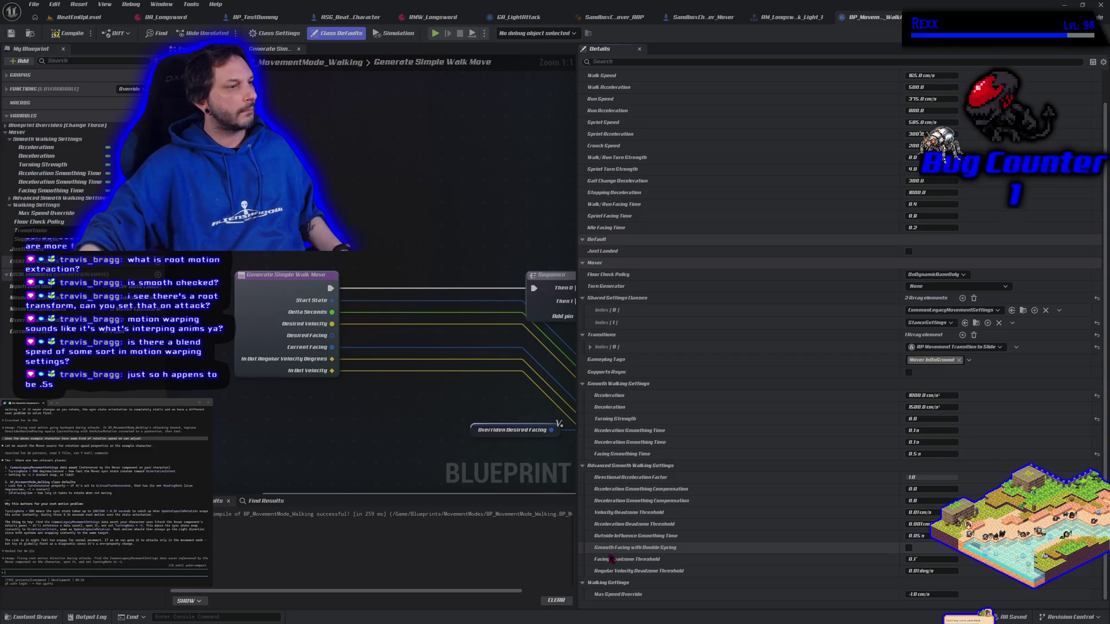
pyautogui.scroll(3, 669, 471)
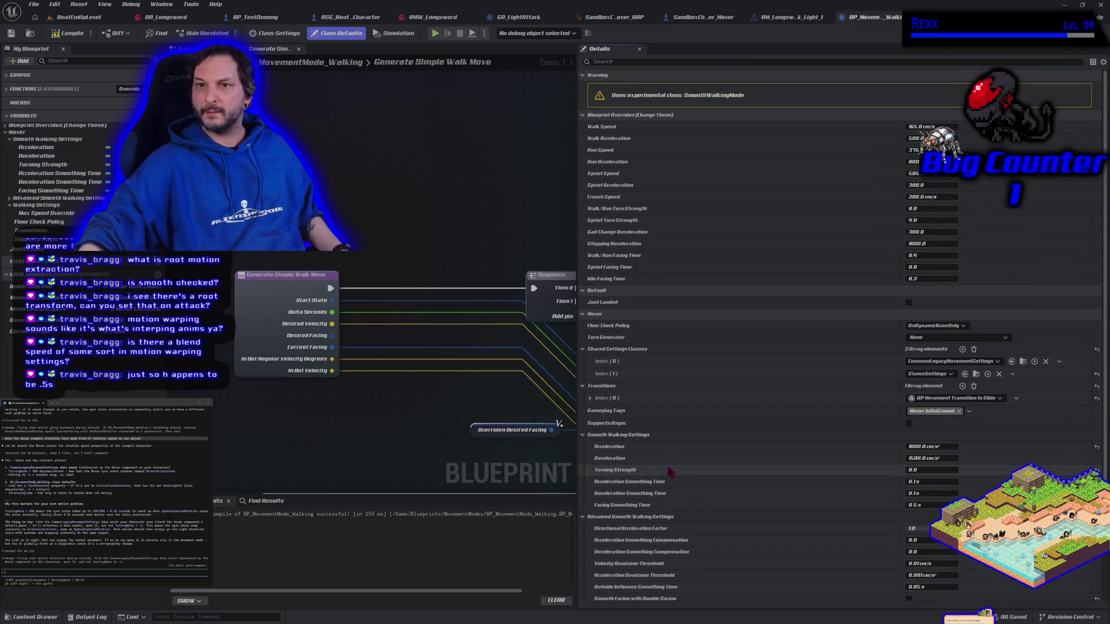
pyautogui.scroll(-2, 669, 471)
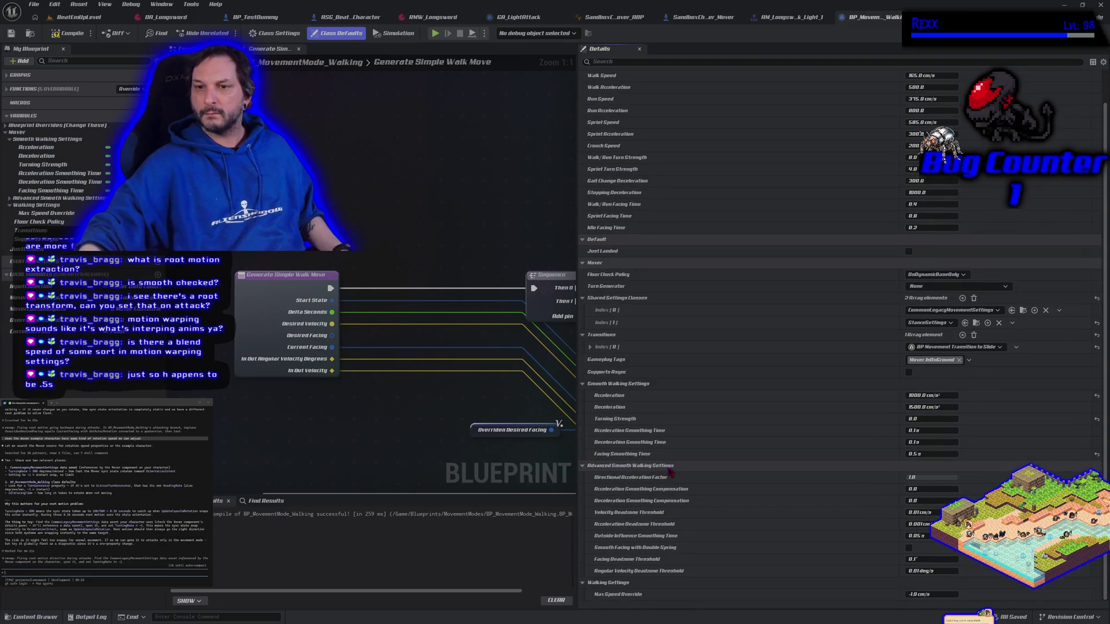
pyautogui.scroll(2, 670, 471)
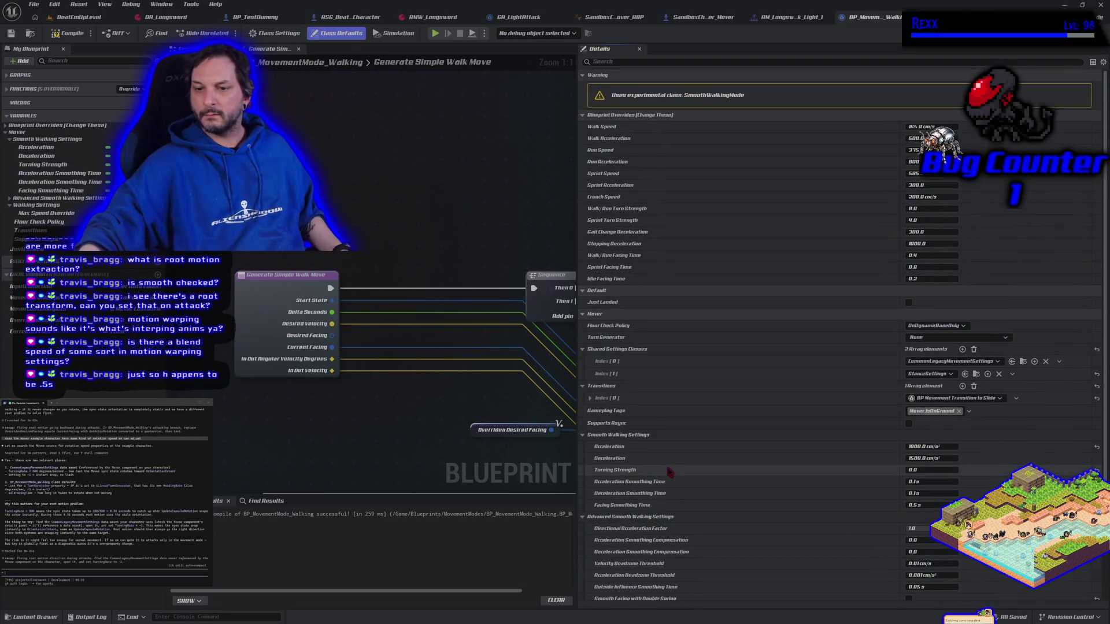
pyautogui.click(604, 61)
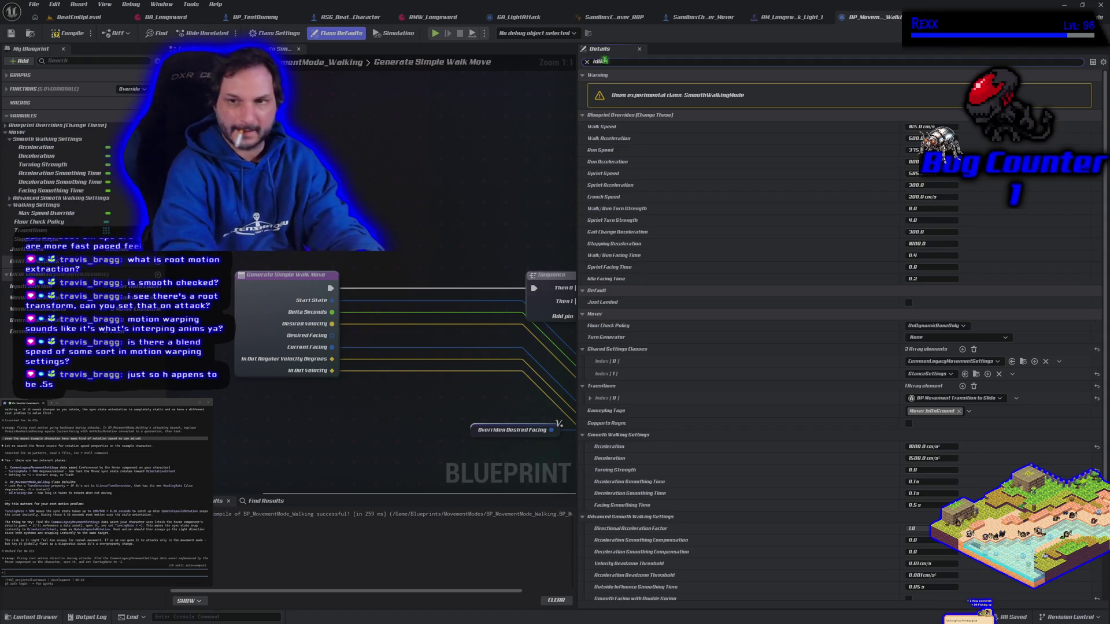
# - Filter Details for 'idle', change Idle Facing Time from 0.2 to 0.01, and recompile
pyautogui.write('idle')
pyautogui.press('BackSpace')
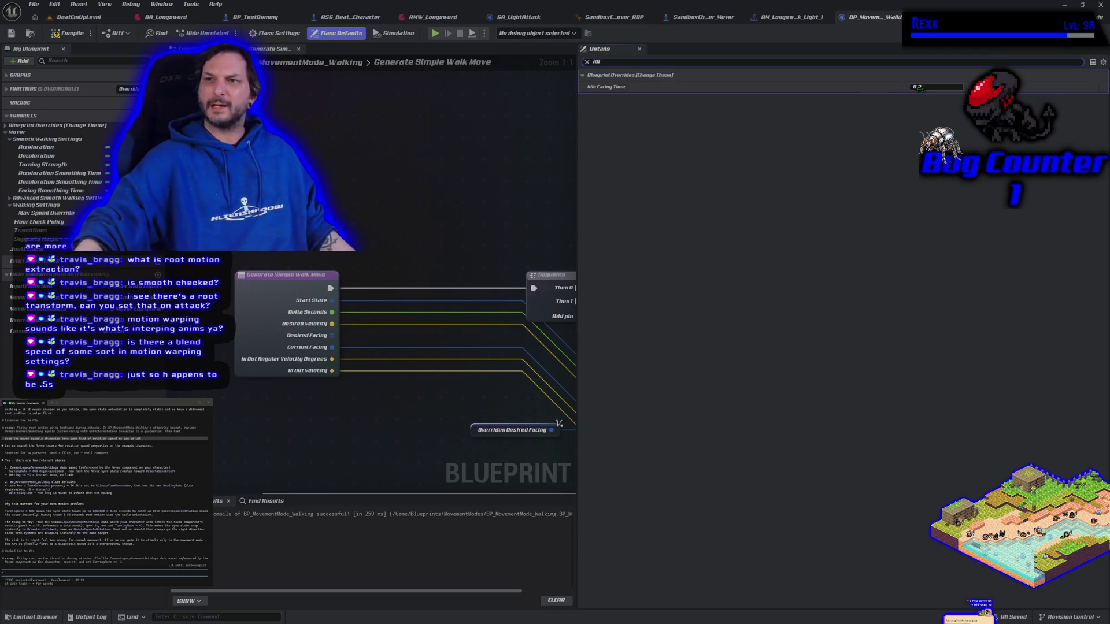
pyautogui.click(919, 88)
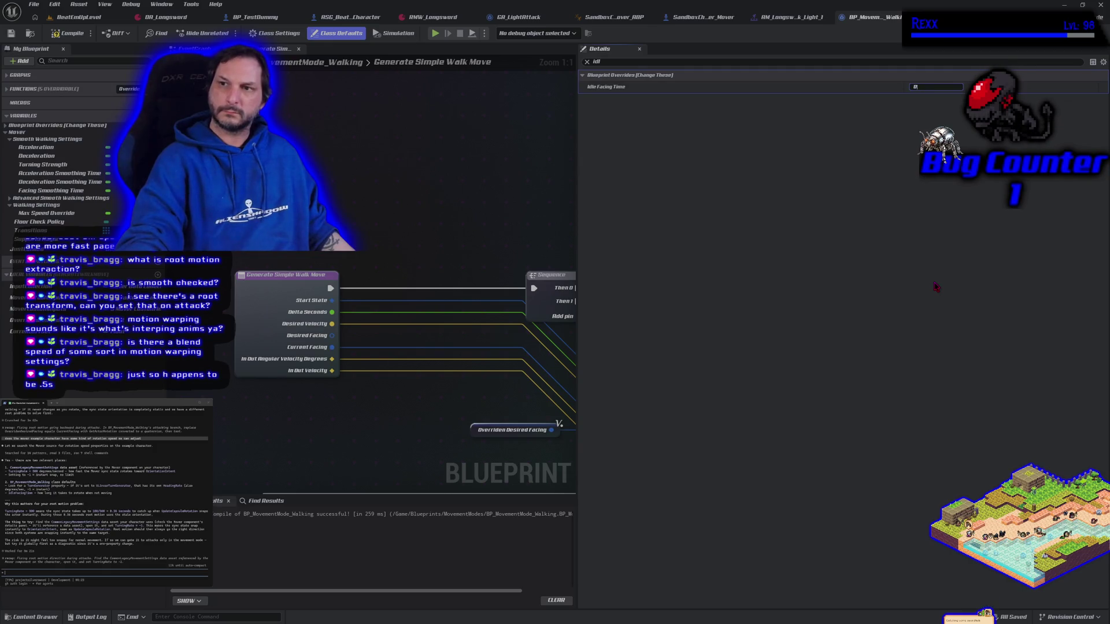
pyautogui.write('.01')
pyautogui.press('Return')
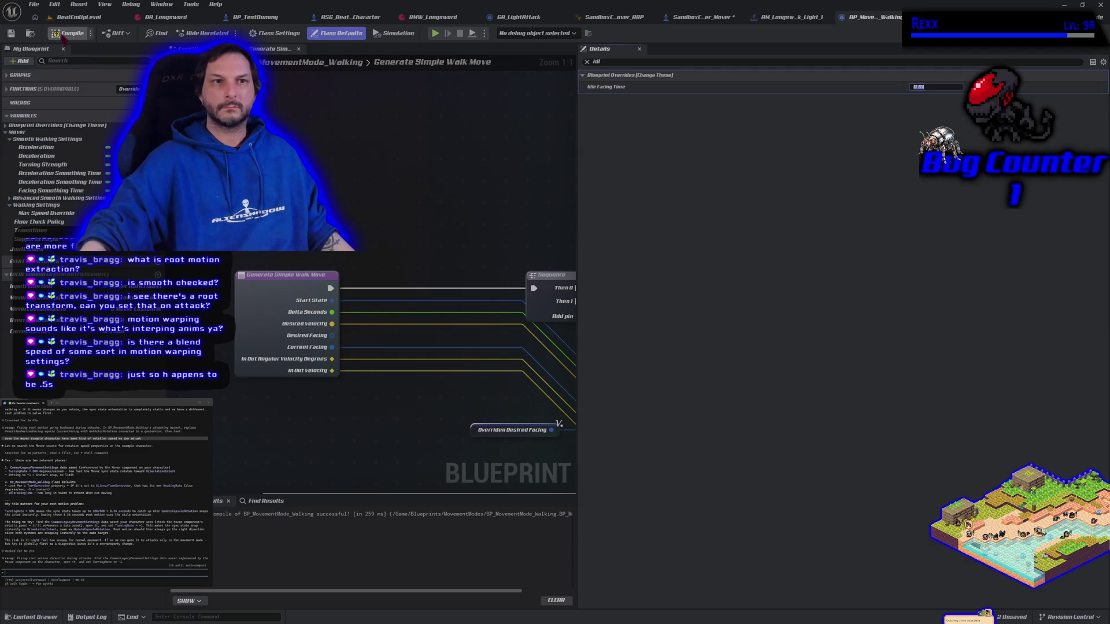
pyautogui.click(68, 33)
pyautogui.click(436, 34)
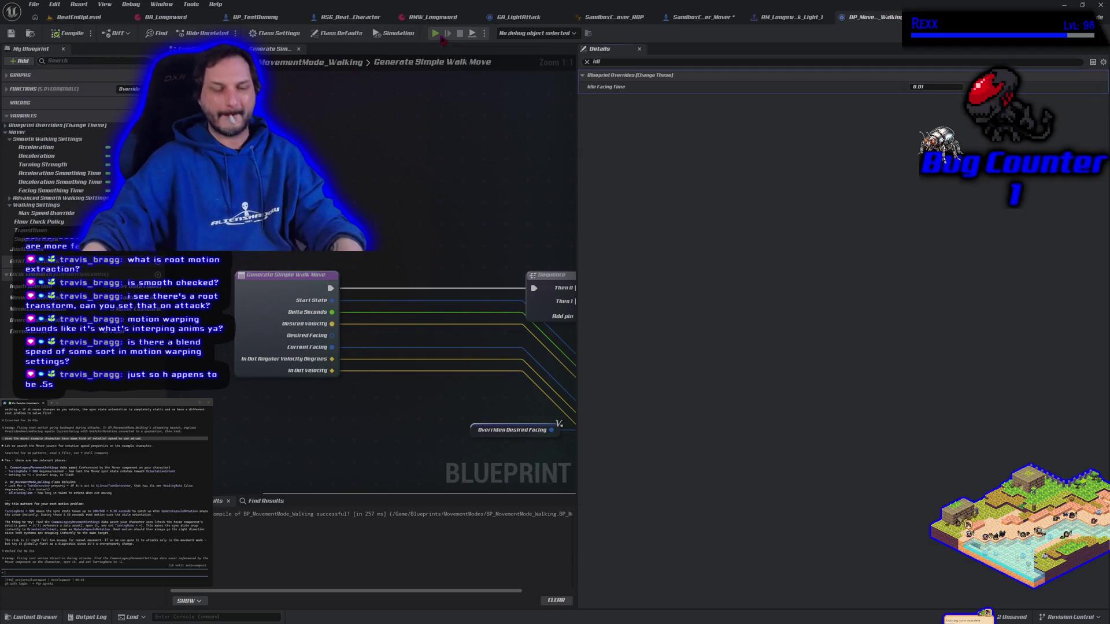
# - Walk the character with A, S and D, swing the sword twice, then stop the play session
pyautogui.press('a')
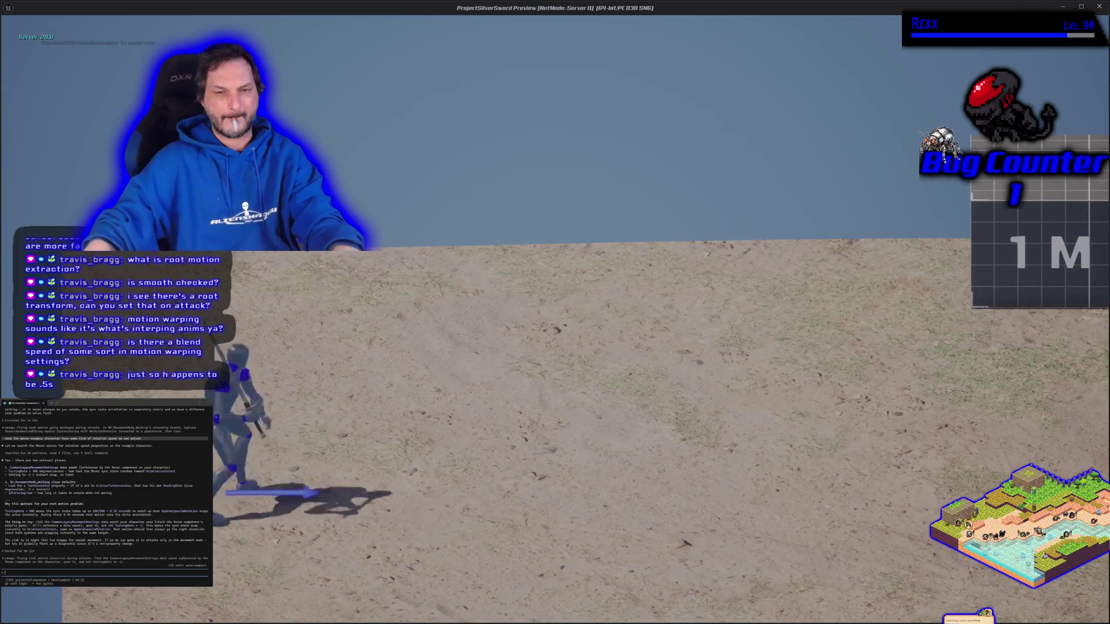
pyautogui.press('s')
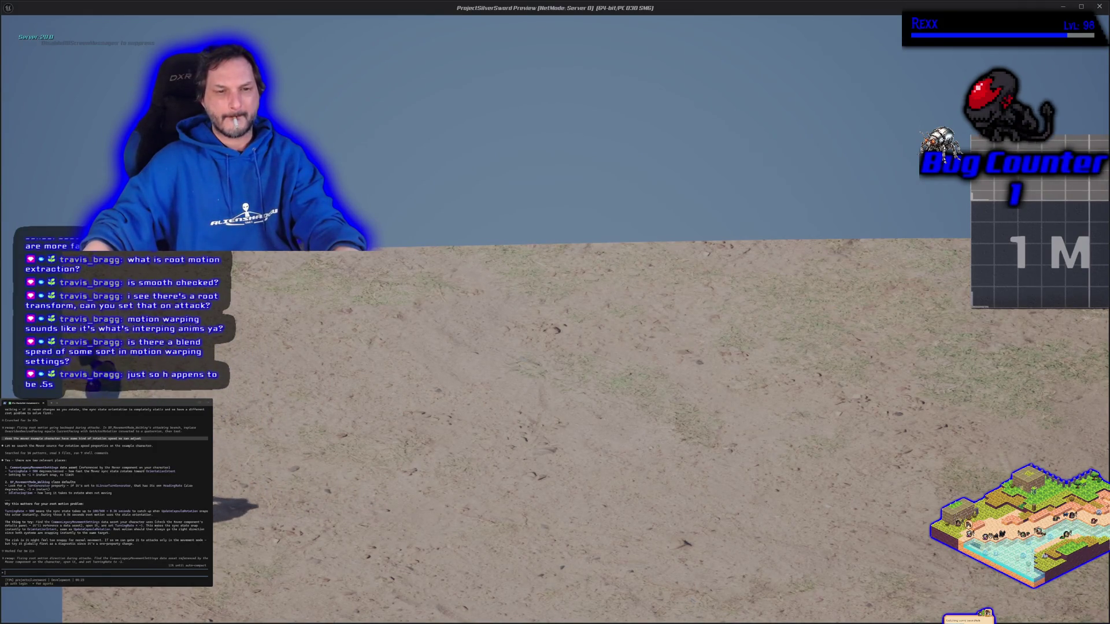
pyautogui.press('d')
pyautogui.click(555, 312)
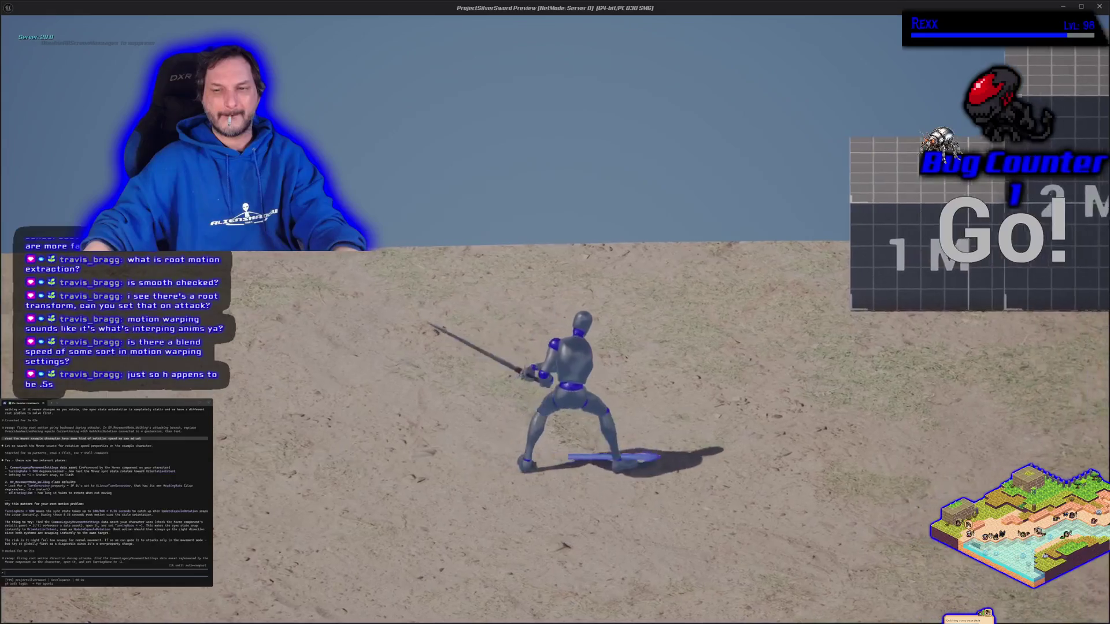
pyautogui.click(554, 312)
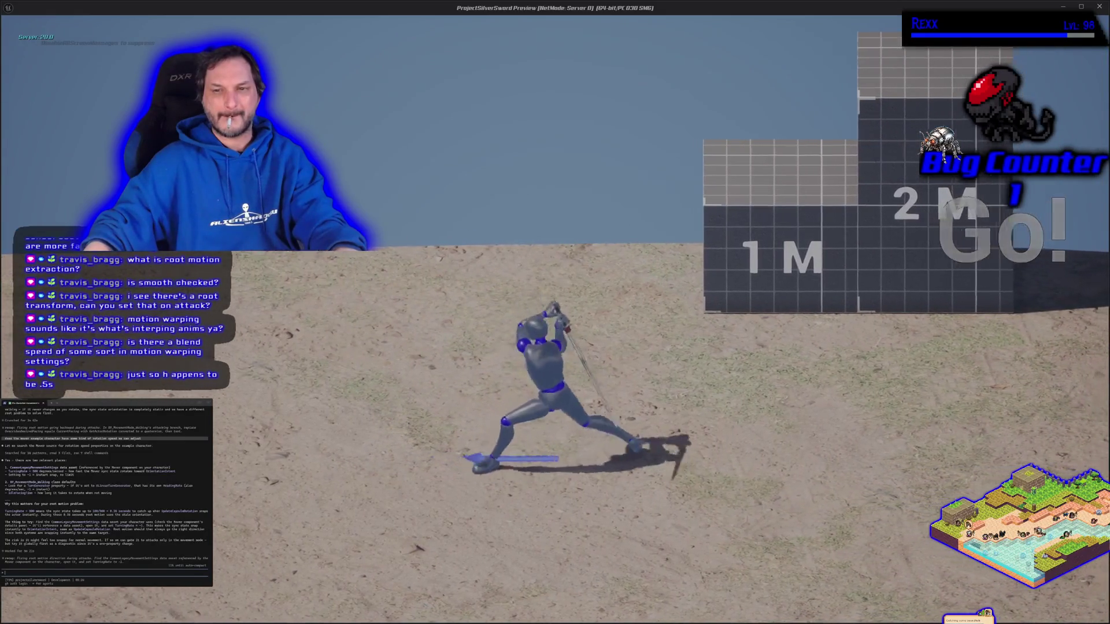
pyautogui.press('Escape')
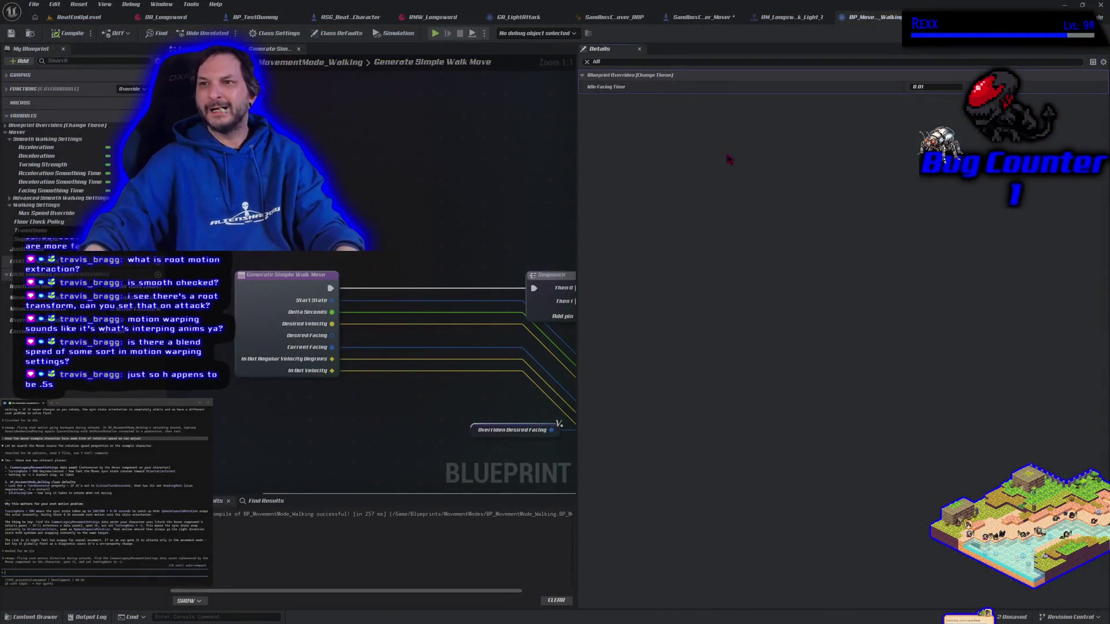
# - Revert Idle Facing Time to 0.2, recompile, clear the Details filter, and open the Content Drawer
pyautogui.hotkey('ctrl', 'z')
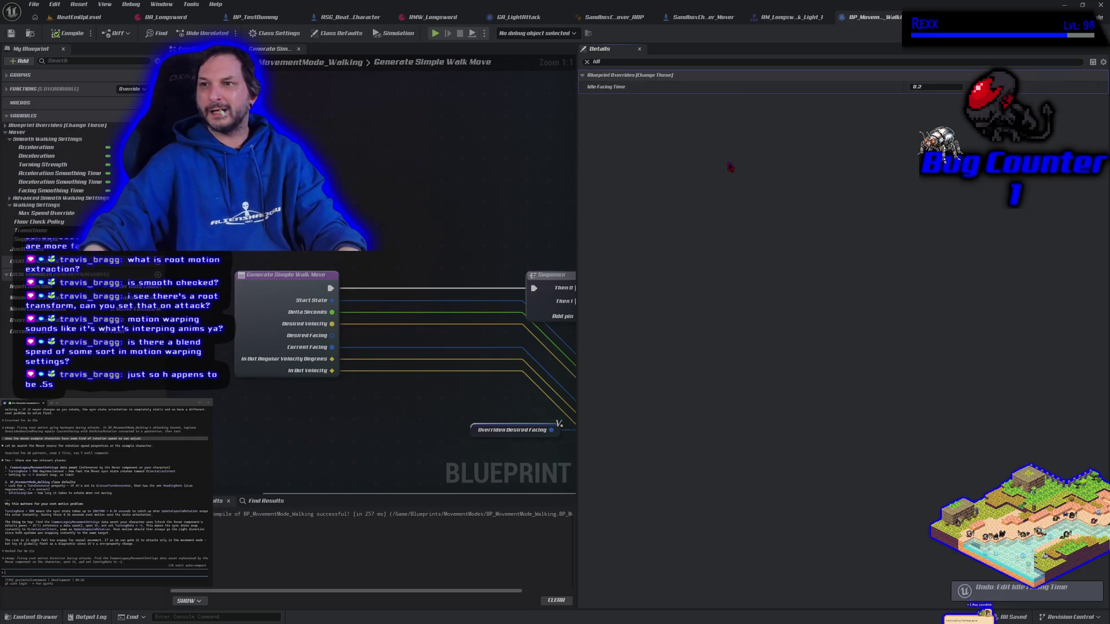
pyautogui.click(64, 32)
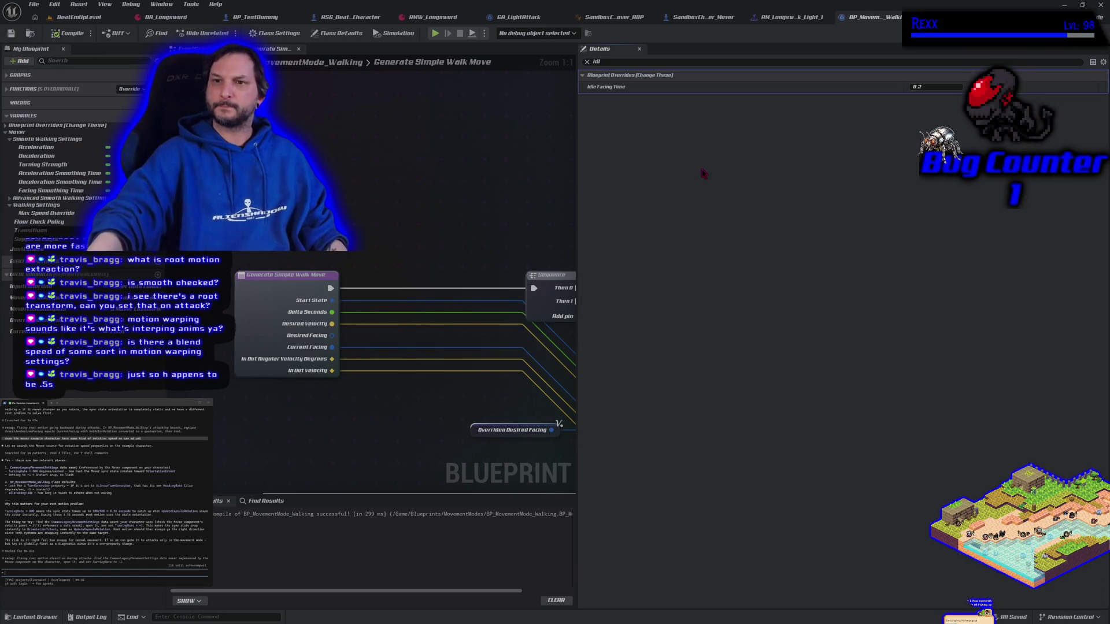
pyautogui.click(586, 61)
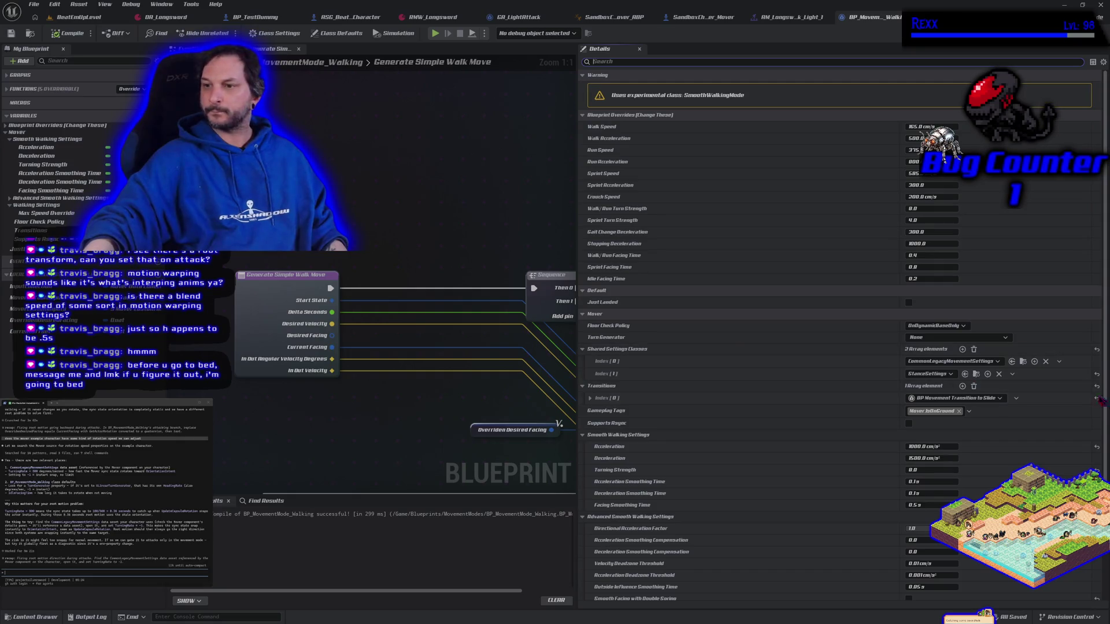
pyautogui.hotkey('ctrl', 'space')
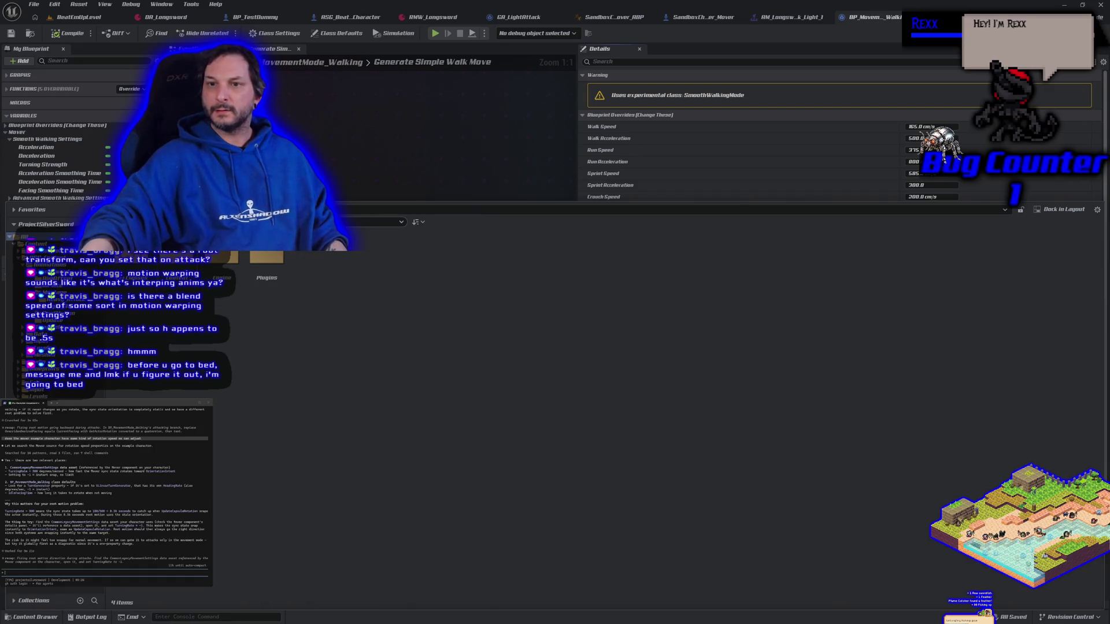
# - Check the walking mode's first shared settings class choices, leaving the class unchanged
pyautogui.hotkey('ctrl', 'space')
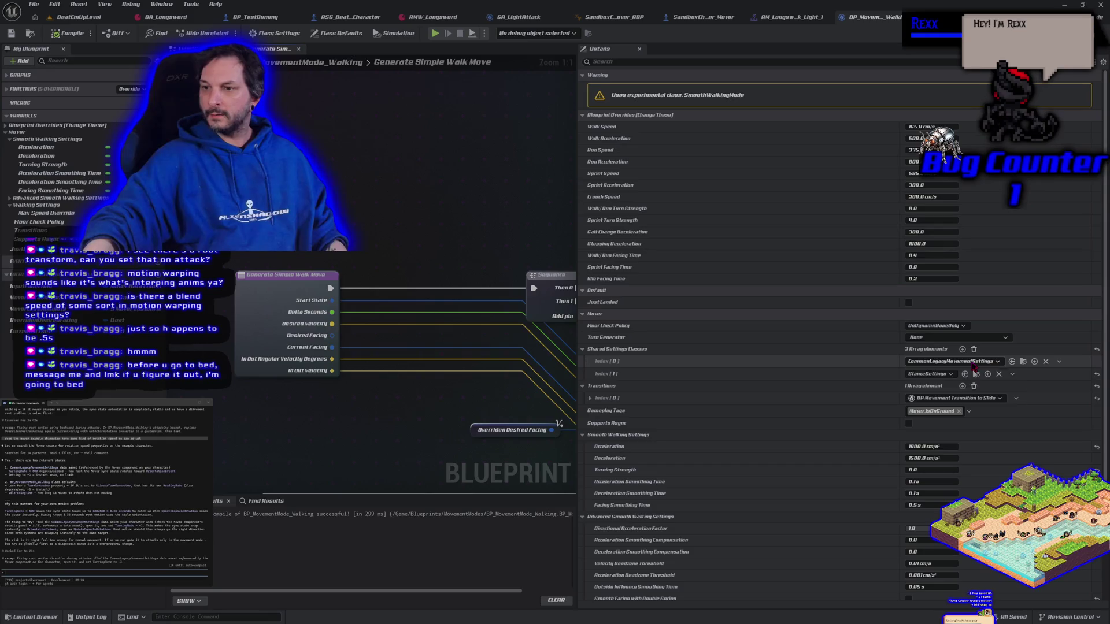
pyautogui.click(973, 364)
pyautogui.click(974, 365)
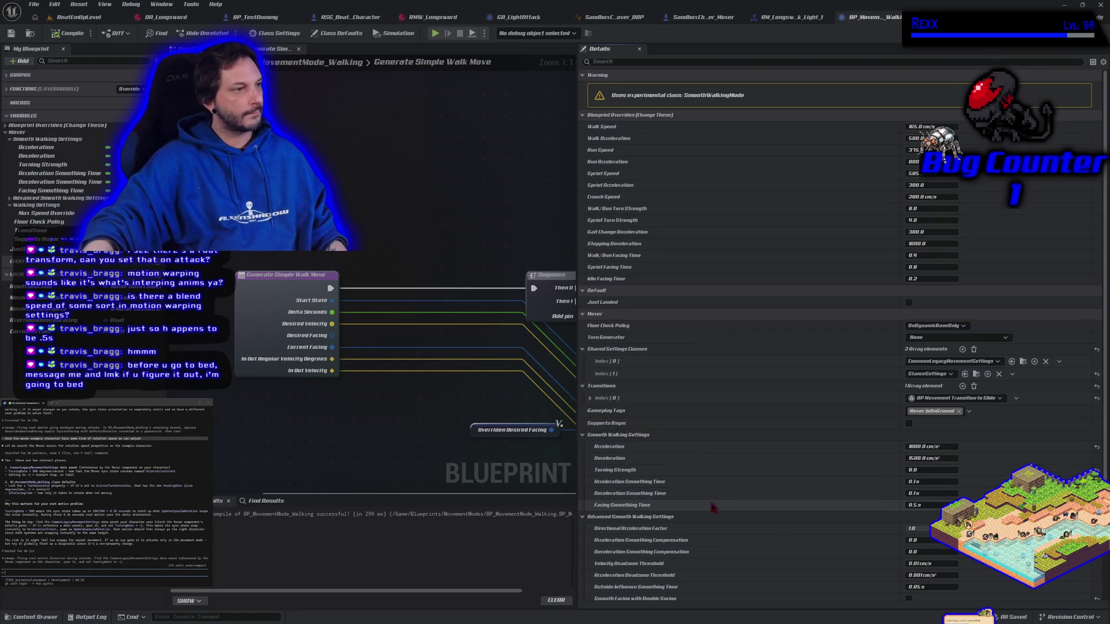
pyautogui.scroll(-2, 710, 523)
pyautogui.scroll(2, 710, 544)
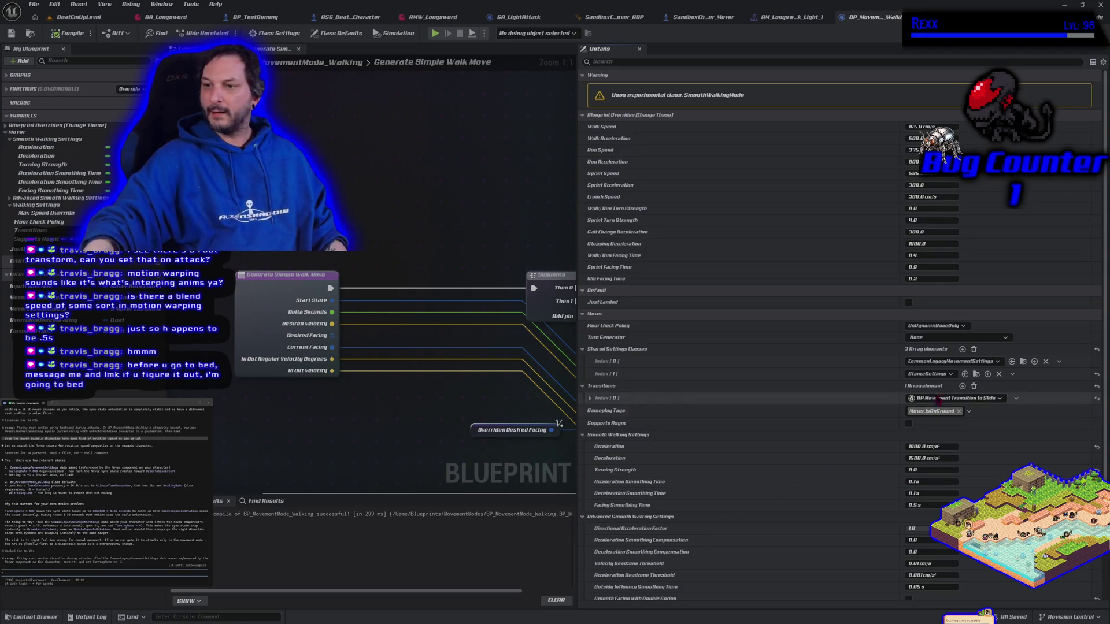
# - Search the Content, C++ Classes and Plugins folders, then tell the assistant the asset can't be found
pyautogui.click(1022, 362)
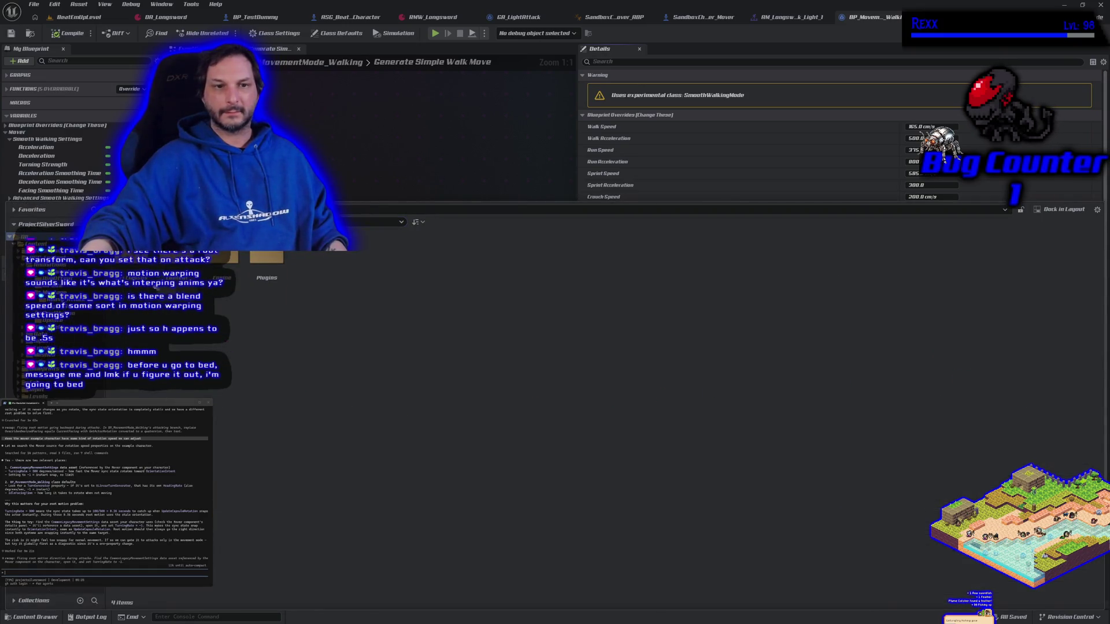
pyautogui.doubleClick(211, 275)
pyautogui.doubleClick(212, 275)
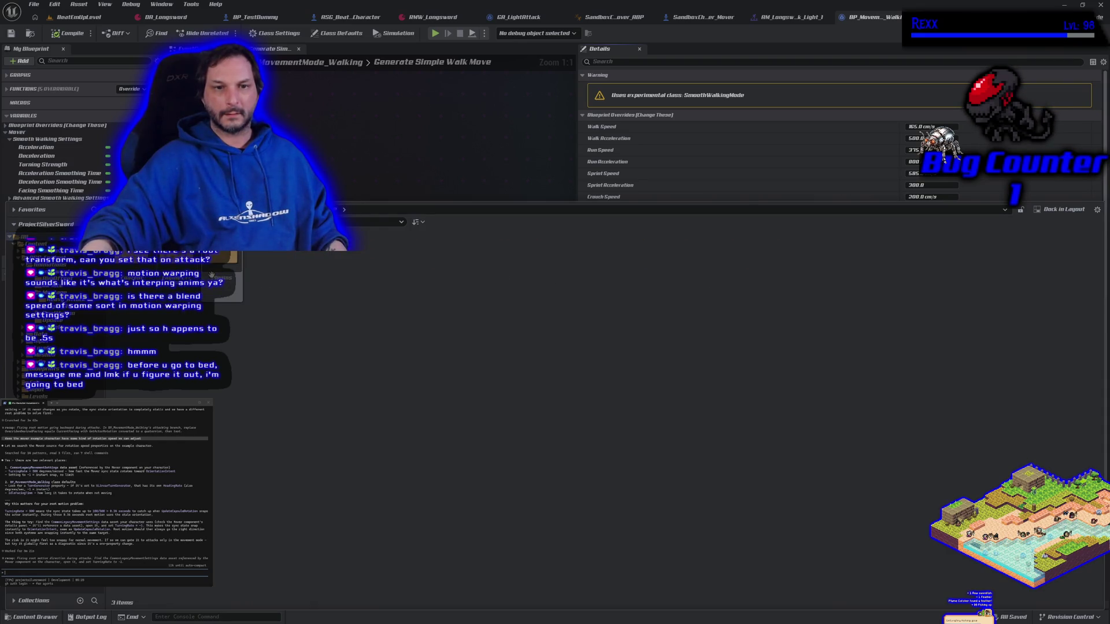
pyautogui.hotkey('alt', 'Left')
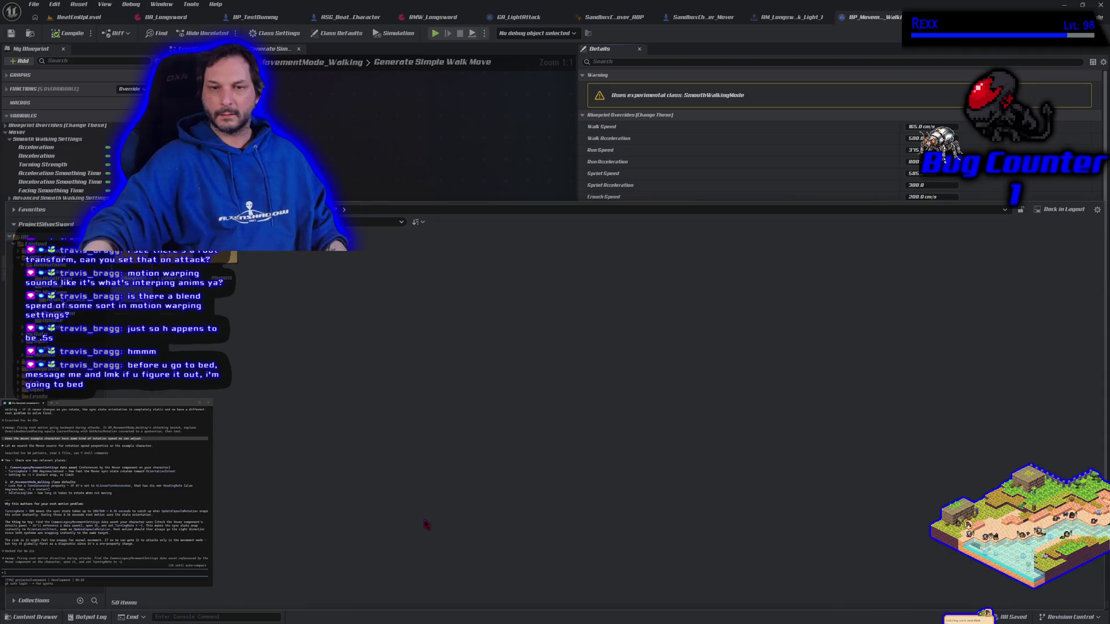
pyautogui.click(248, 310)
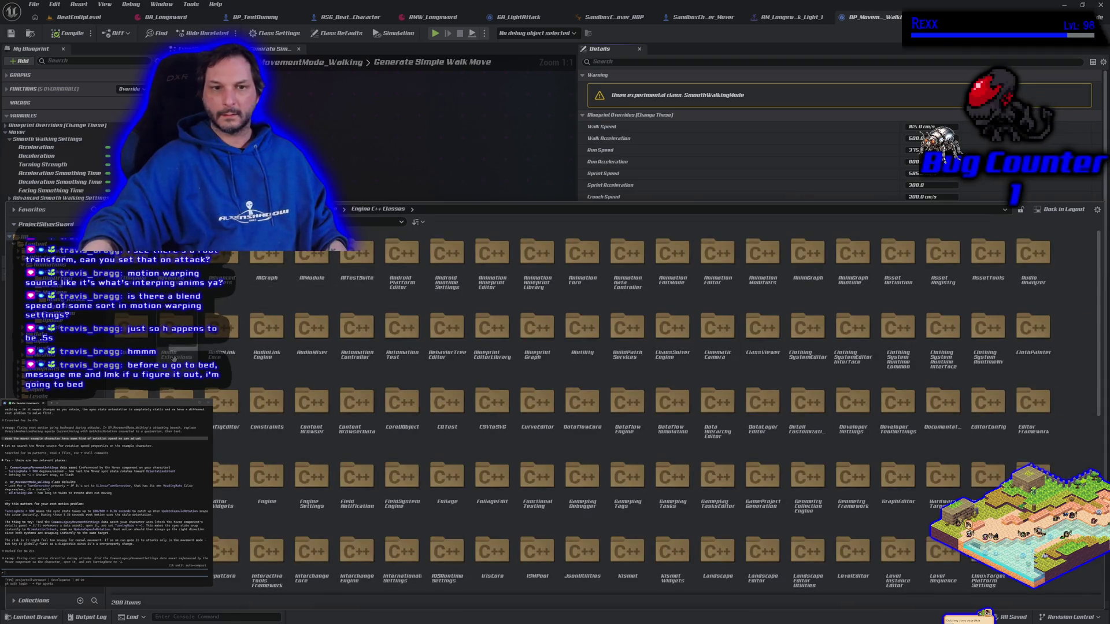
pyautogui.click(174, 358)
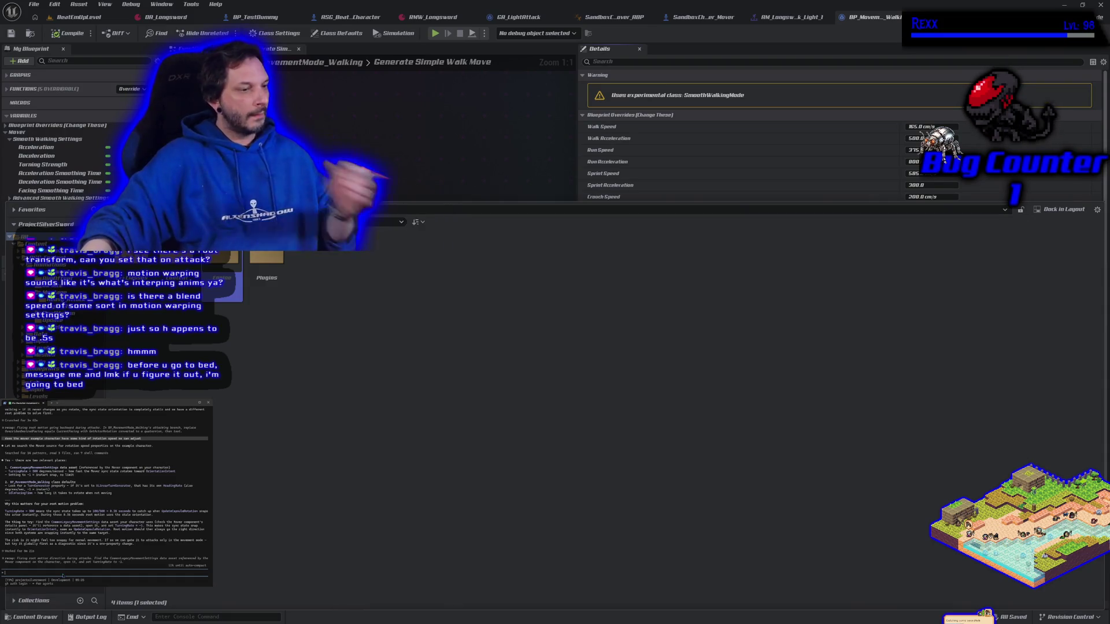
pyautogui.write('is')
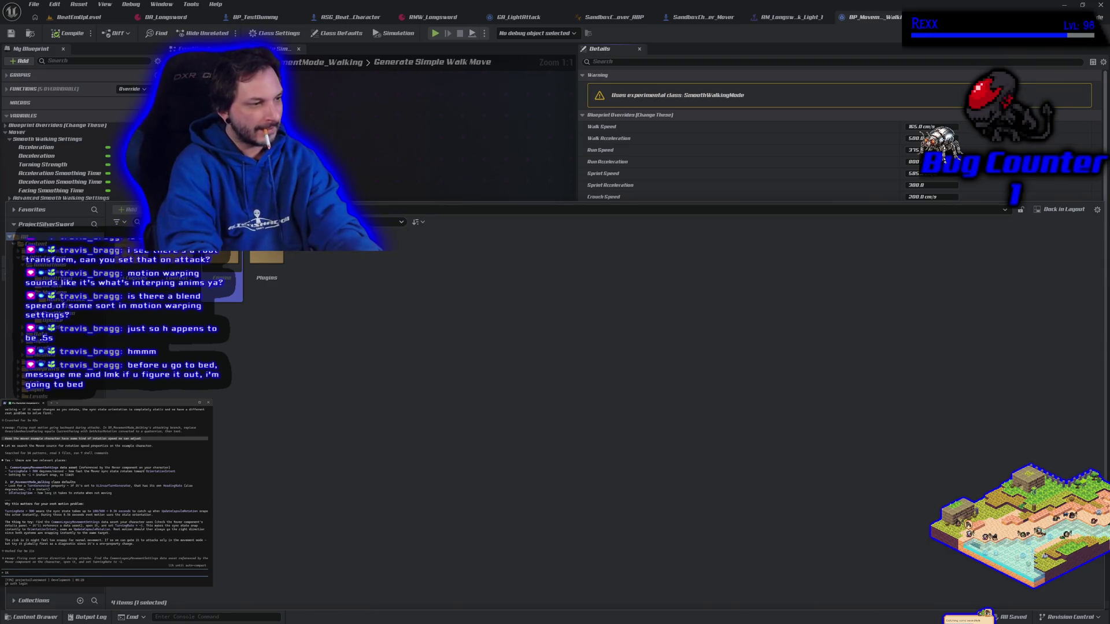
pyautogui.write('cant find the data asset')
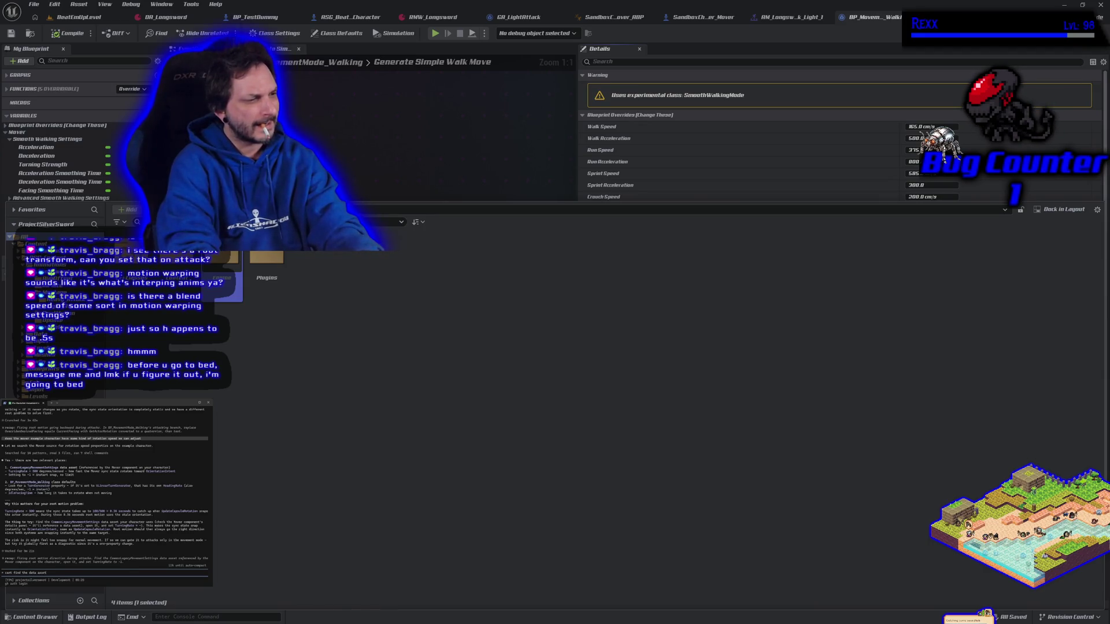
pyautogui.press('Return')
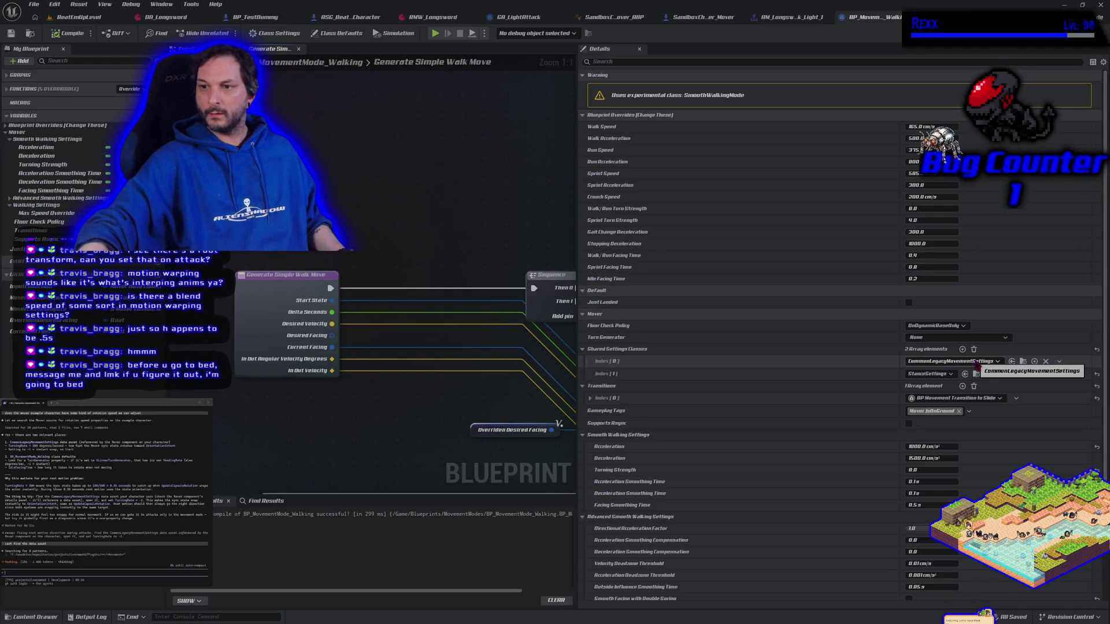
# - Try Linear Turn Generator, revert it to None, and approve the assistant's pending command
pyautogui.click(920, 338)
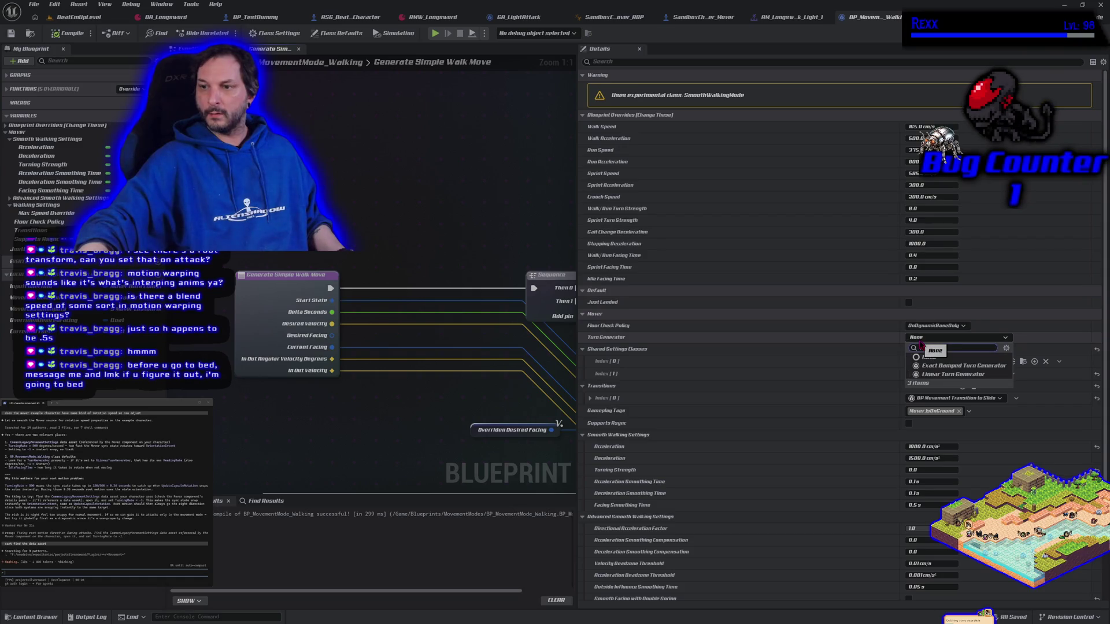
pyautogui.click(942, 375)
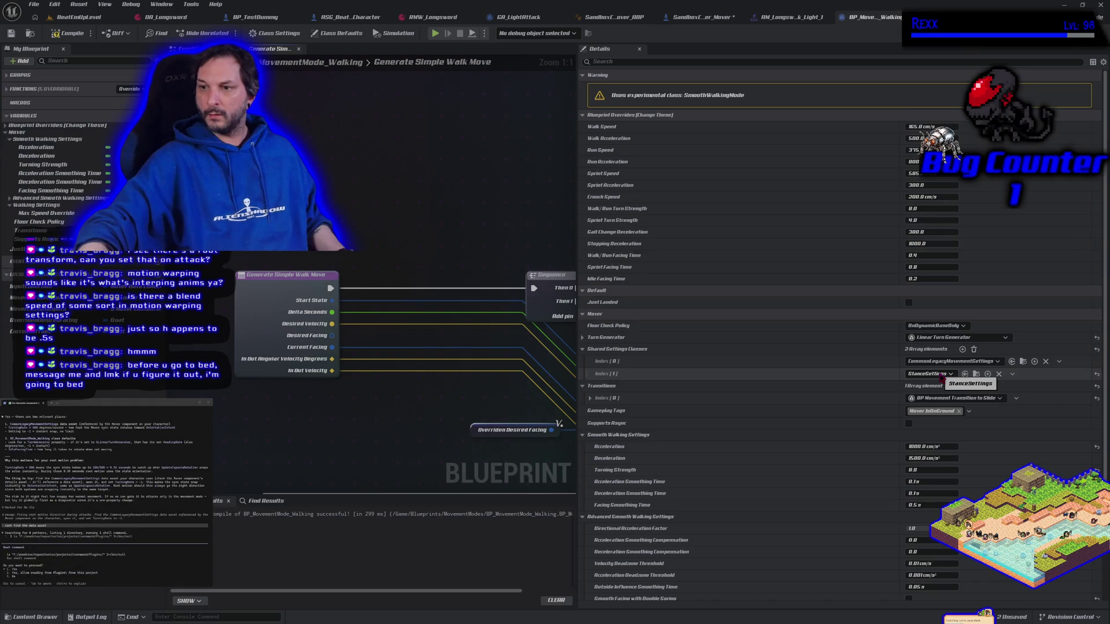
pyautogui.click(948, 338)
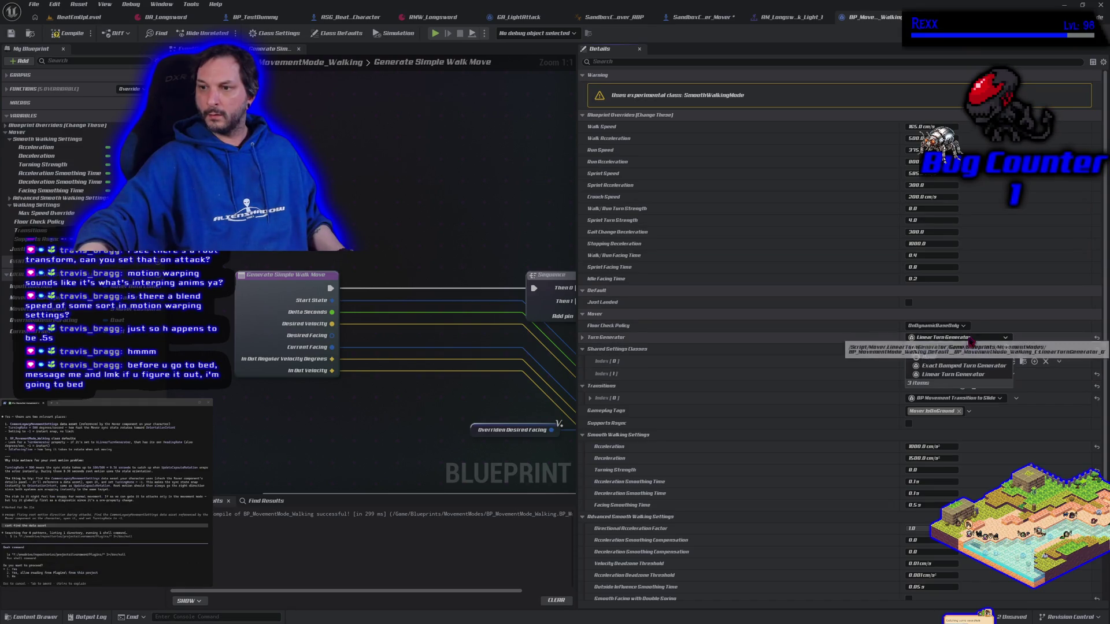
pyautogui.click(931, 358)
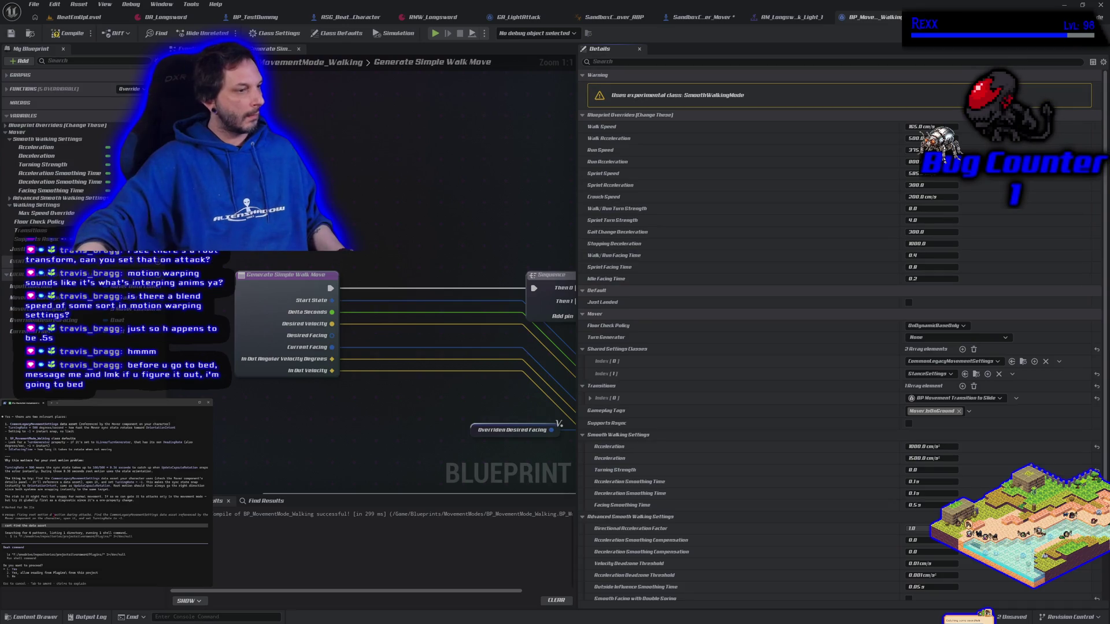
pyautogui.press('Return')
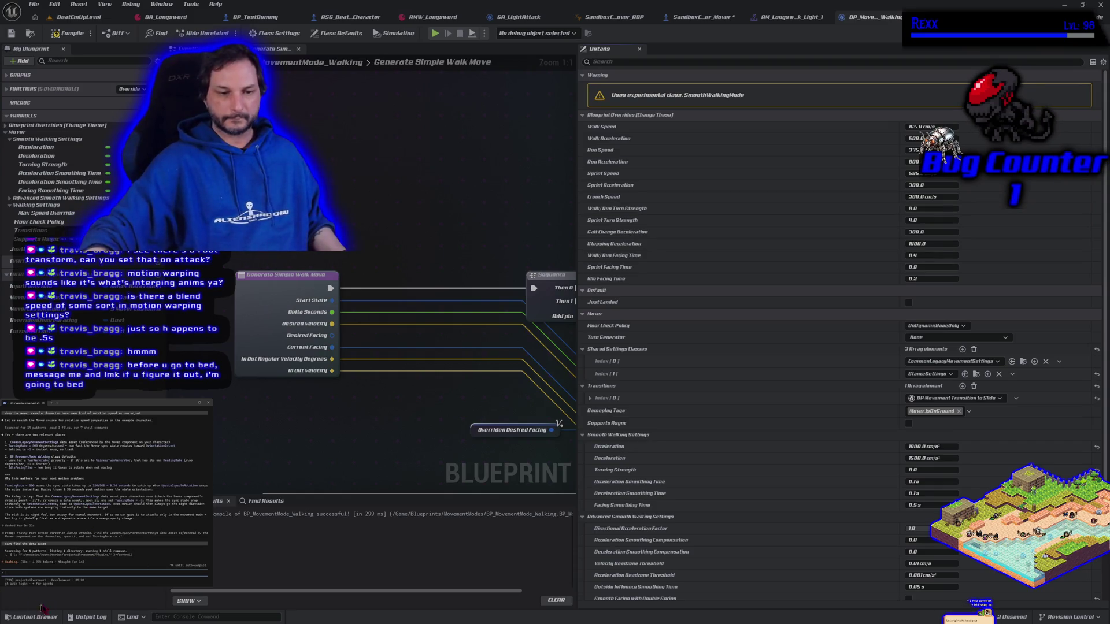
# - Open the CommonLegacyMovementSettings C++ header in Rider from the Content Drawer
pyautogui.click(58, 618)
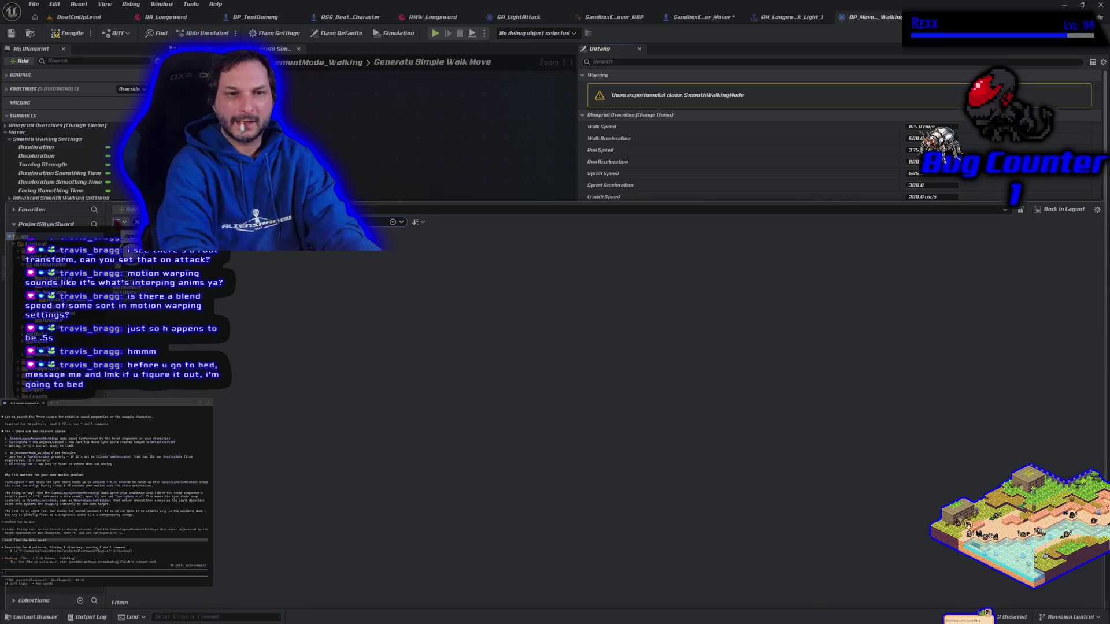
pyautogui.click(125, 275)
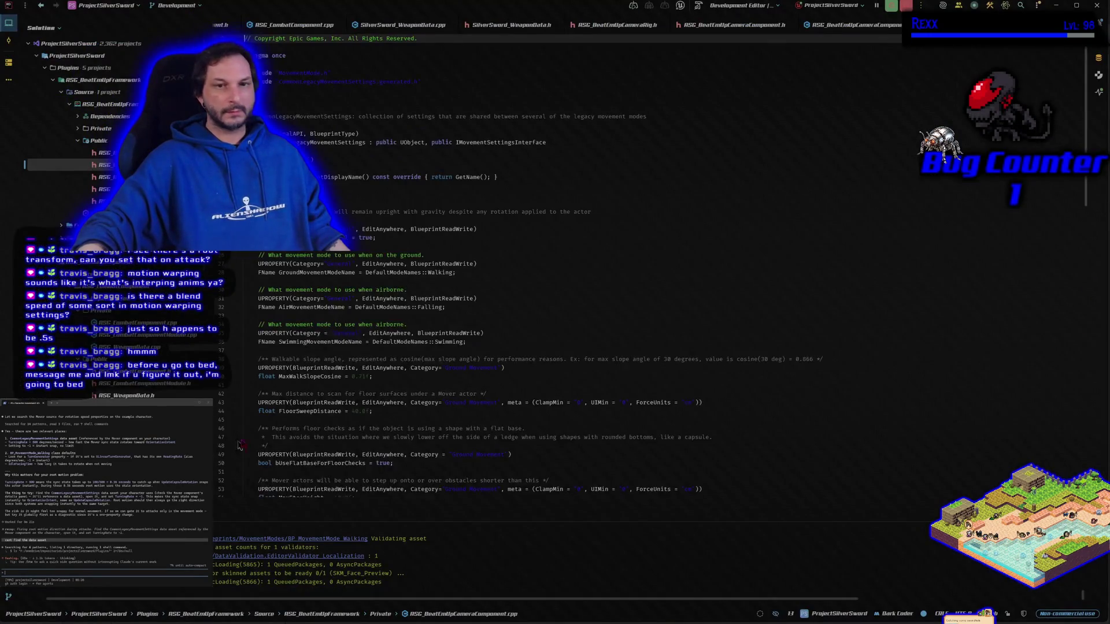
pyautogui.click(334, 411)
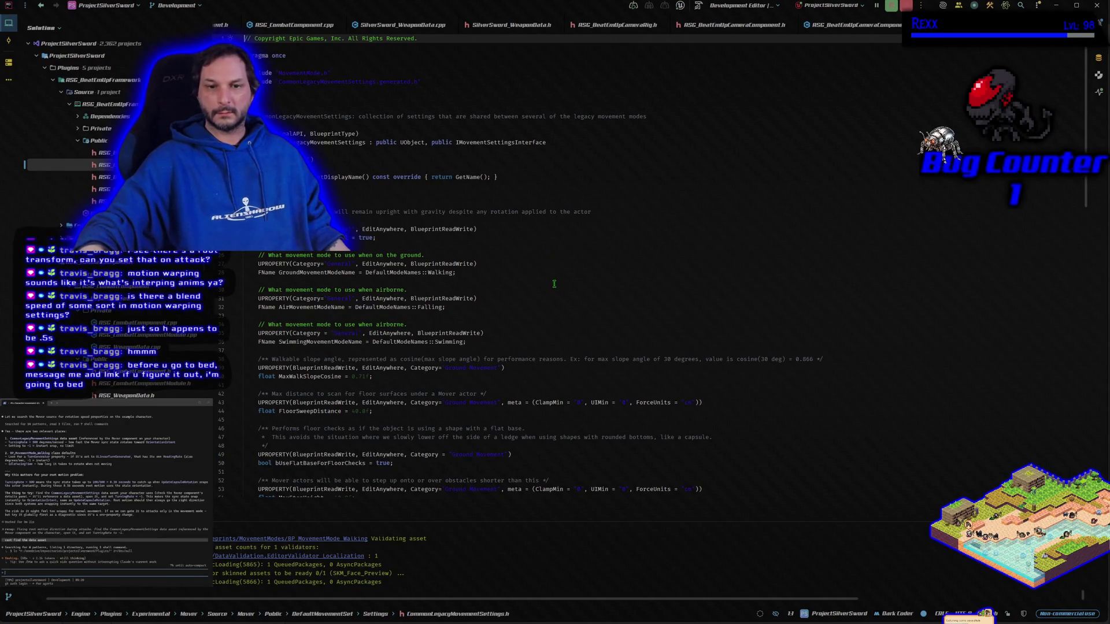
# - Skim the header, interrupt the assistant, and reply that it's a C++ class
pyautogui.scroll(-5, 554, 286)
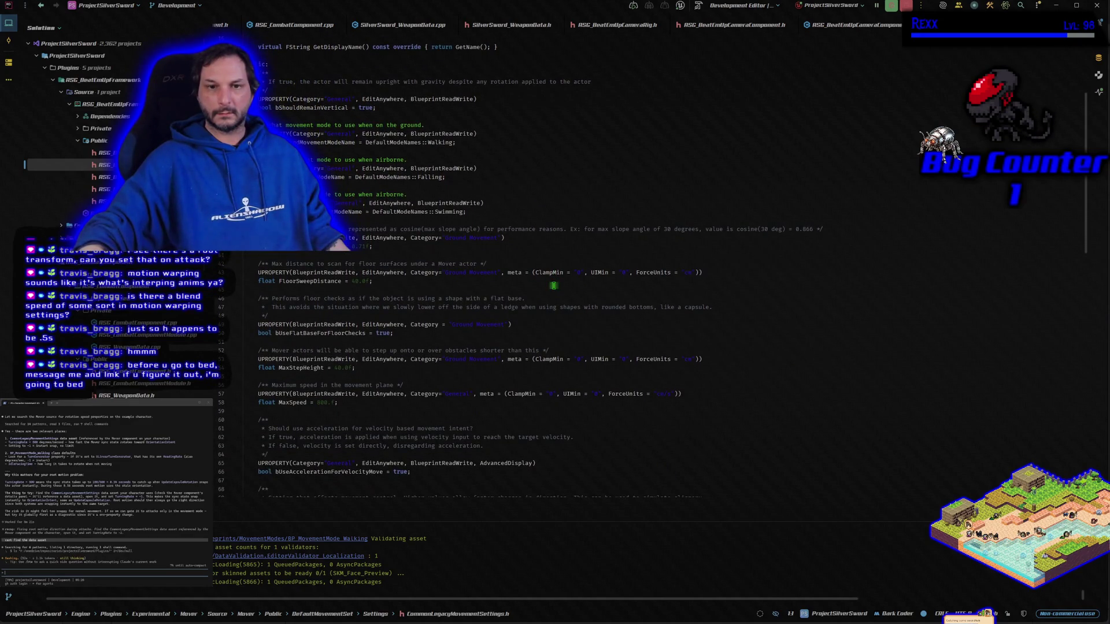
pyautogui.scroll(-5, 554, 286)
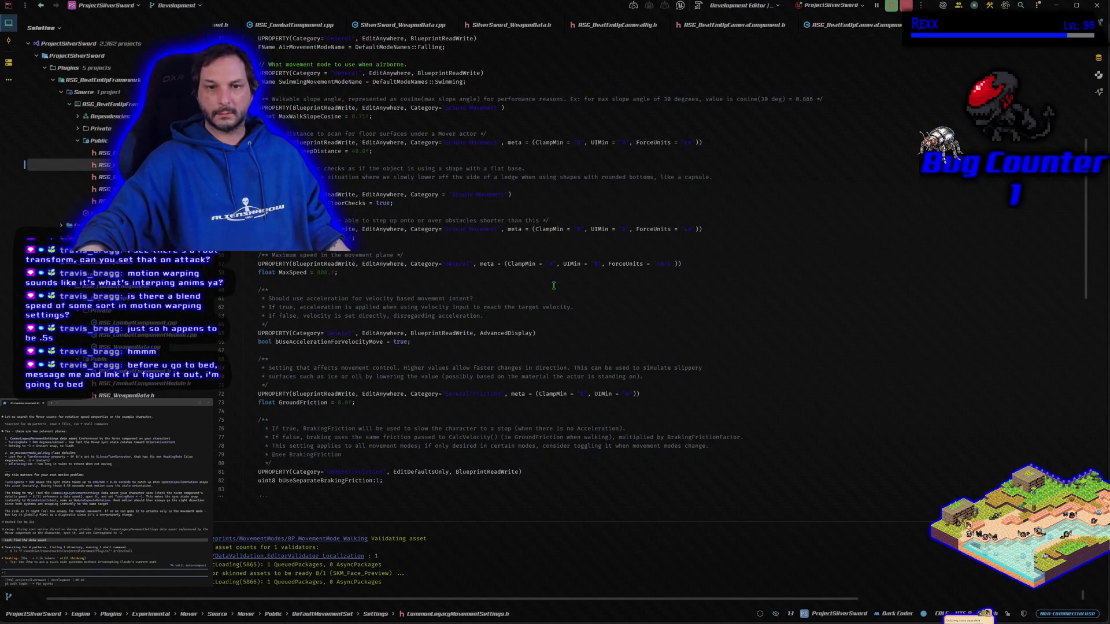
pyautogui.scroll(-12, 554, 285)
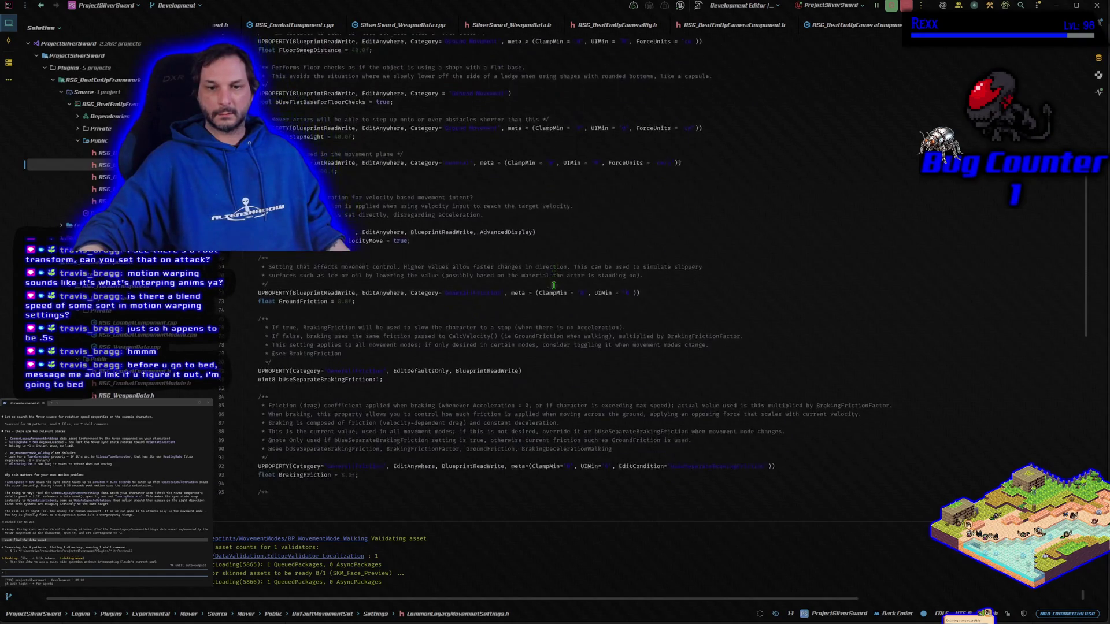
pyautogui.scroll(-1, 553, 285)
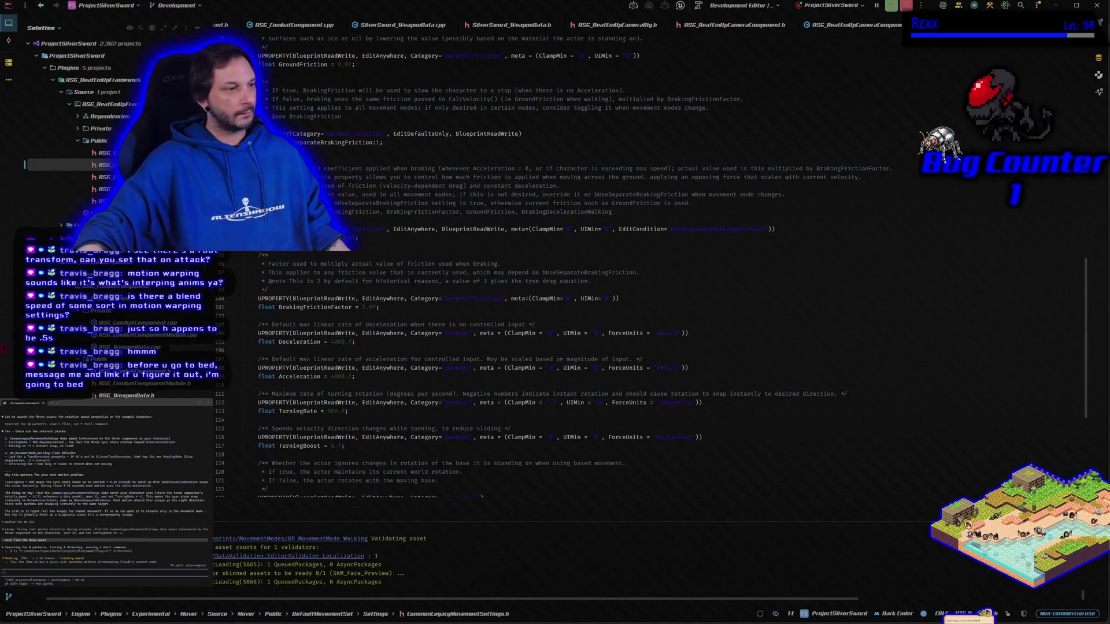
pyautogui.press('Escape')
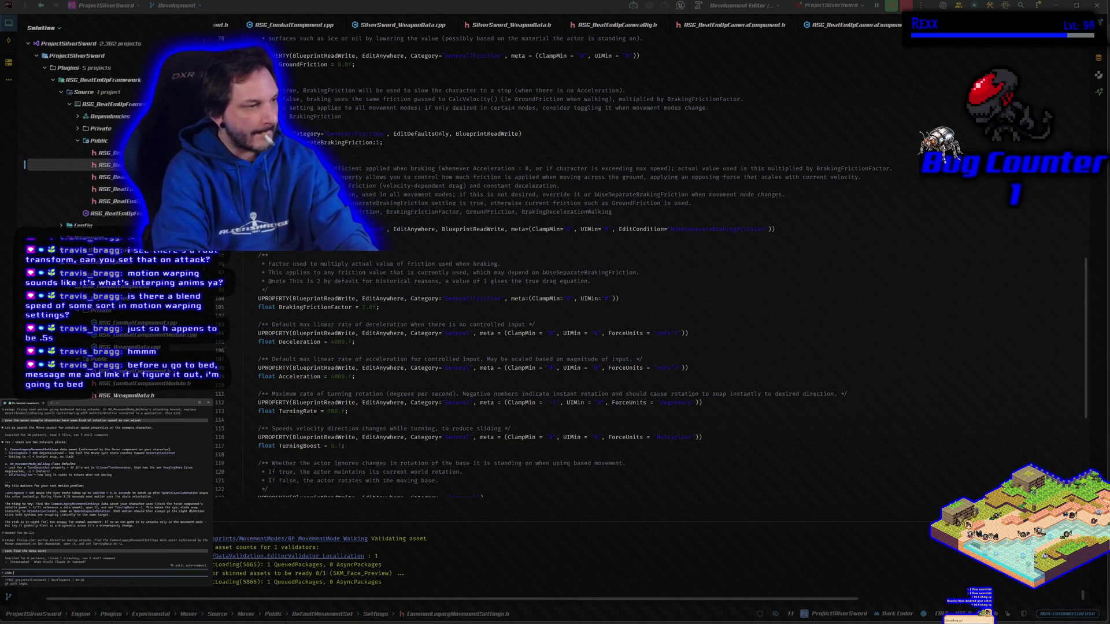
pyautogui.write('its a c++')
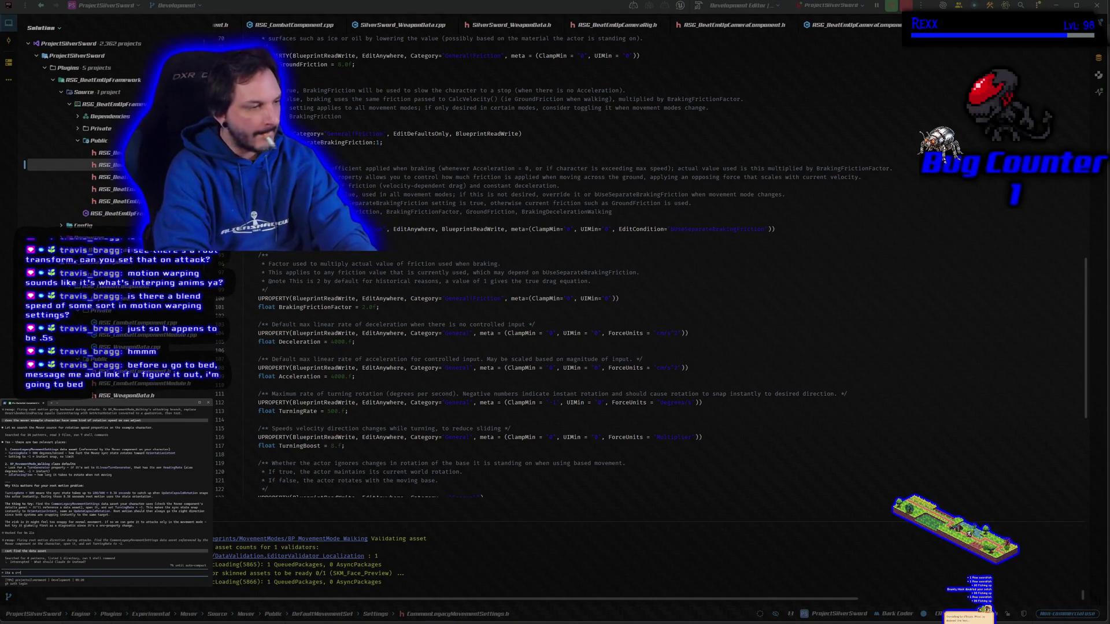
pyautogui.write(' ds')
pyautogui.press('Return')
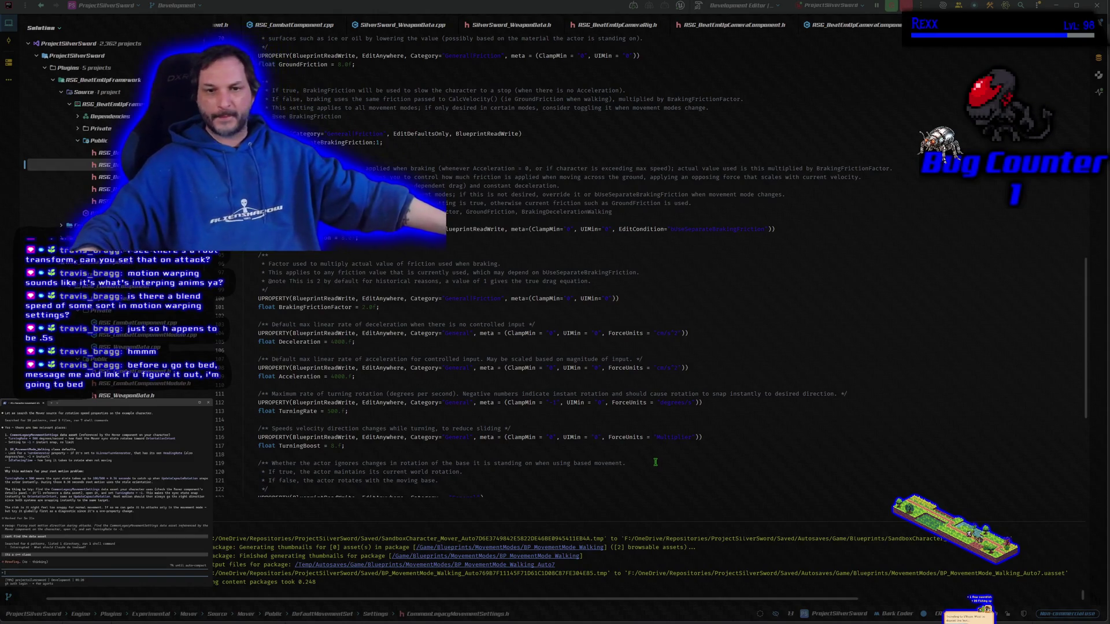
# - Review the rest of CommonLegacyMovementSettings.h, then switch back to Unreal
pyautogui.scroll(-2, 595, 367)
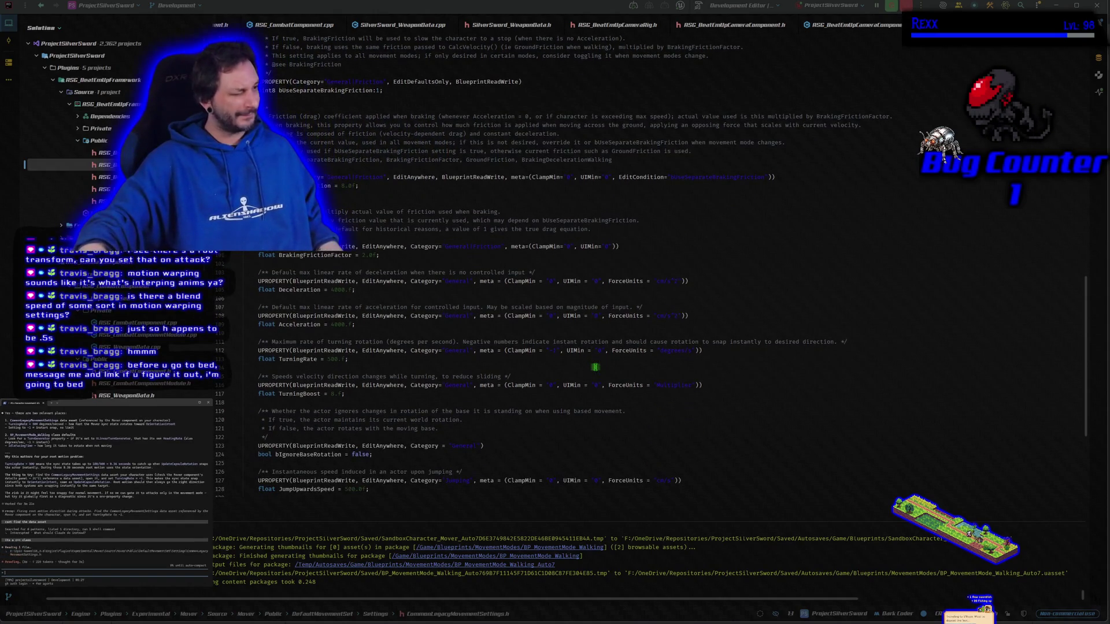
pyautogui.scroll(-3, 595, 367)
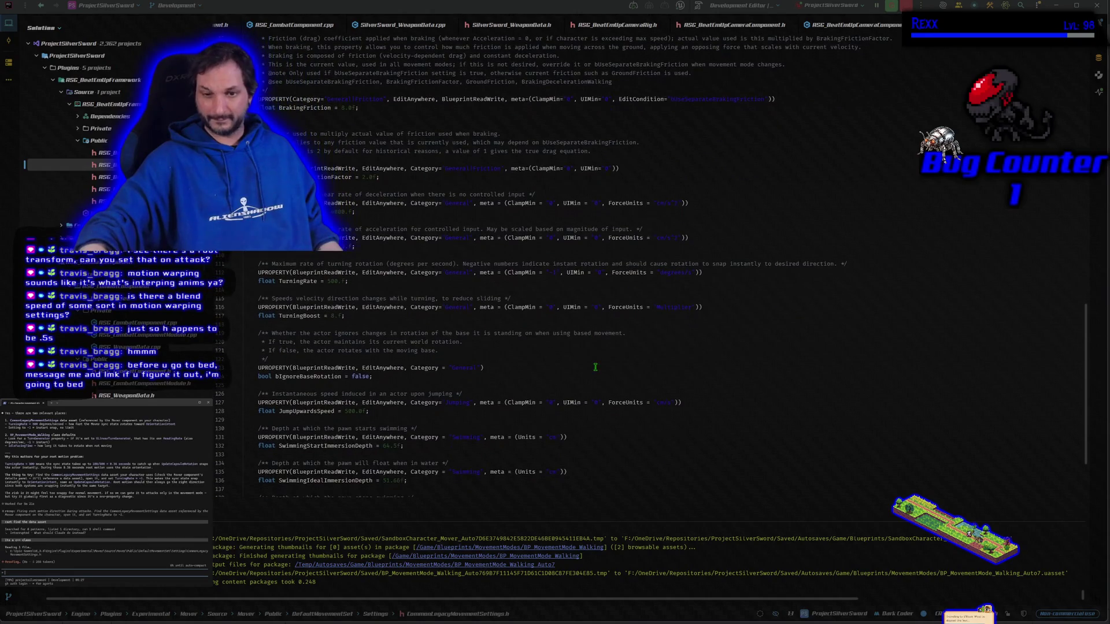
pyautogui.scroll(-3, 595, 367)
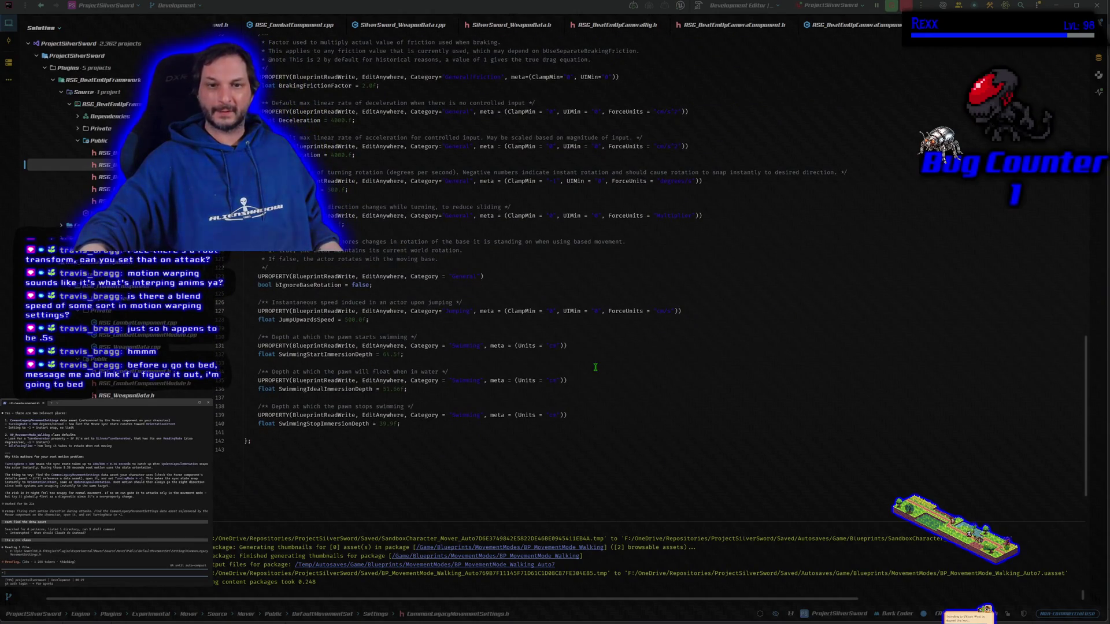
pyautogui.scroll(3, 595, 367)
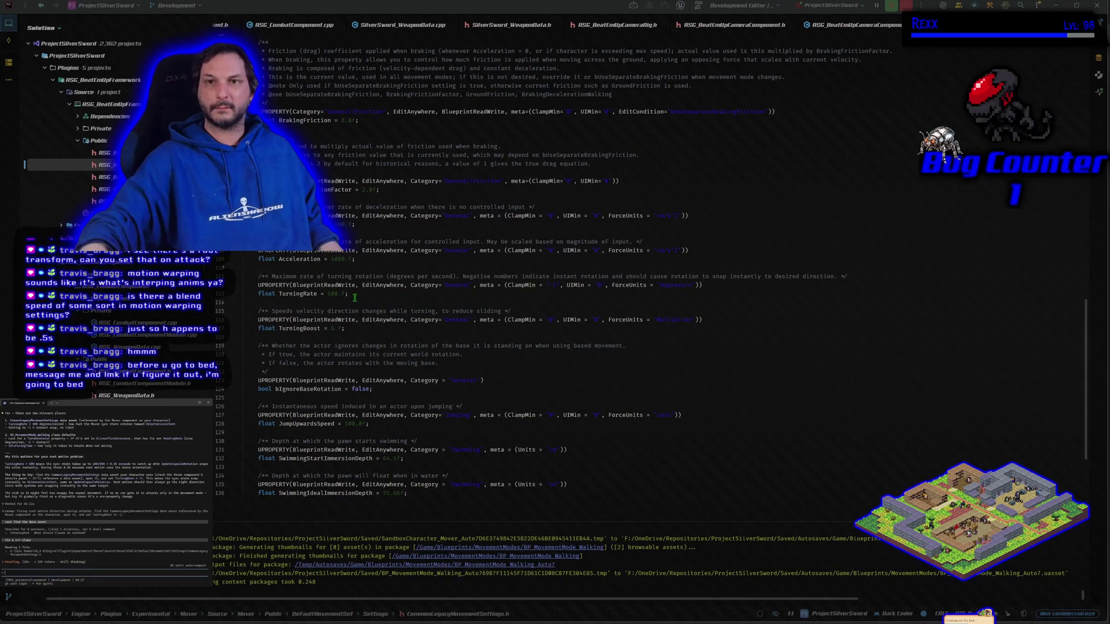
pyautogui.hotkey('alt', 'Tab')
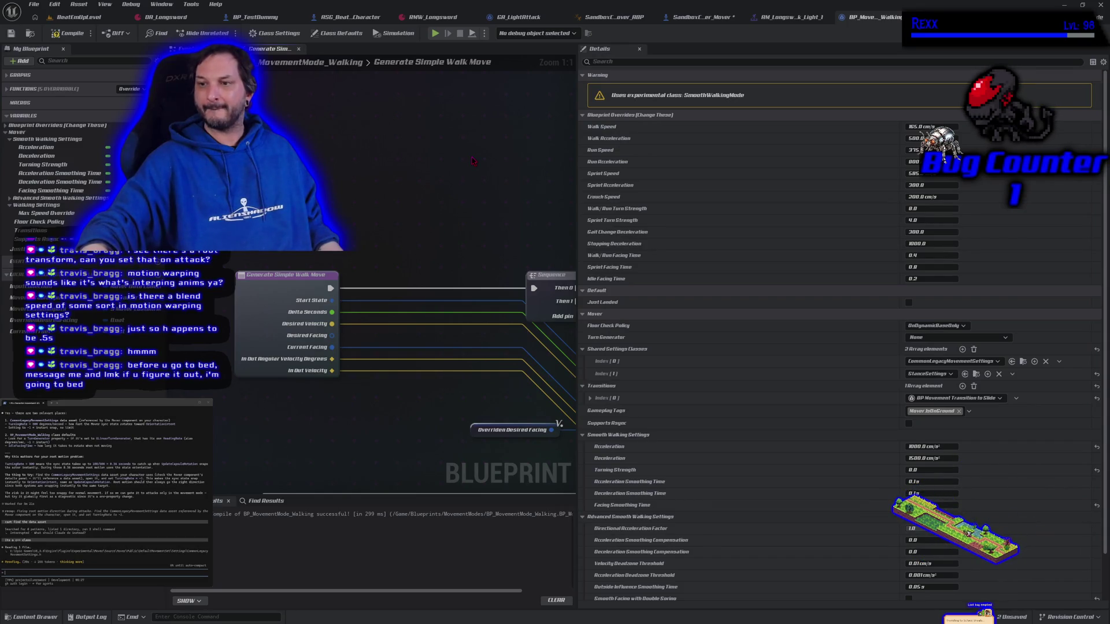
# - Set the CharacterMover's Turning Rate to 1000 in SandboxCharacter_Mover
pyautogui.click(637, 60)
pyautogui.write('turn')
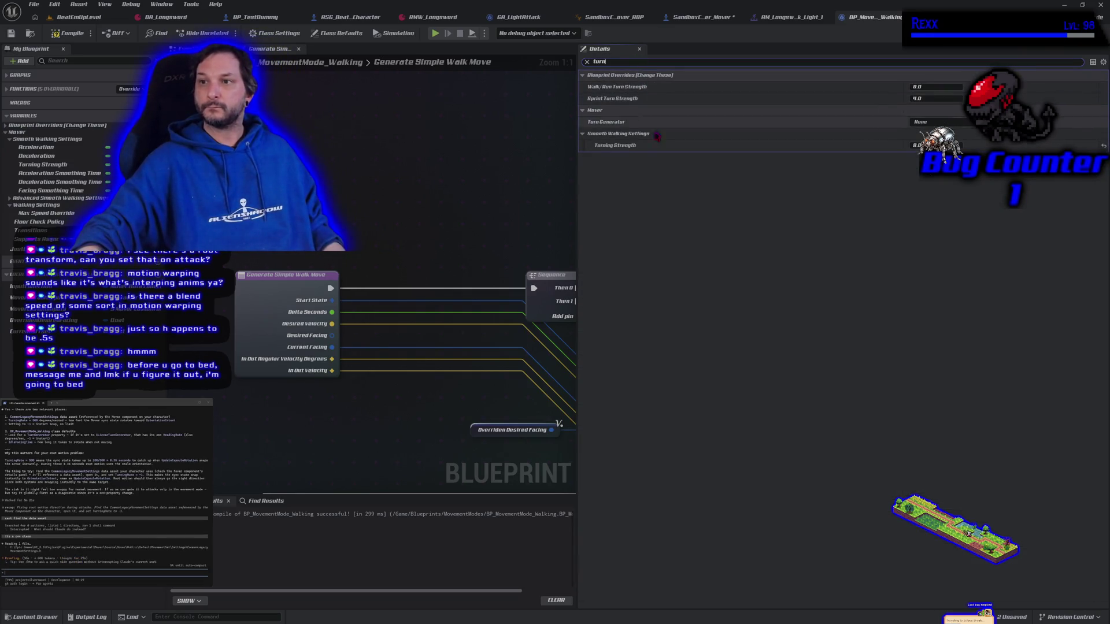
pyautogui.click(587, 62)
pyautogui.click(682, 17)
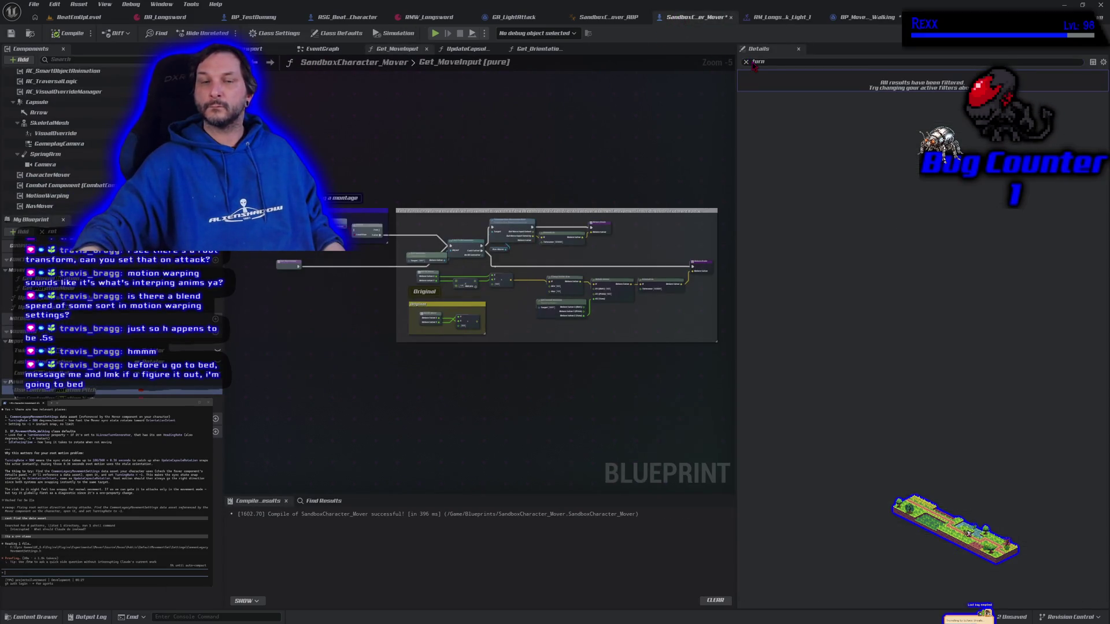
pyautogui.click(70, 175)
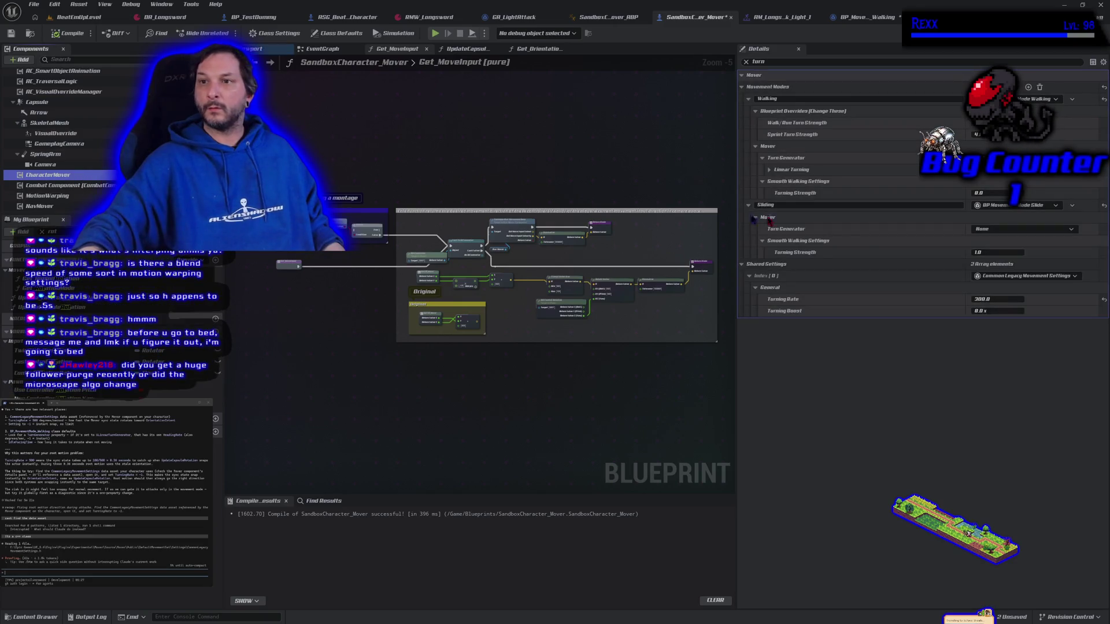
pyautogui.click(1015, 300)
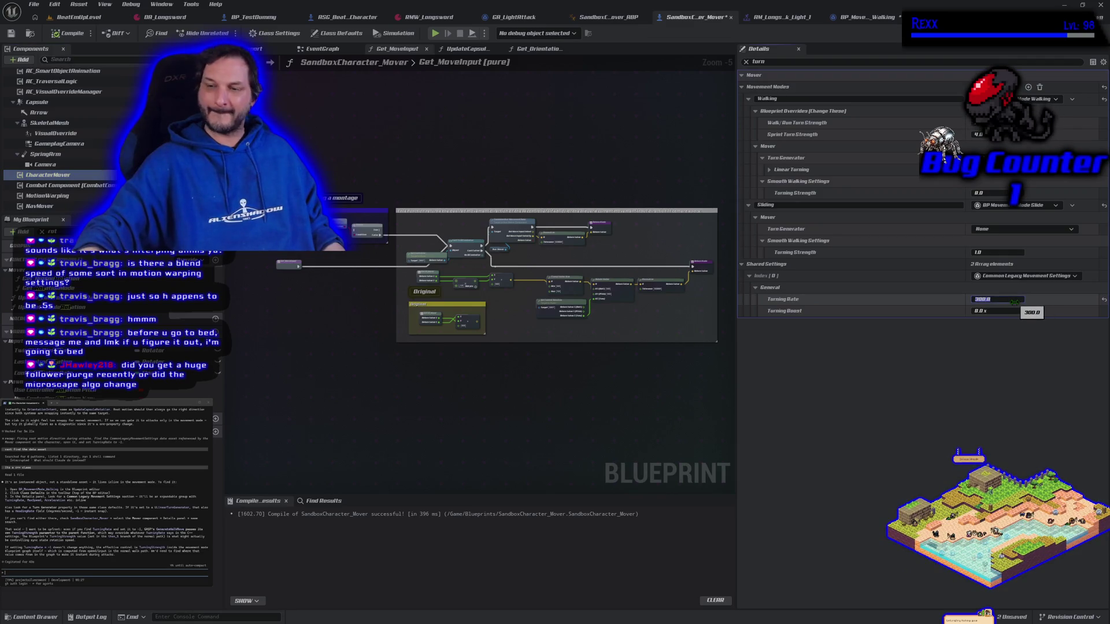
pyautogui.write('1000')
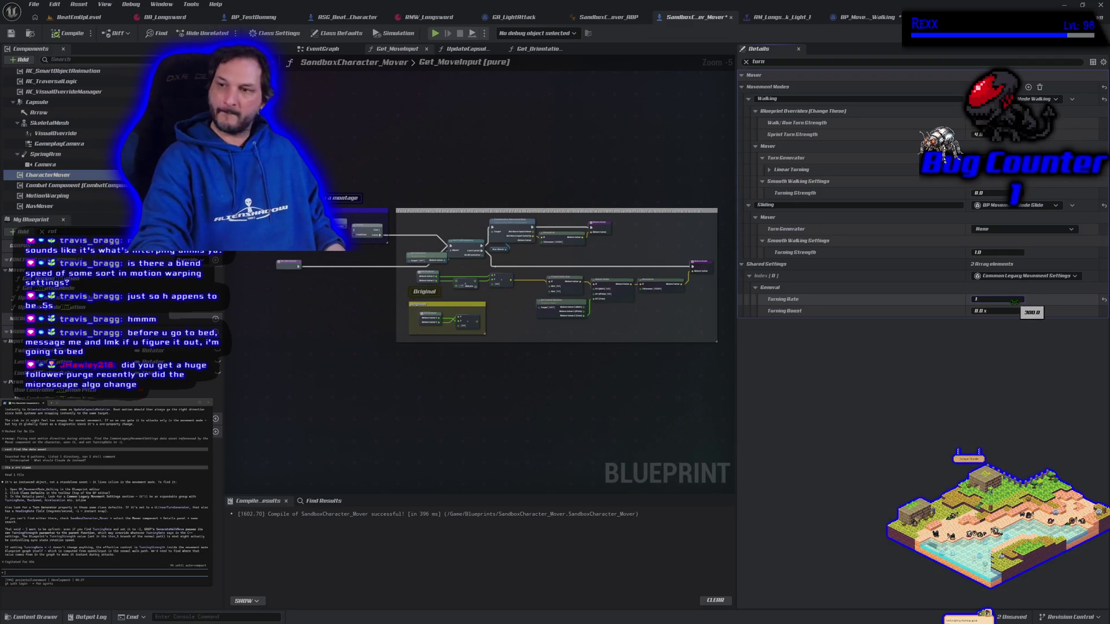
pyautogui.press('Return')
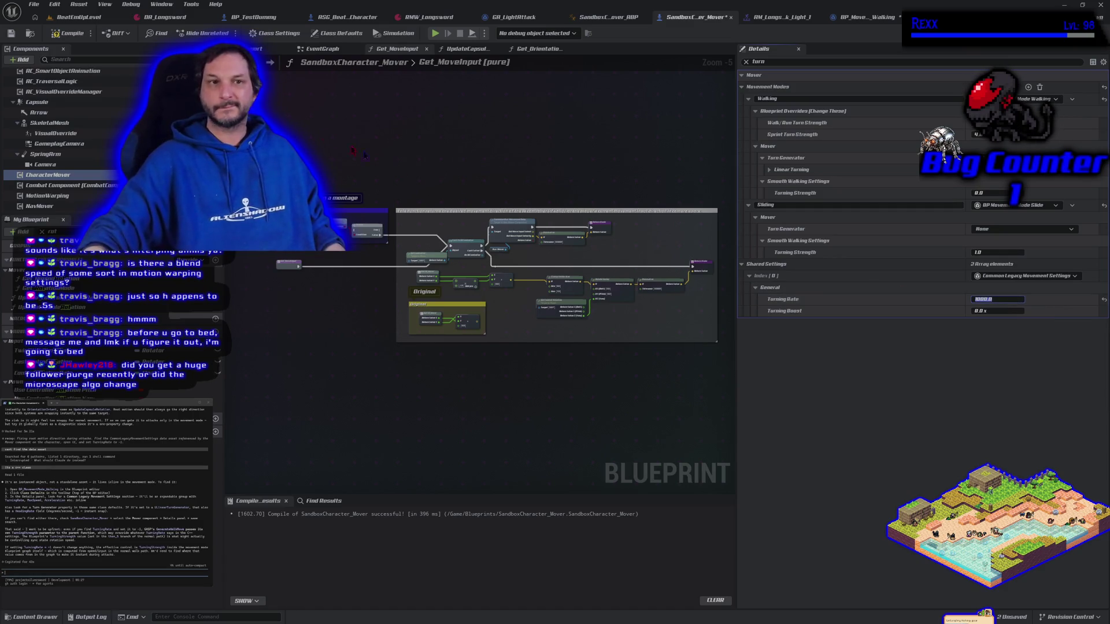
# - Recompile and play-test the character's turning at rate 1000
pyautogui.click(62, 34)
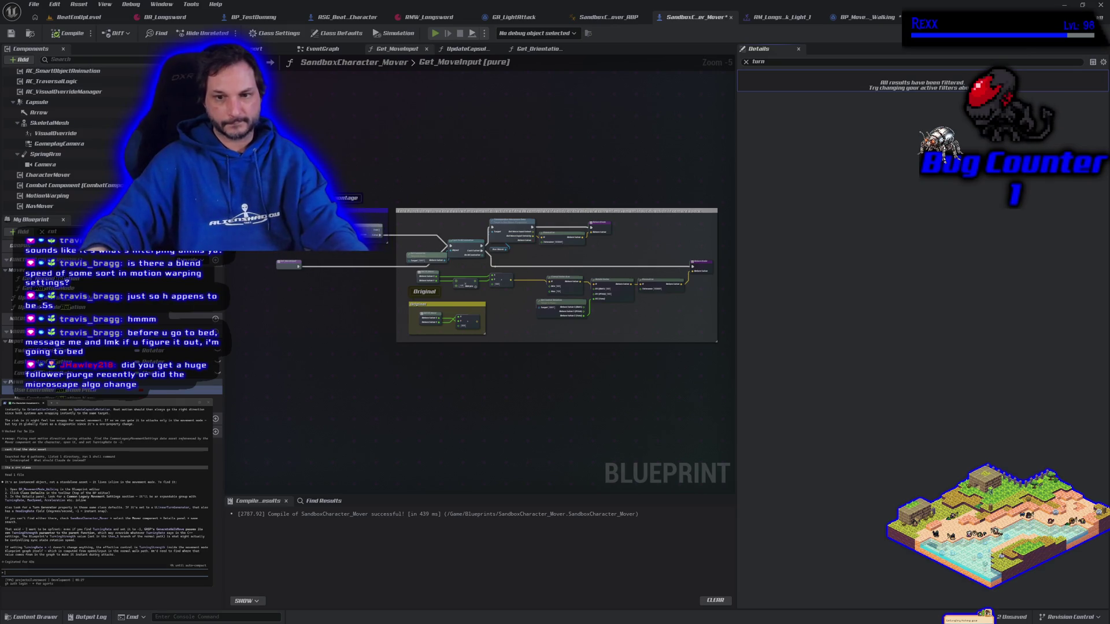
pyautogui.hotkey('alt', 'p')
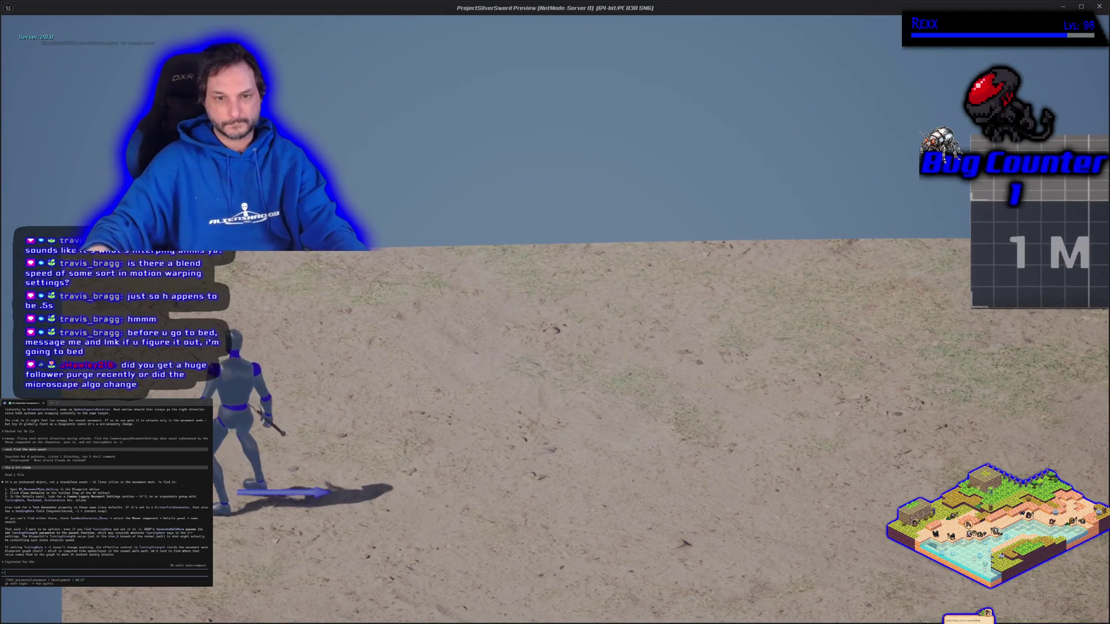
pyautogui.press('d')
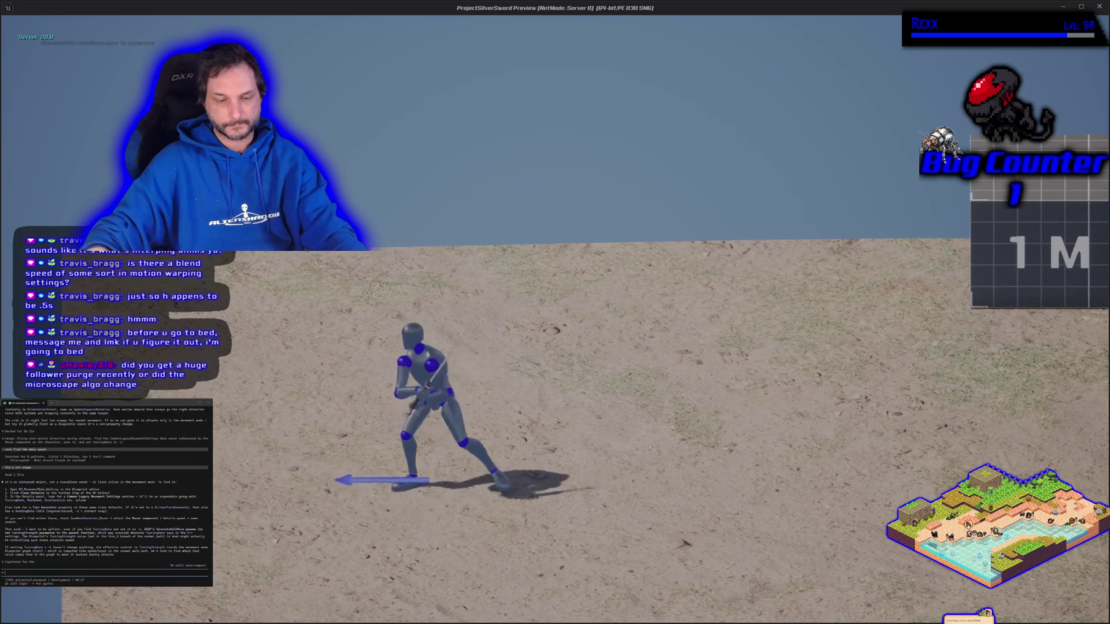
pyautogui.press('Escape')
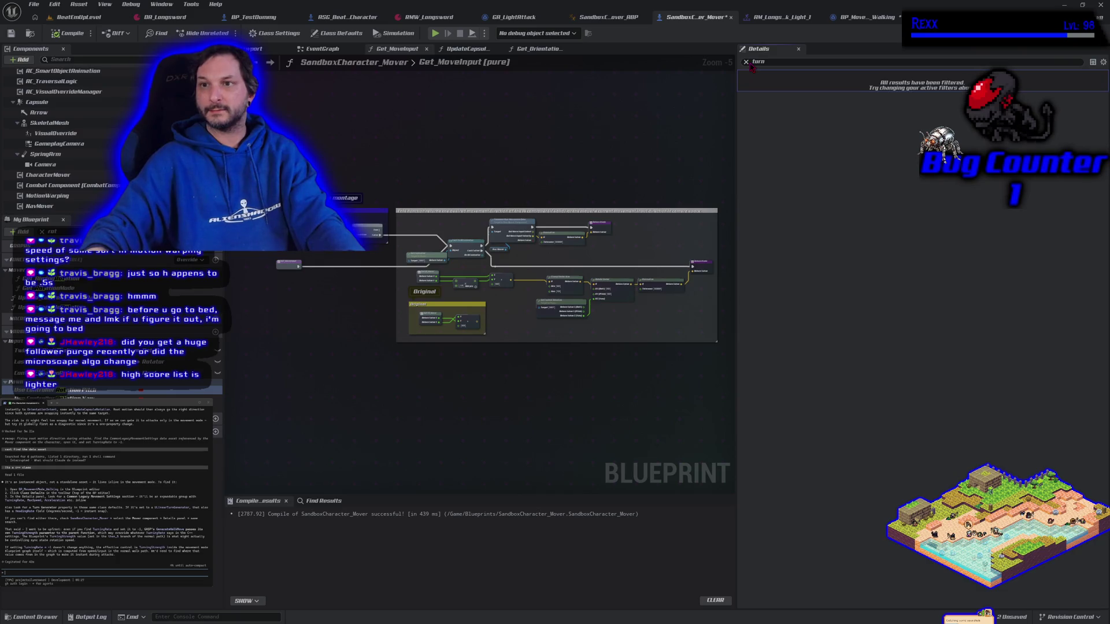
# - Select CharacterMover to show its Turning Rate of 1000 in Details
pyautogui.click(74, 176)
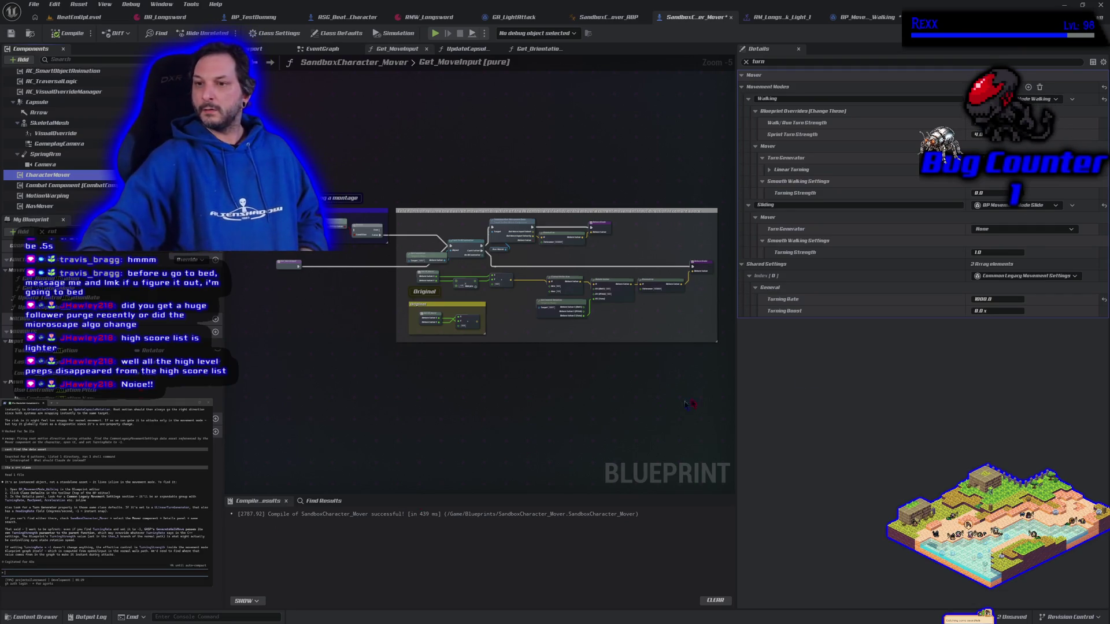
# - Set Turning Rate to -1, recompile, and play-test the instant turning left and right
pyautogui.click(1006, 299)
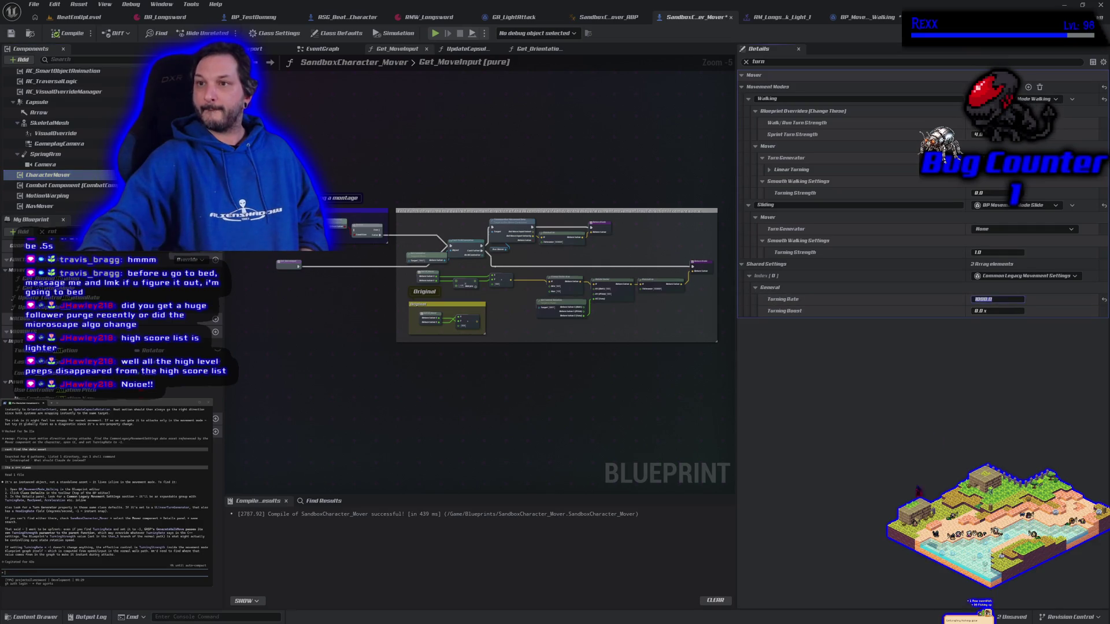
pyautogui.write('-1')
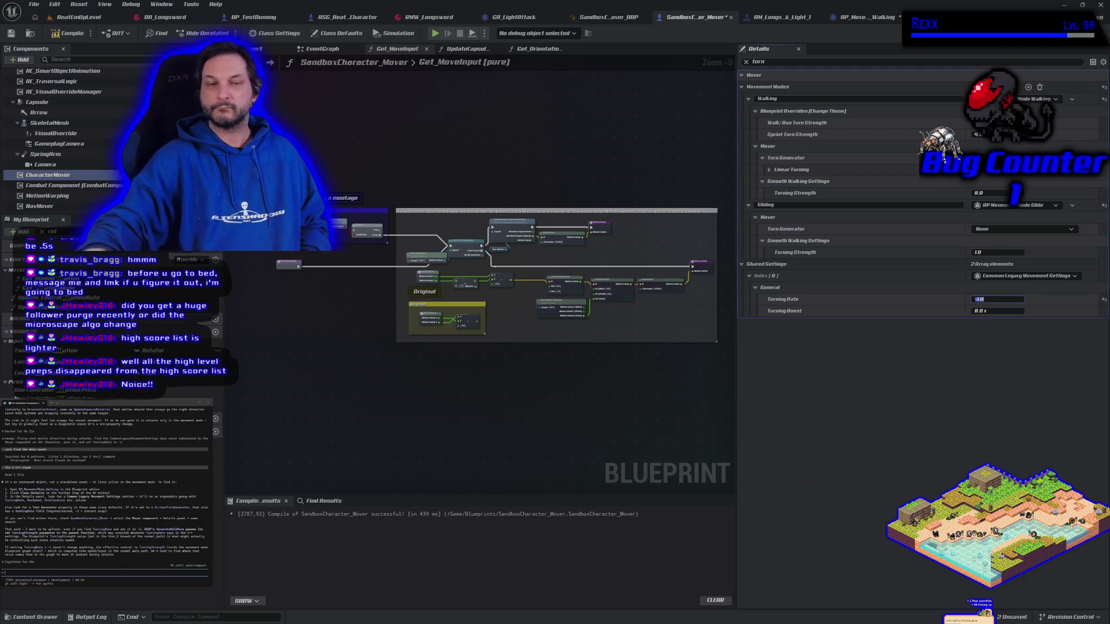
pyautogui.click(68, 33)
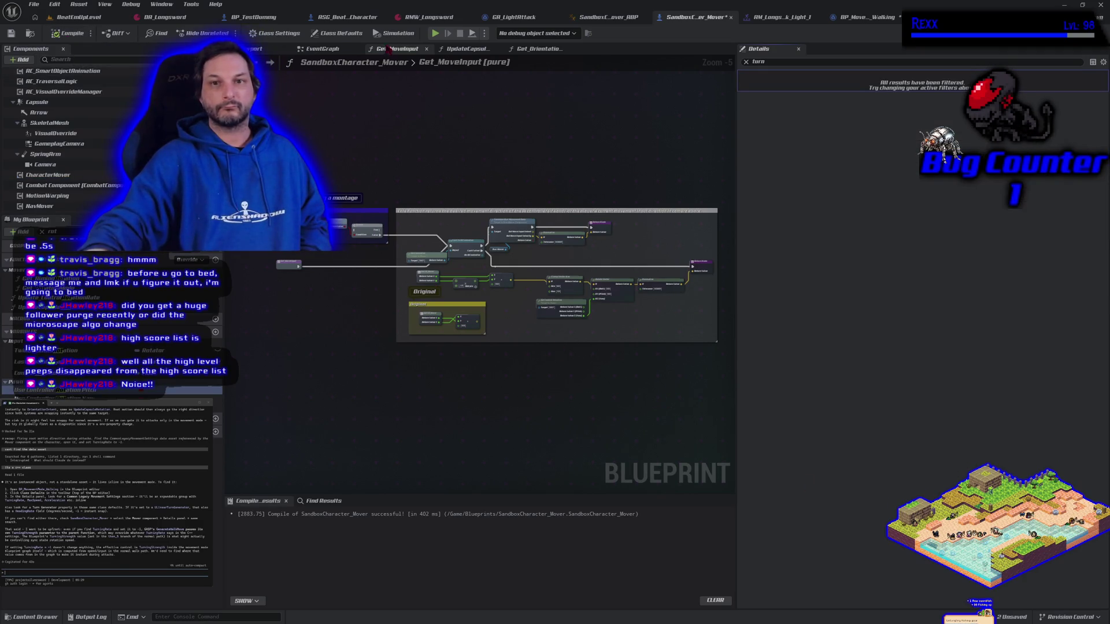
pyautogui.click(434, 33)
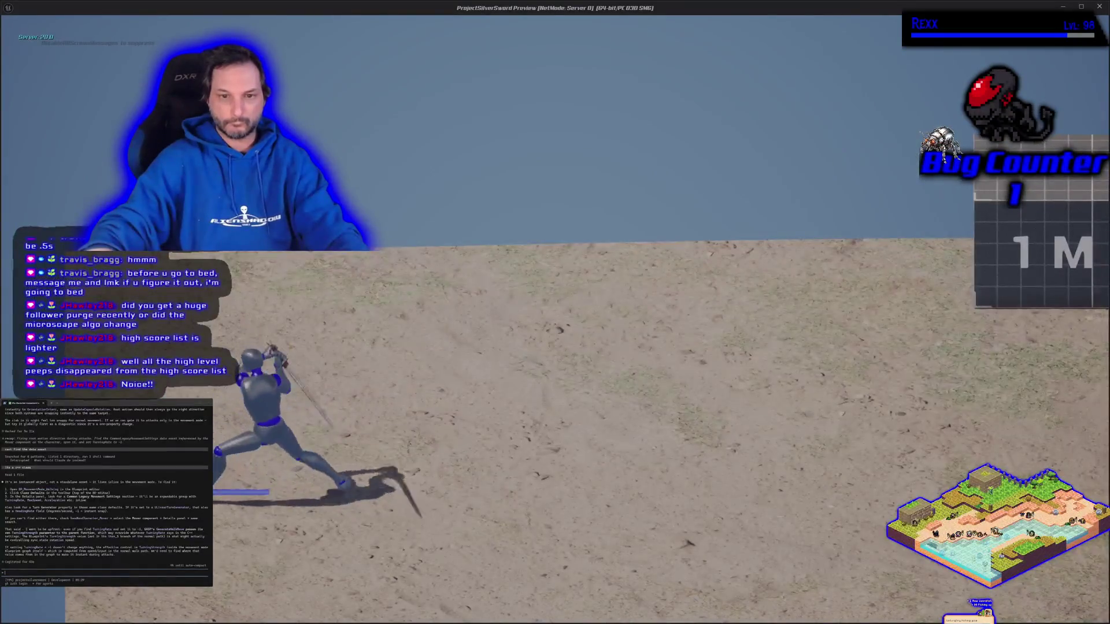
pyautogui.press('d')
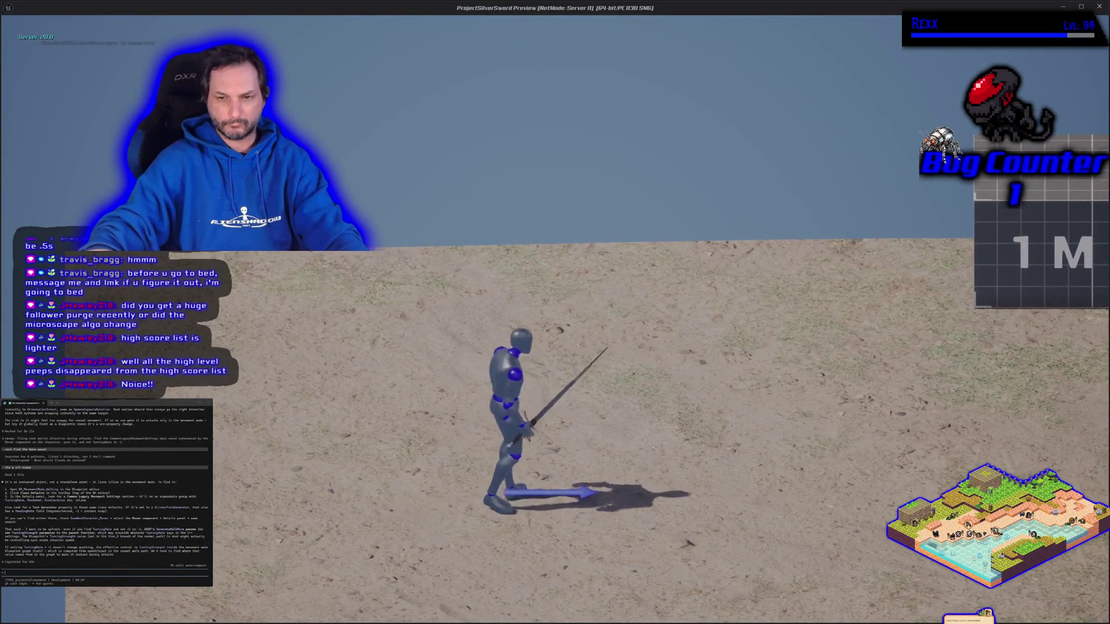
pyautogui.press('d')
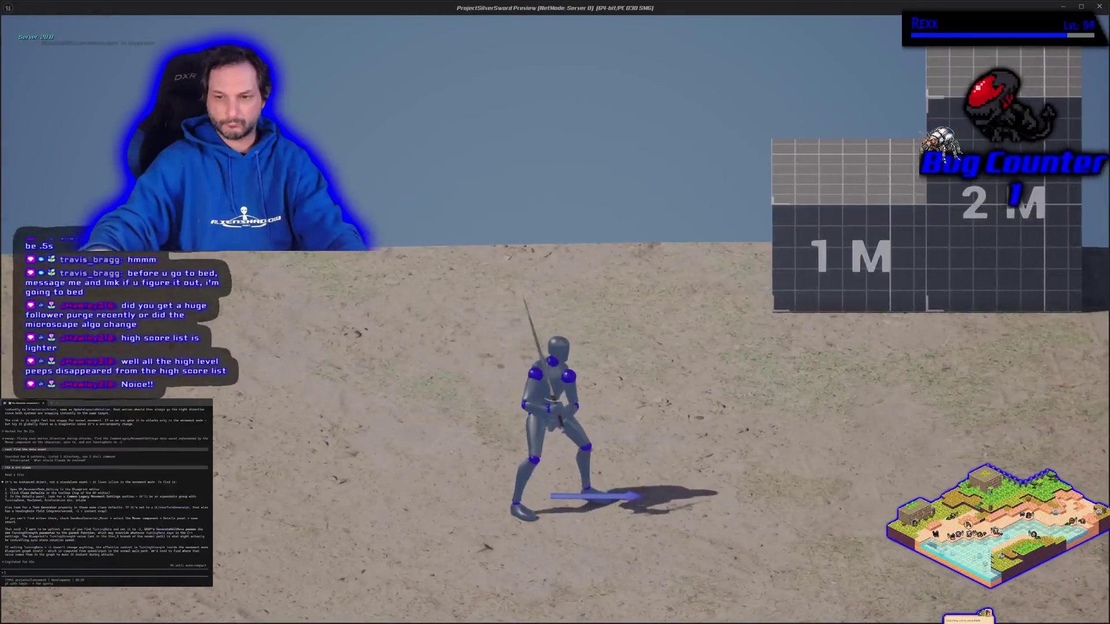
pyautogui.press('a')
pyautogui.press('d')
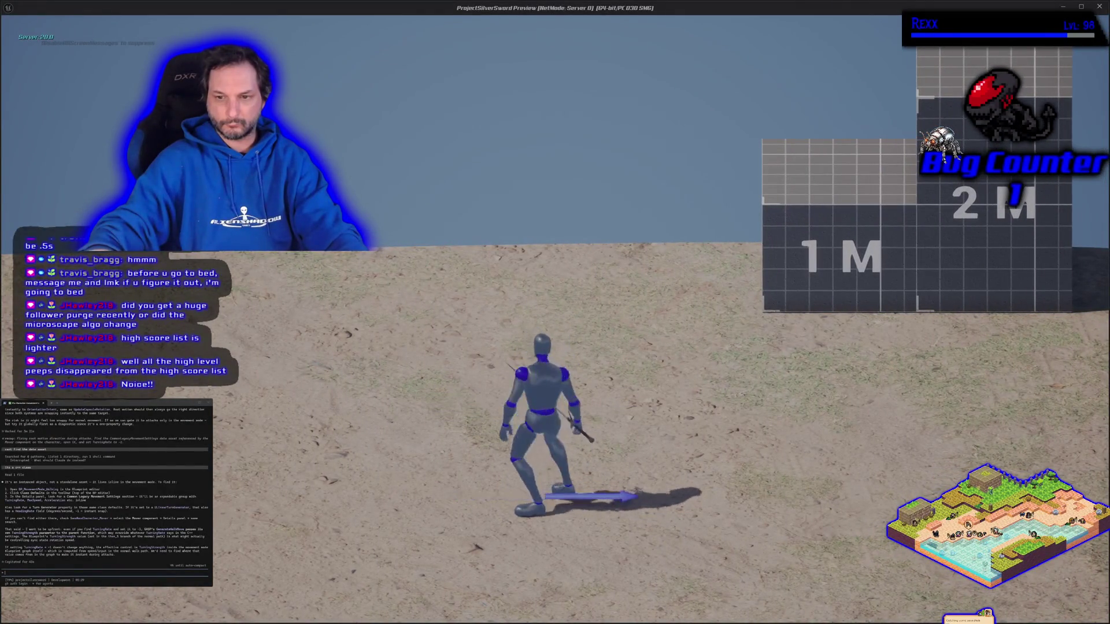
pyautogui.press('Escape')
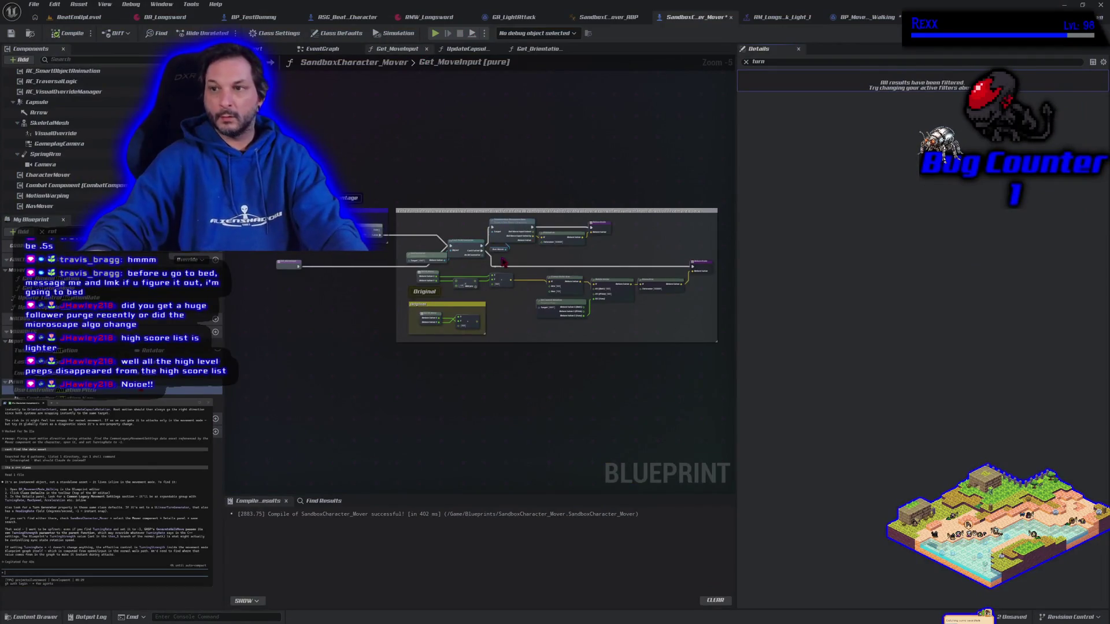
# - Restore Turning Rate to 300, recompile, and save SandboxCharacter_Mover
pyautogui.click(79, 175)
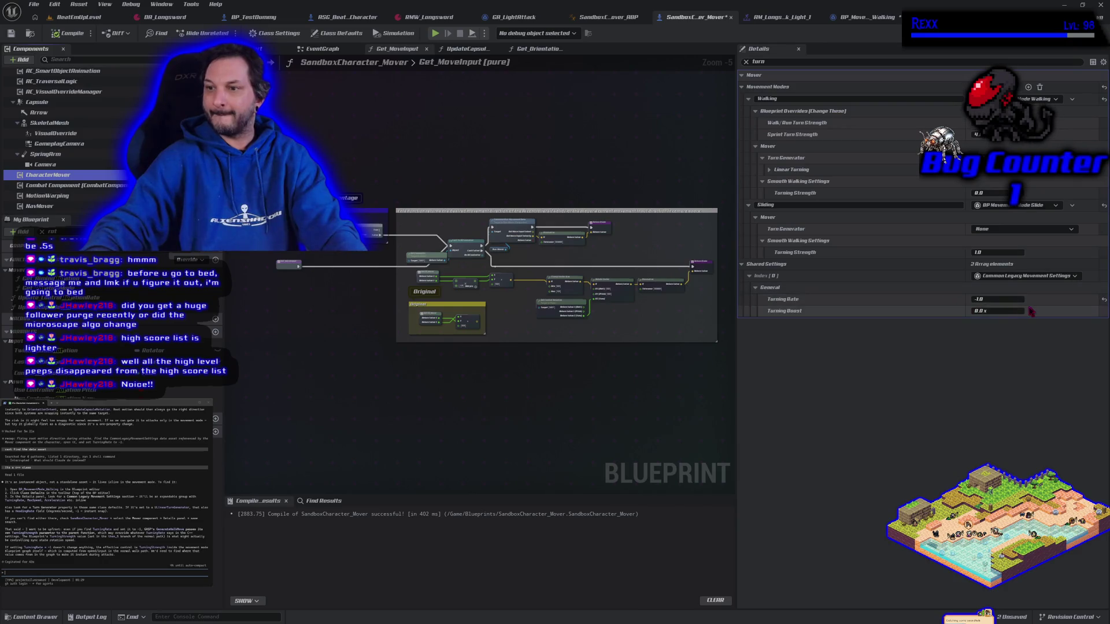
pyautogui.click(999, 299)
pyautogui.write('300')
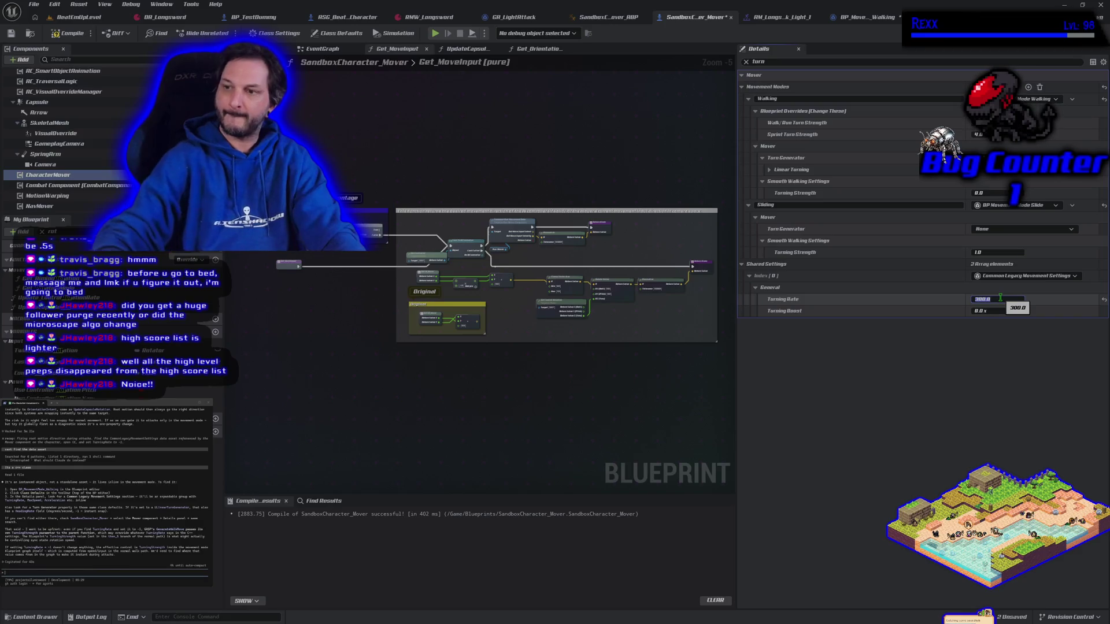
pyautogui.press('Return')
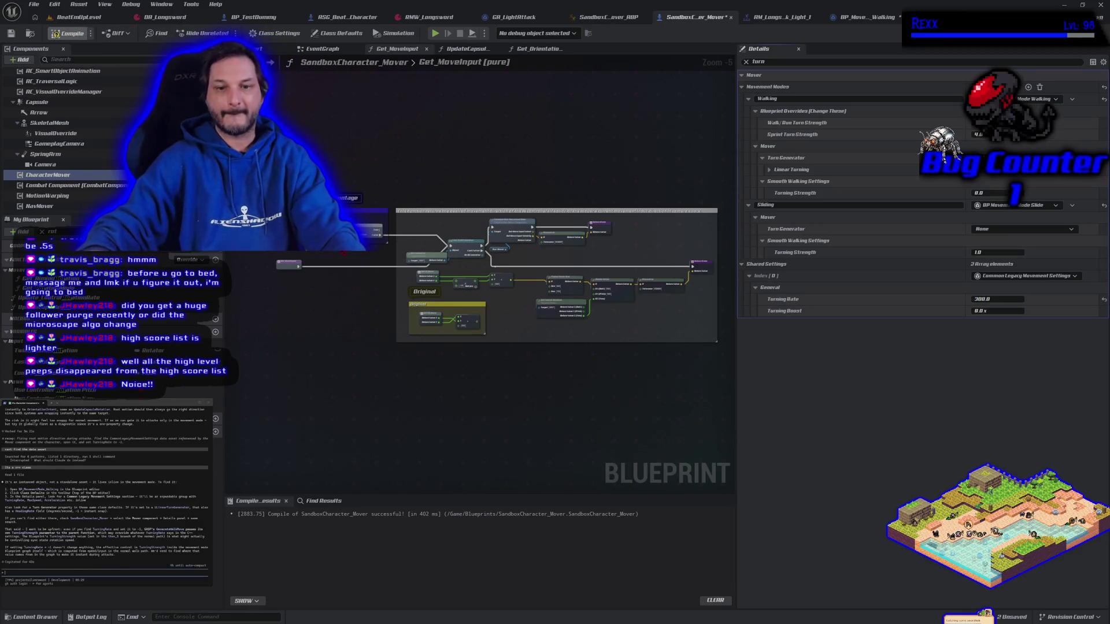
pyautogui.click(403, 406)
pyautogui.hotkey('ctrl', 's')
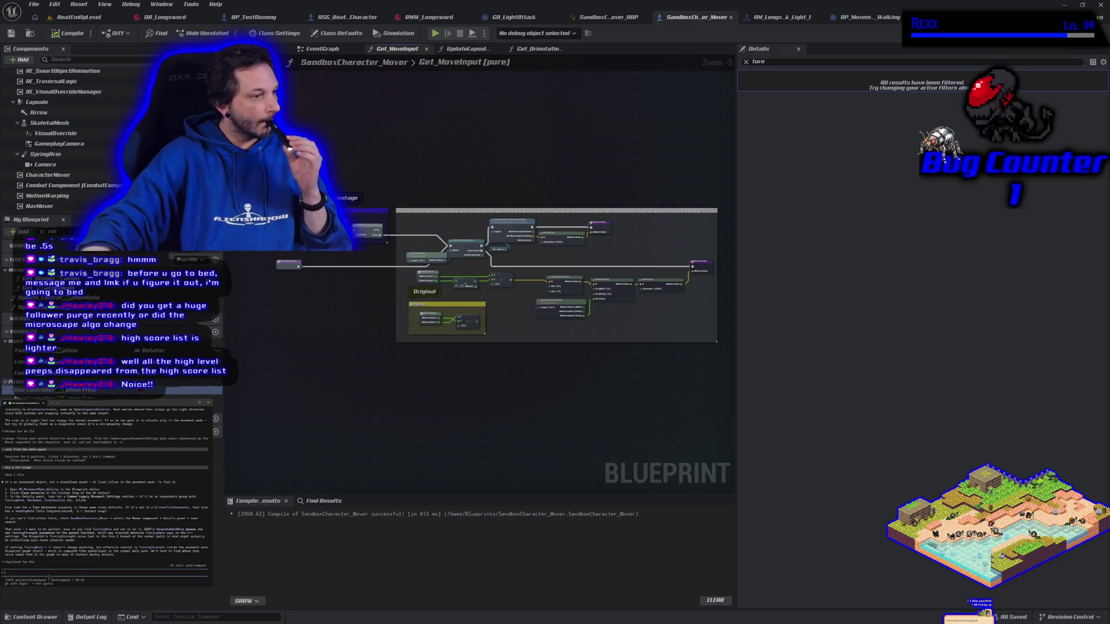
pyautogui.write('i set turning rate to -1 and a')
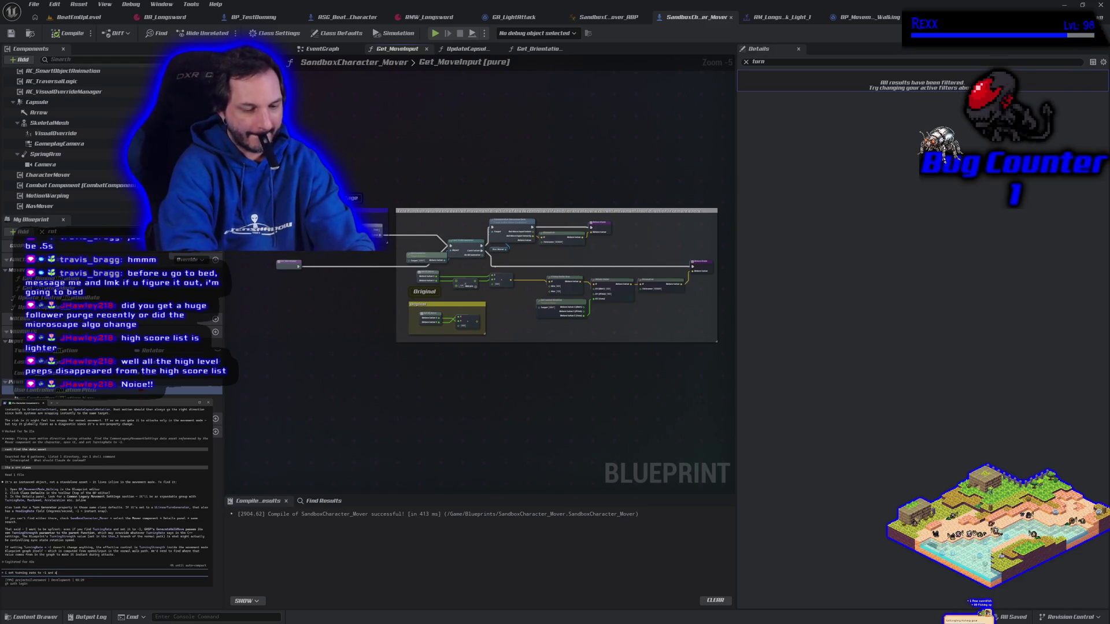
pyautogui.write('lso tried 1000 in the bp_movementMode_')
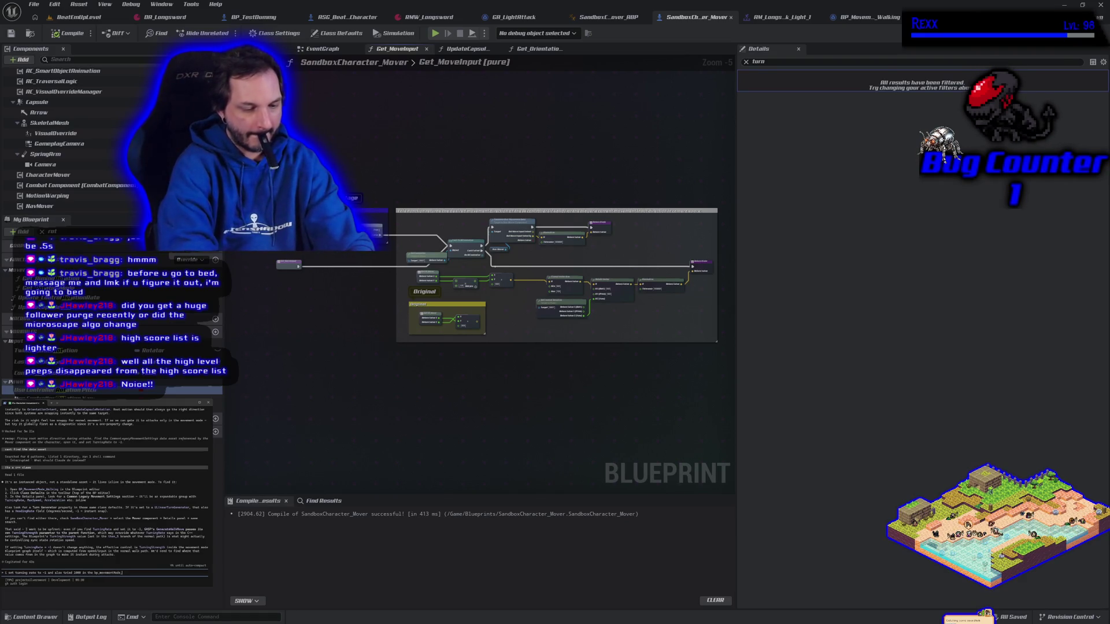
pyautogui.press('Return')
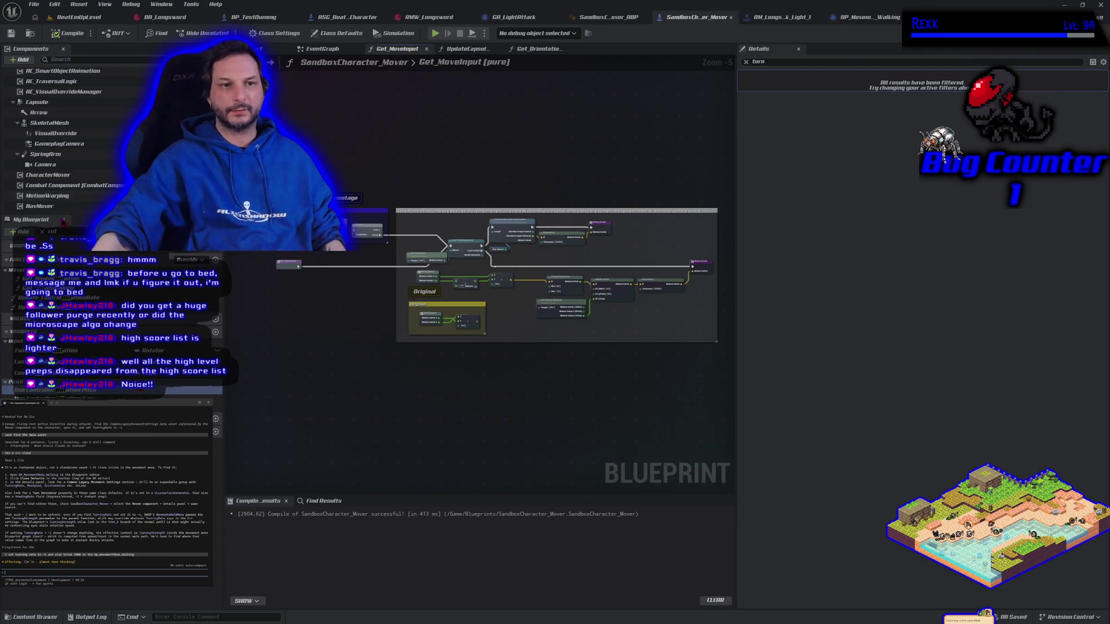
pyautogui.click(867, 17)
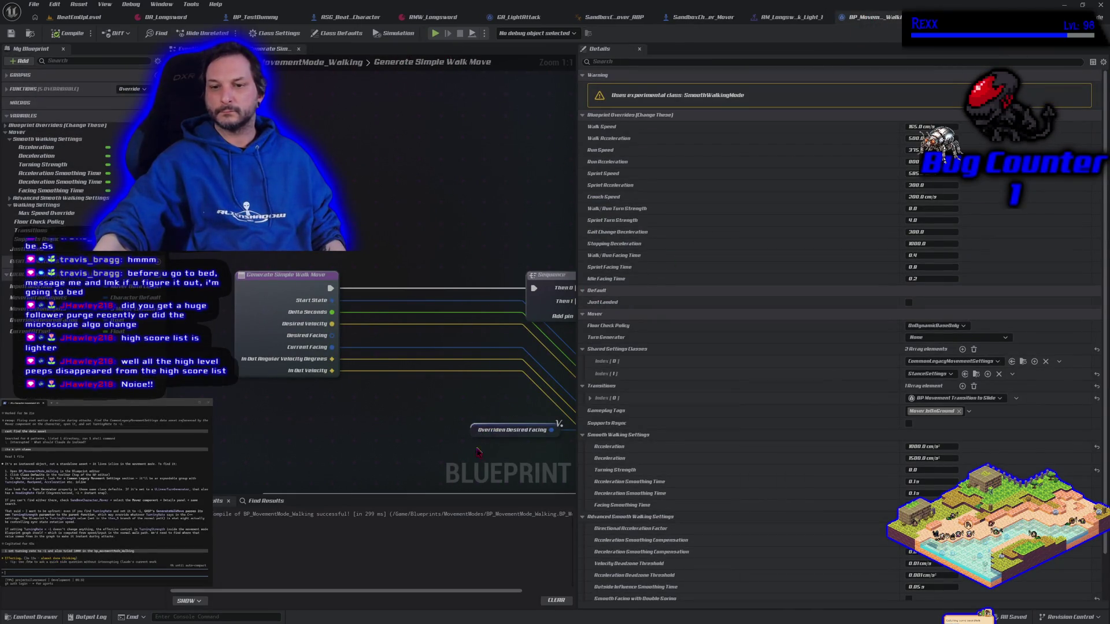
# - Filter Details to 'turn', drag Turning Strength from 8.0 to about 23, and play-test it
pyautogui.click(601, 62)
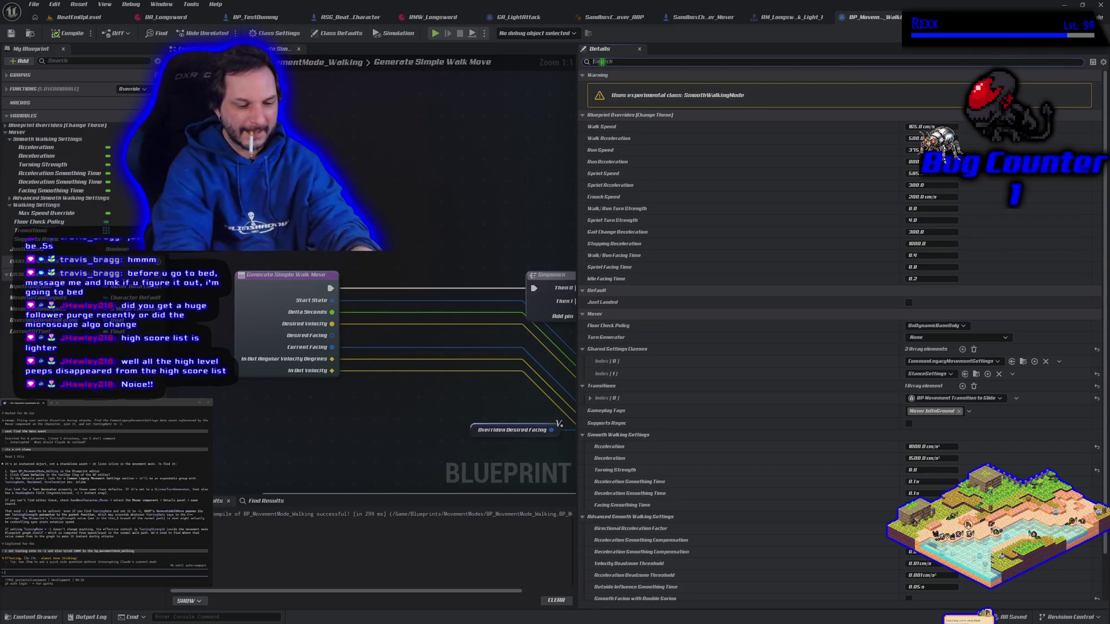
pyautogui.write('turn')
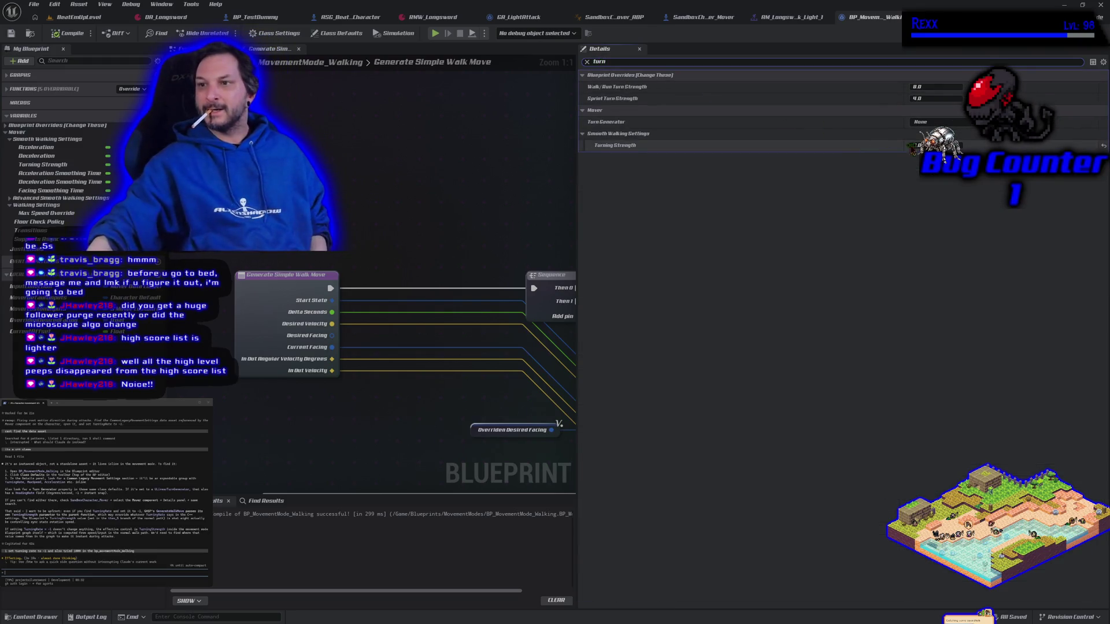
pyautogui.moveTo(925, 145); pyautogui.dragTo(948, 145)
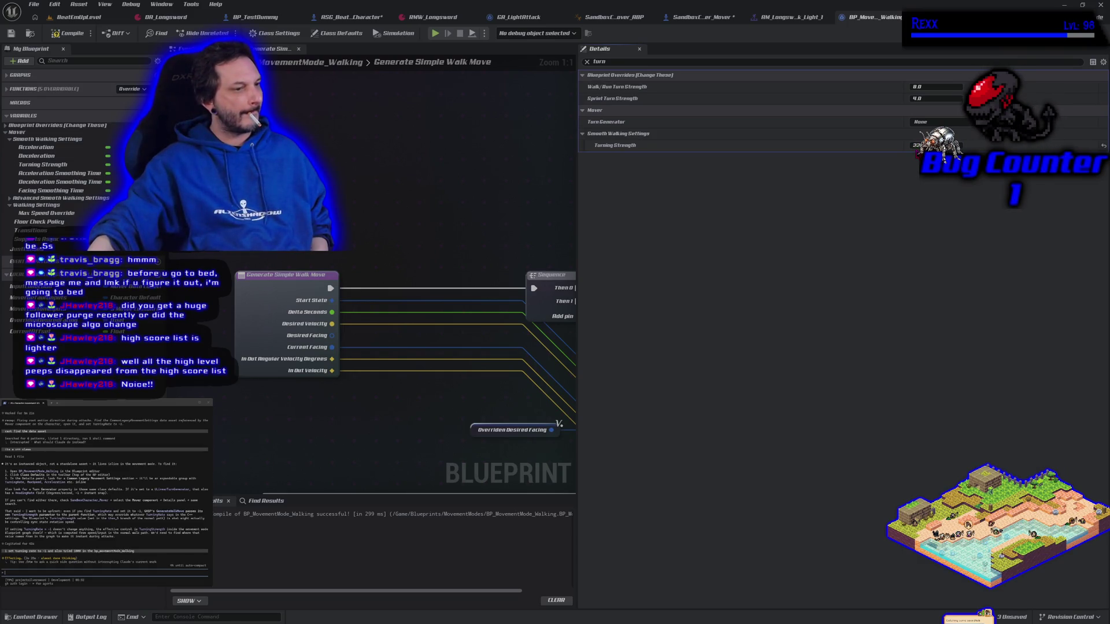
pyautogui.click(435, 33)
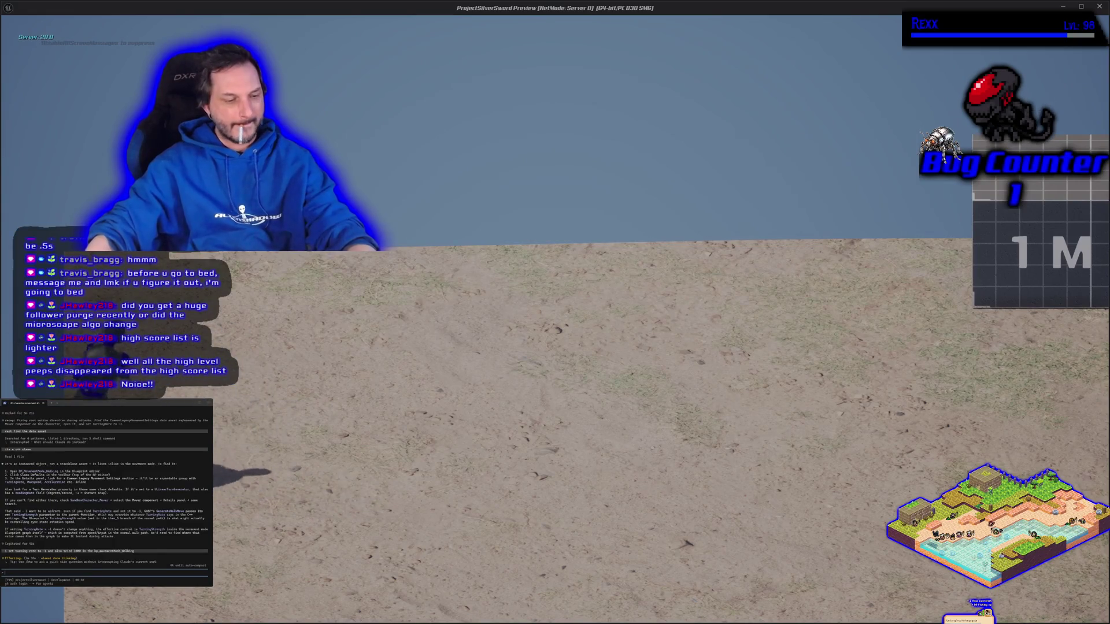
pyautogui.press('Escape')
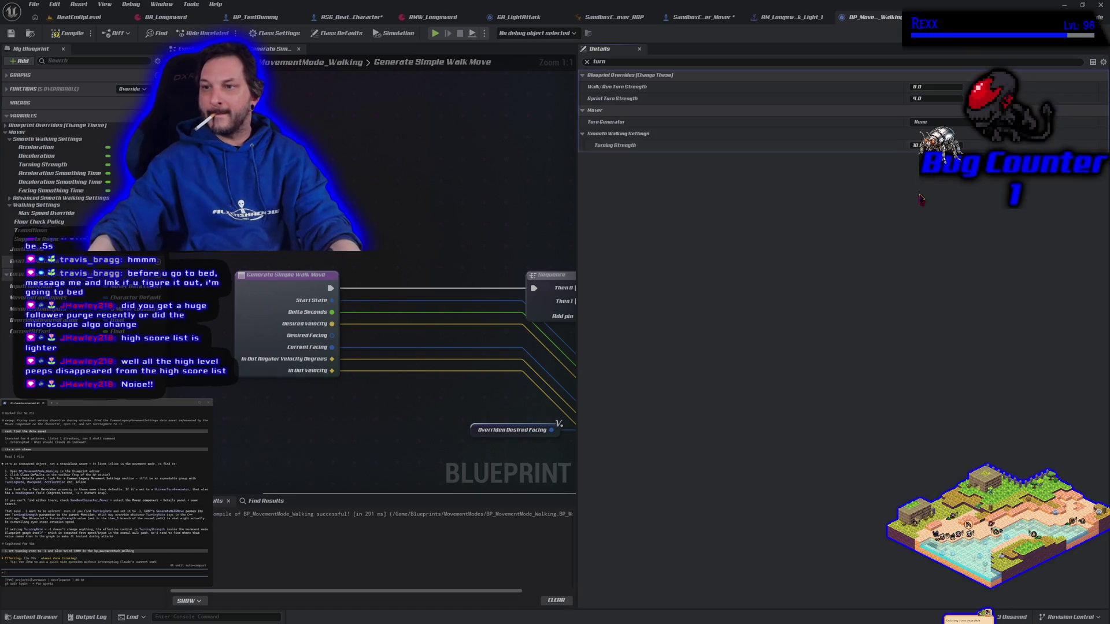
# - Undo Turning Strength back to 8.0 and confirm Turn Generator stays None
pyautogui.hotkey('ctrl', 'z')
pyautogui.hotkey('ctrl', 'z')
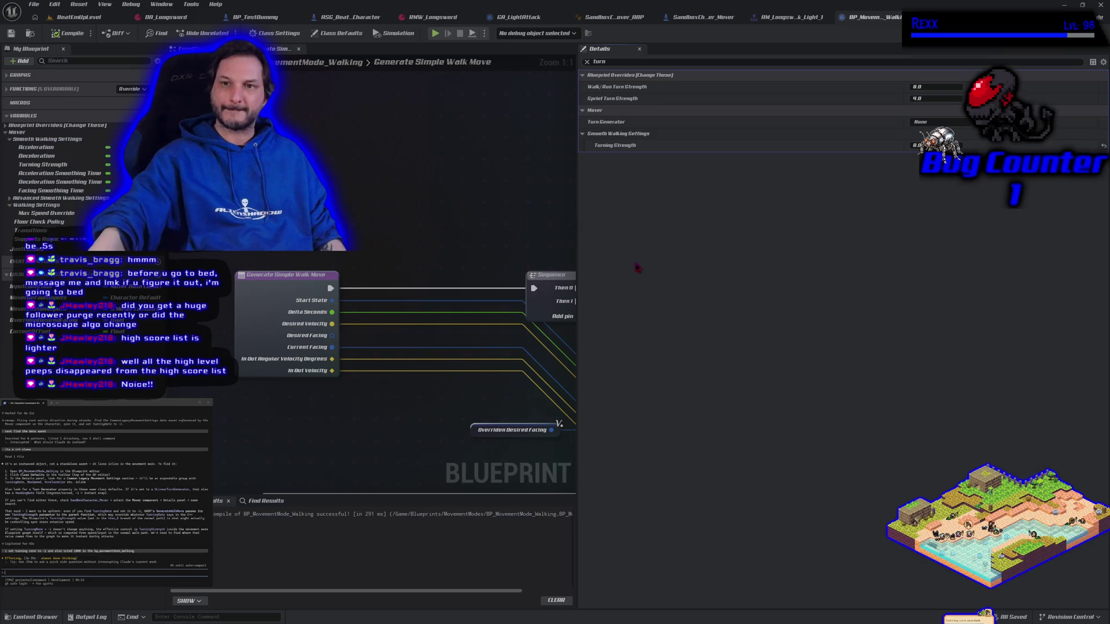
pyautogui.click(919, 121)
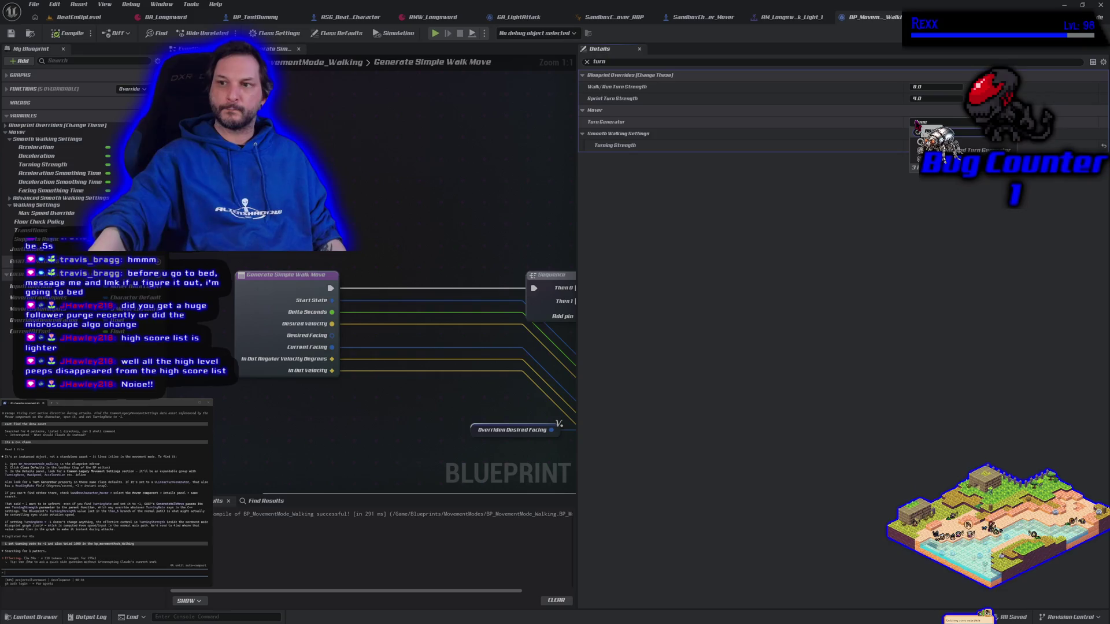
pyautogui.click(924, 131)
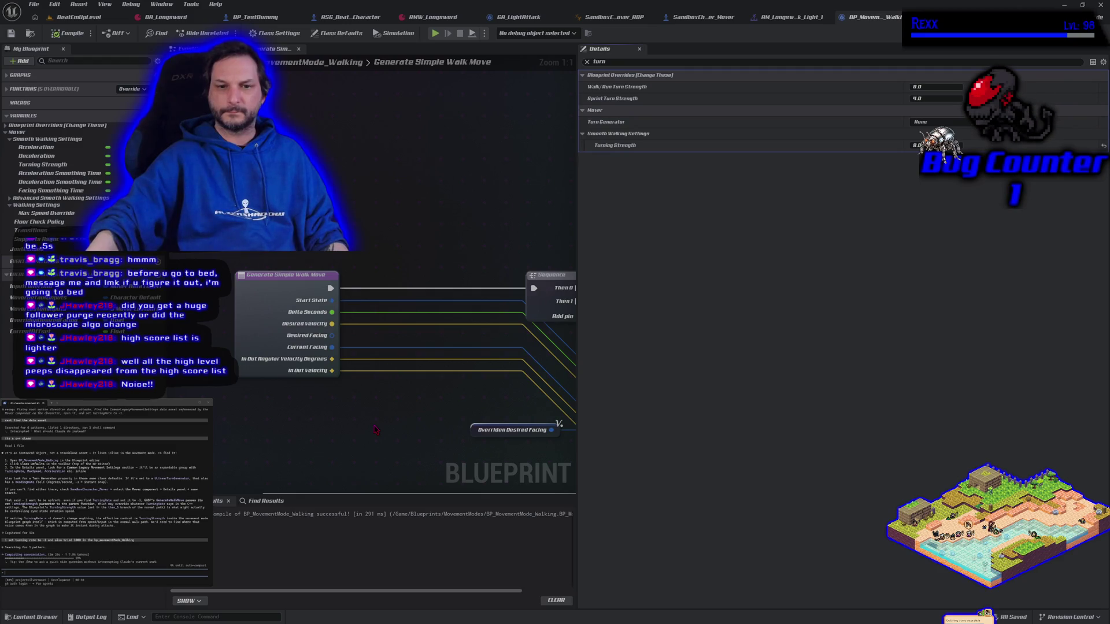
pyautogui.scroll(-1, 328, 405)
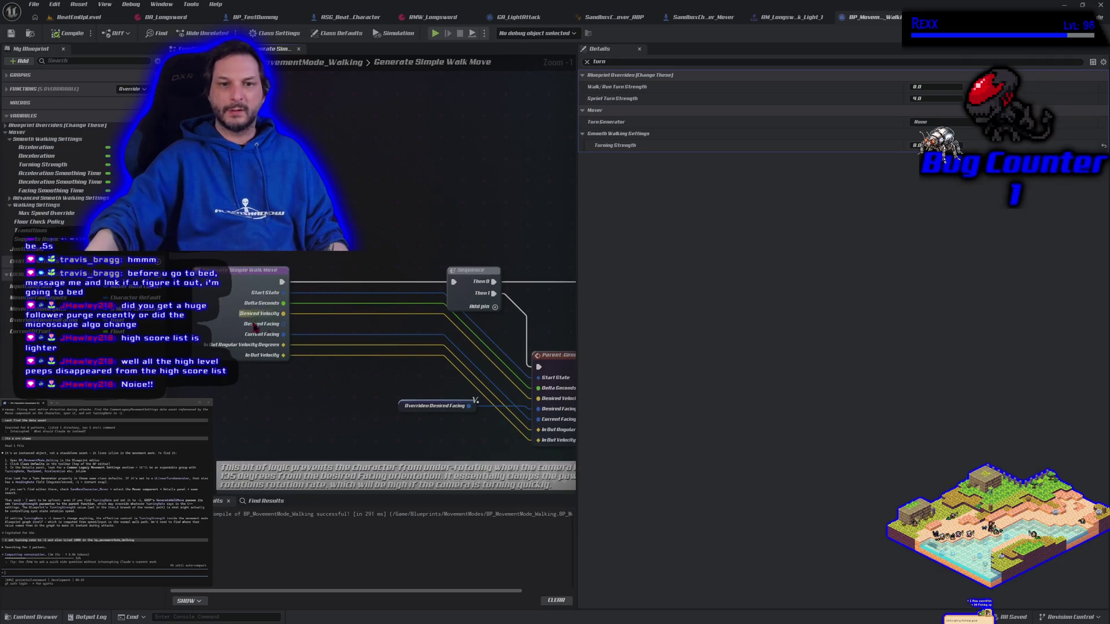
# - Clear the Details filter and switch to the SandboxCharacter_Mover Blueprint
pyautogui.click(587, 62)
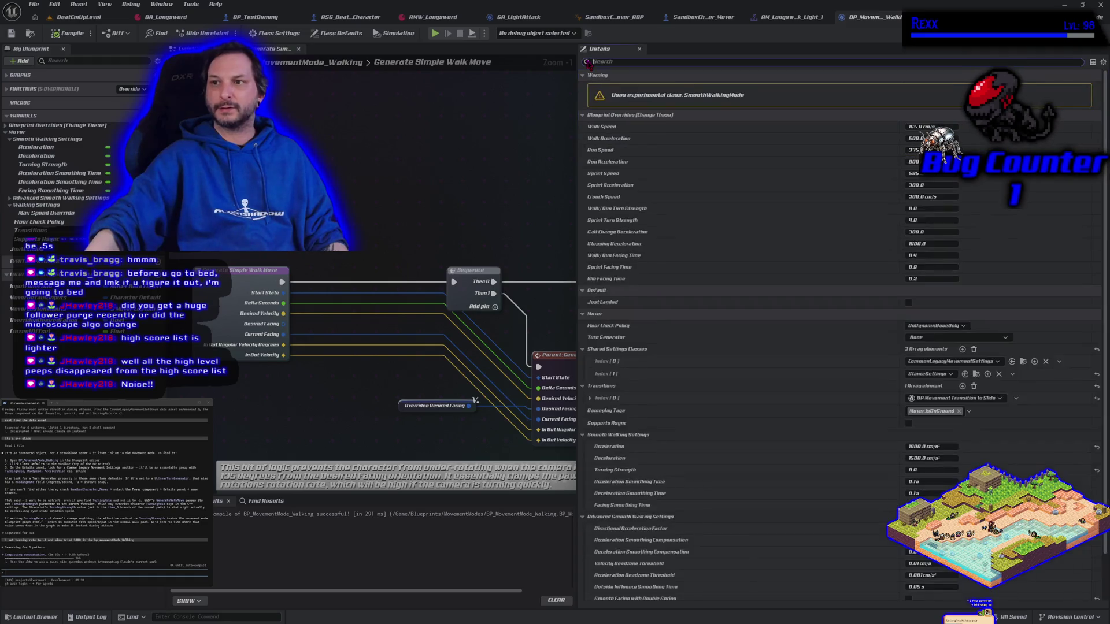
pyautogui.click(754, 17)
pyautogui.click(744, 17)
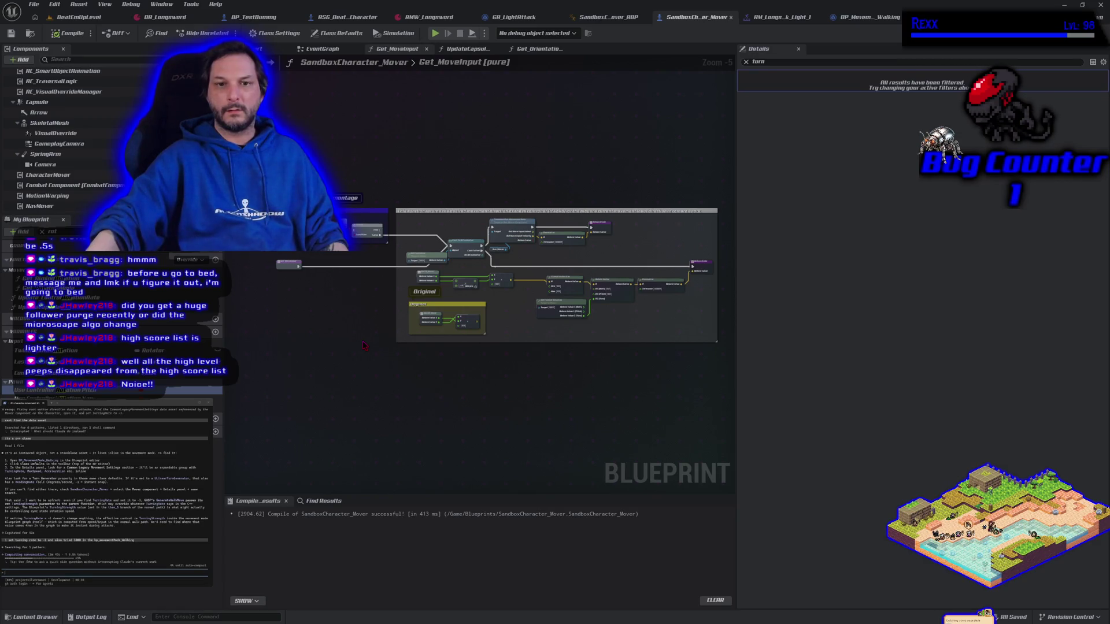
# - Inspect the Get_OrientationIntent function logic
pyautogui.click(536, 48)
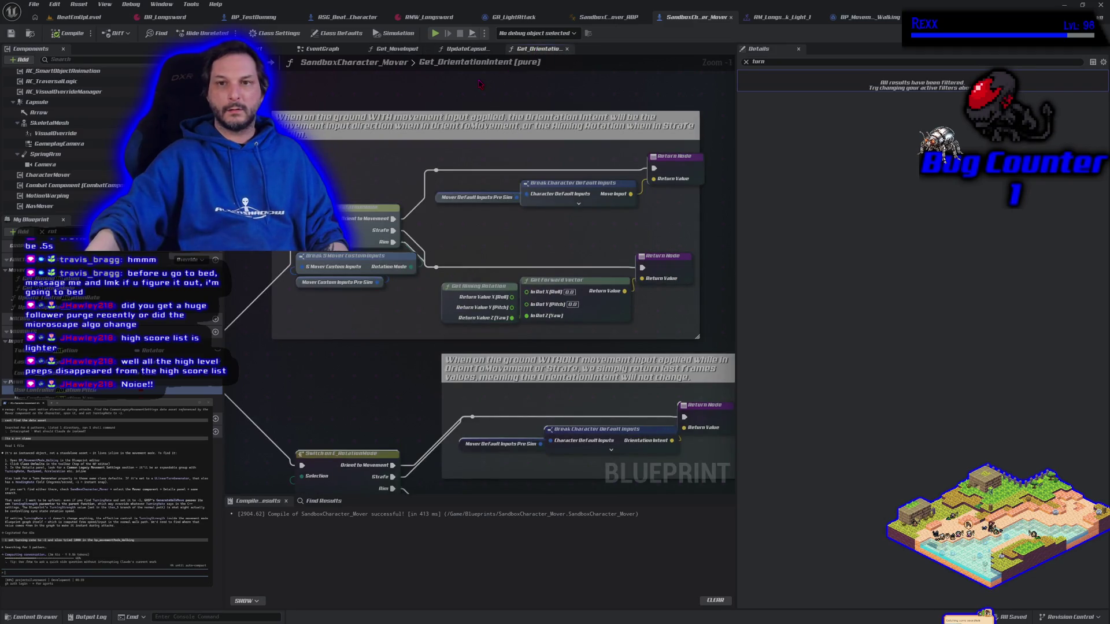
pyautogui.scroll(-1, 401, 134)
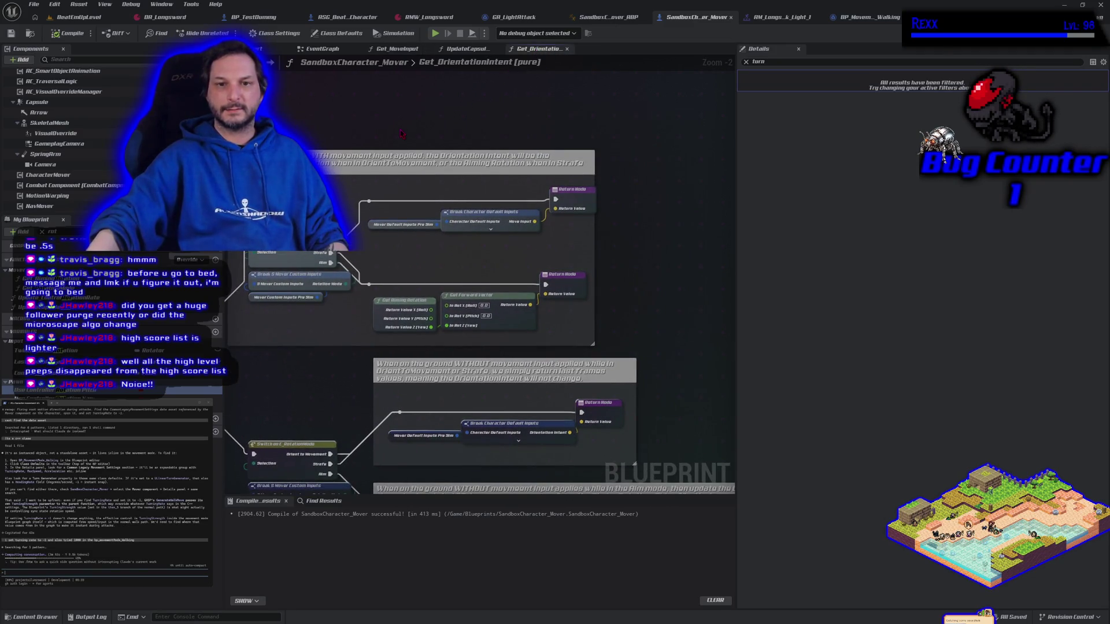
pyautogui.moveTo(402, 134); pyautogui.dragTo(493, 111)
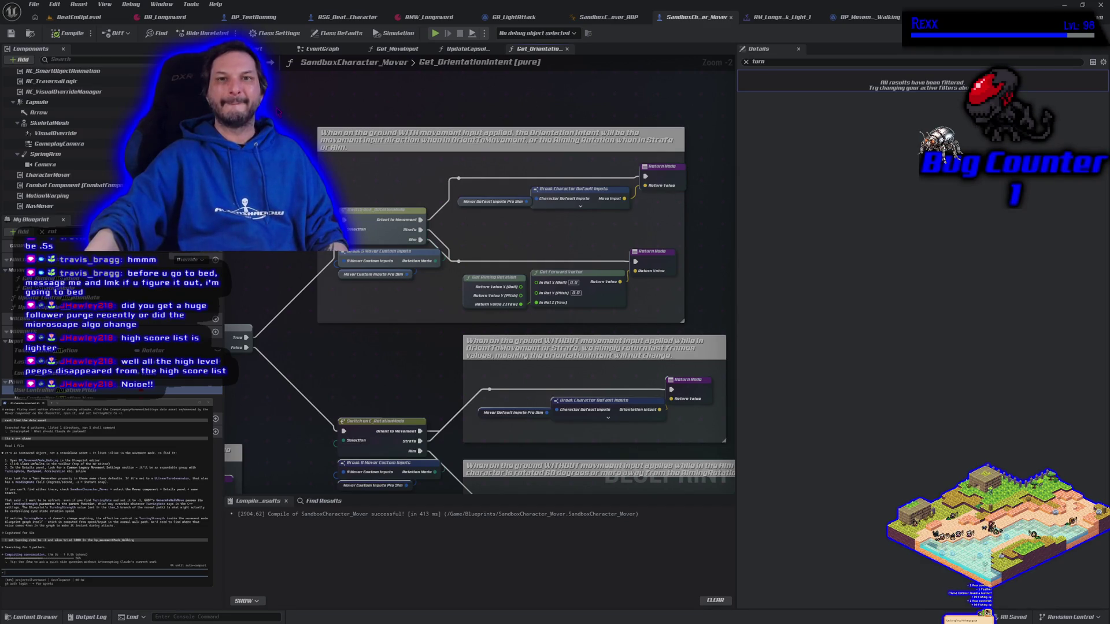
# - Wire Move Input into Make Rot From X's X in UpdateCapsuleRotation, compile, and play
pyautogui.click(318, 49)
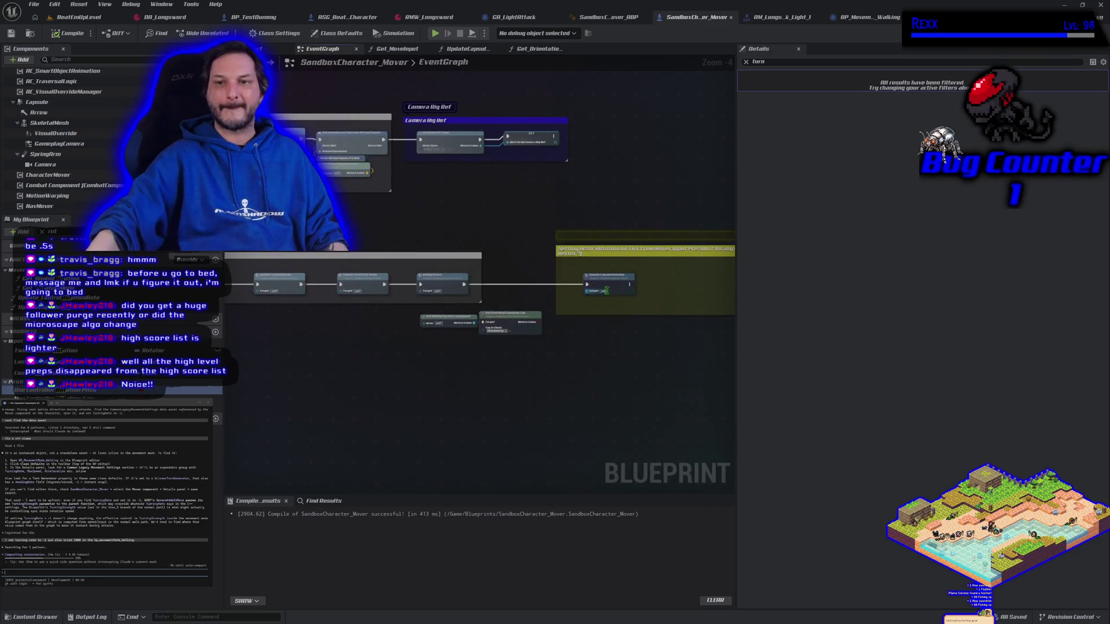
pyautogui.doubleClick(606, 290)
pyautogui.moveTo(537, 297); pyautogui.dragTo(564, 297)
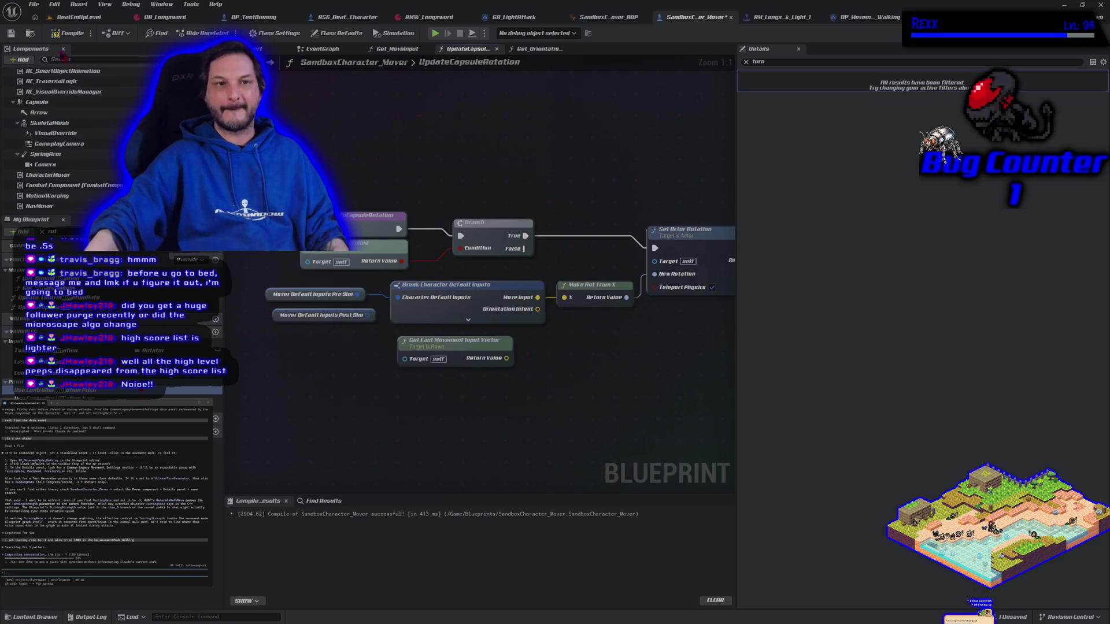
pyautogui.click(67, 33)
pyautogui.click(442, 35)
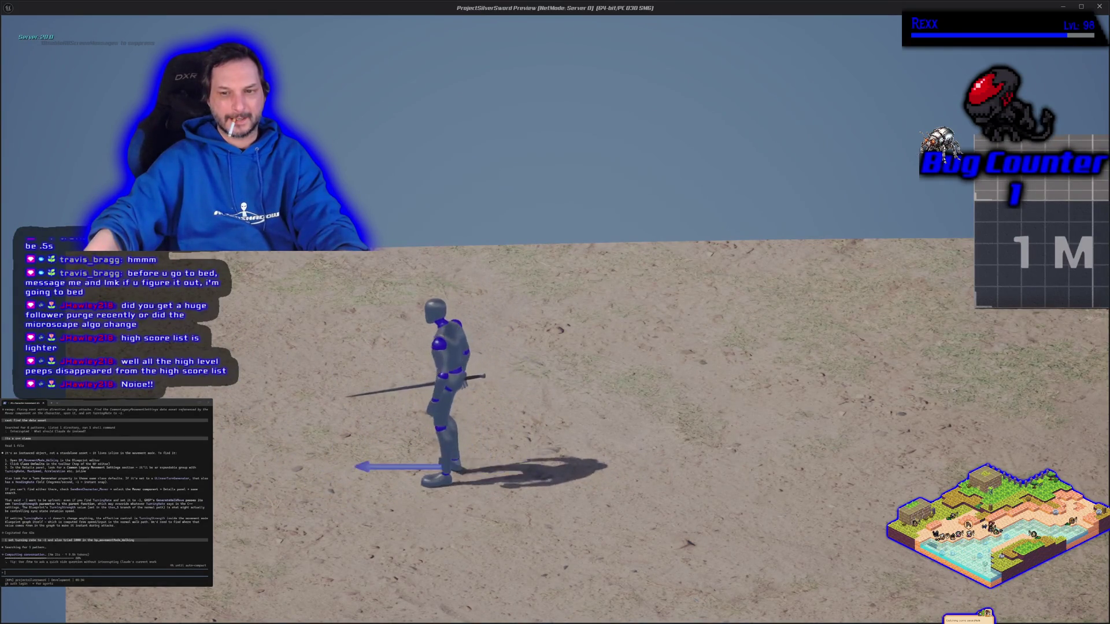
# - Run the character left and right past the grid blocks, swing the sword, then stop playing
pyautogui.press('a')
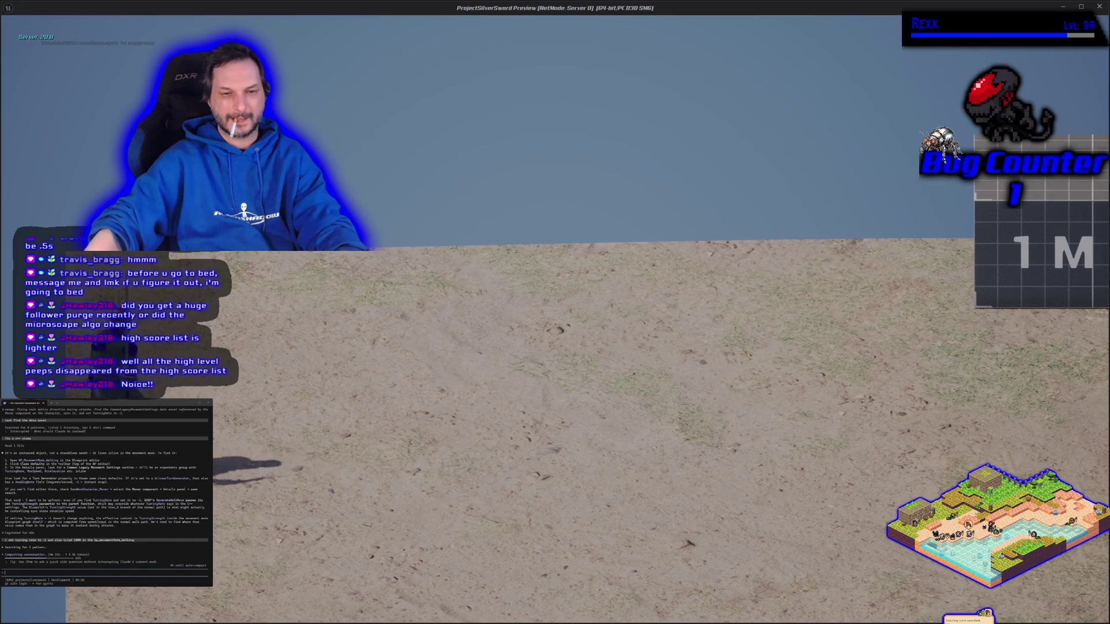
pyautogui.press('d')
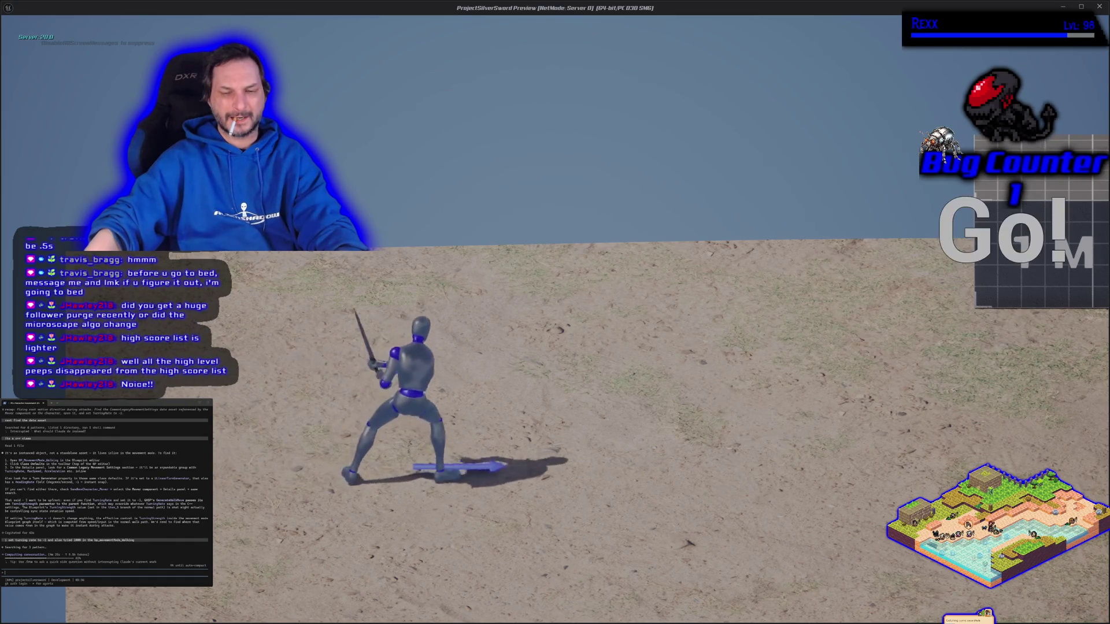
pyautogui.press('d')
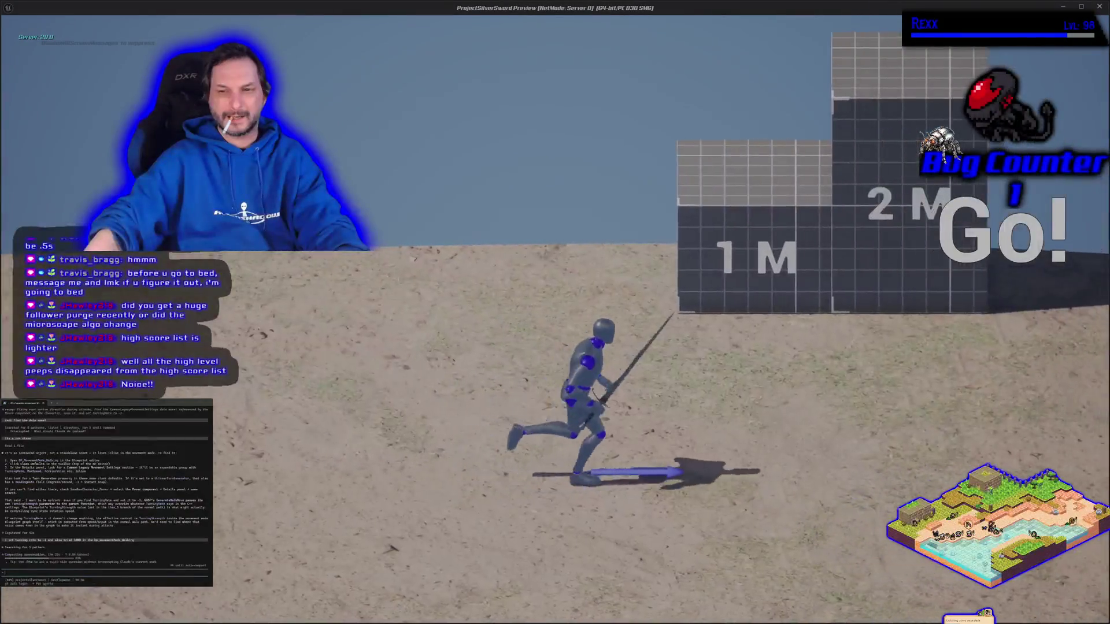
pyautogui.press('a')
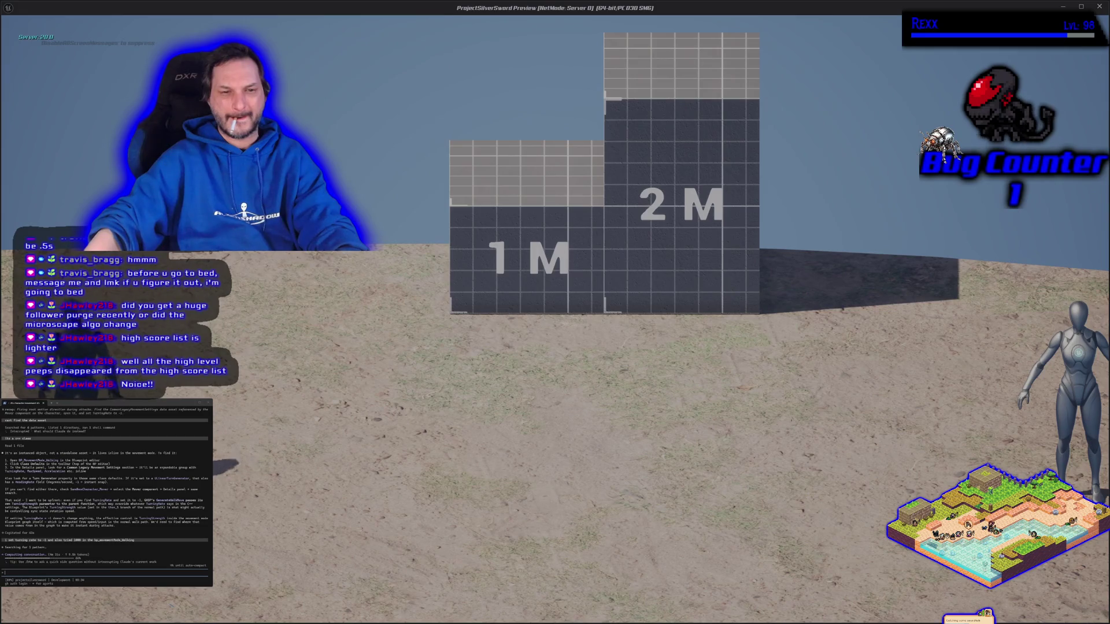
pyautogui.press('d')
pyautogui.press('a')
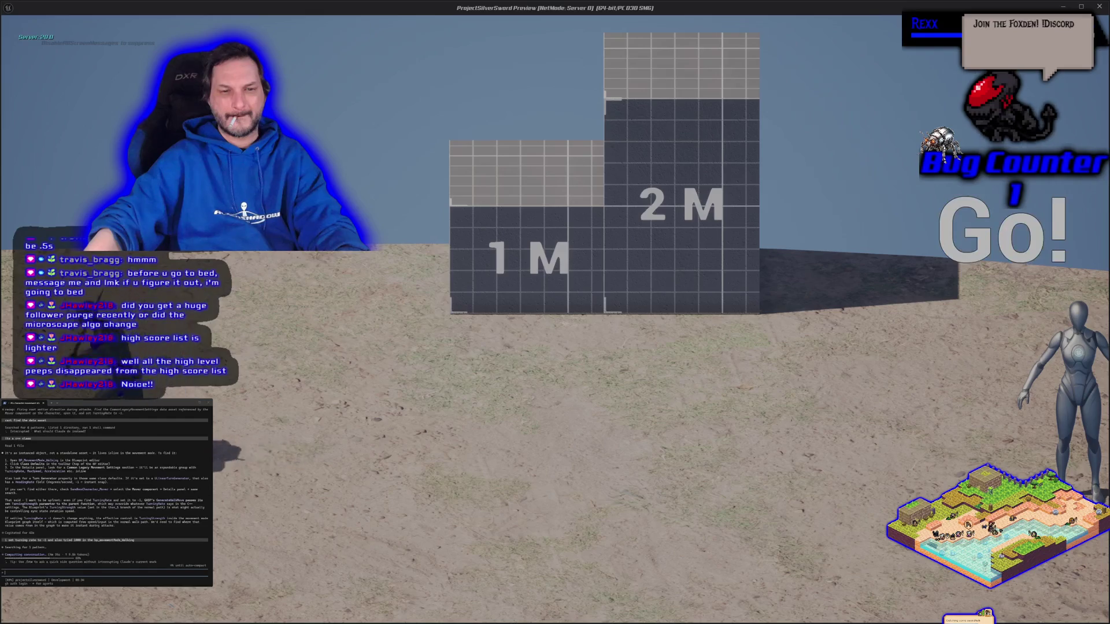
pyautogui.press('d')
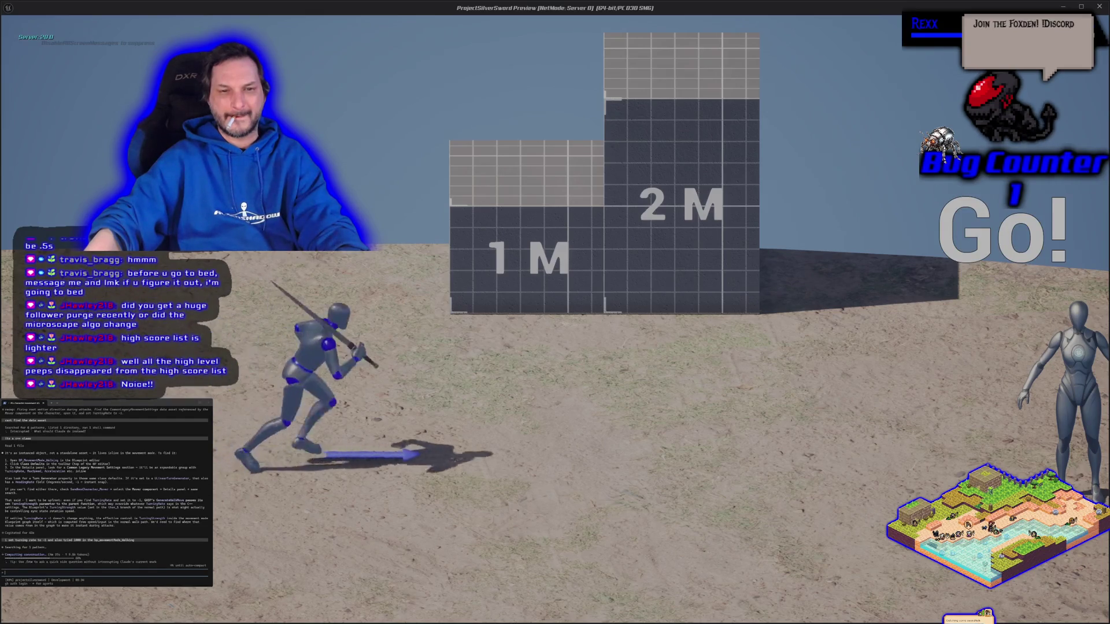
pyautogui.press('a')
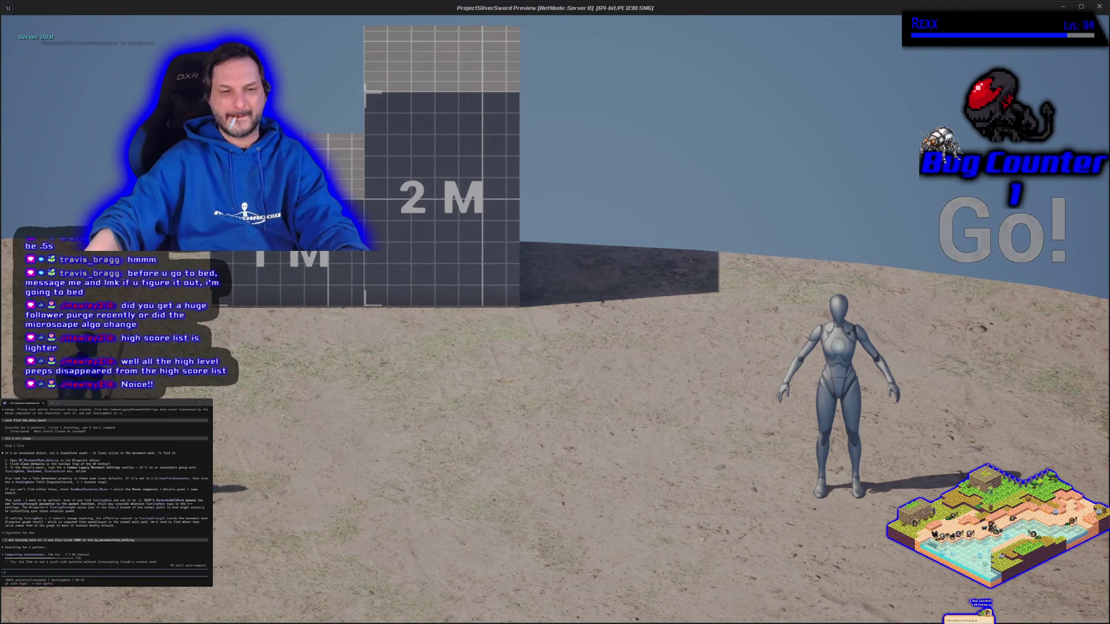
pyautogui.press('d')
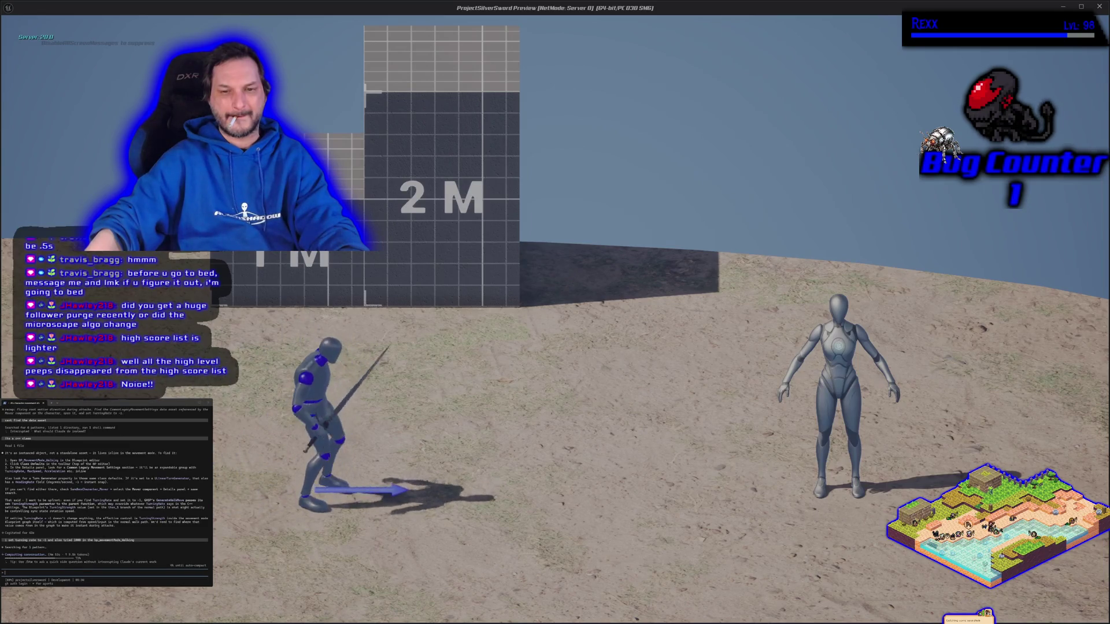
pyautogui.press('Escape')
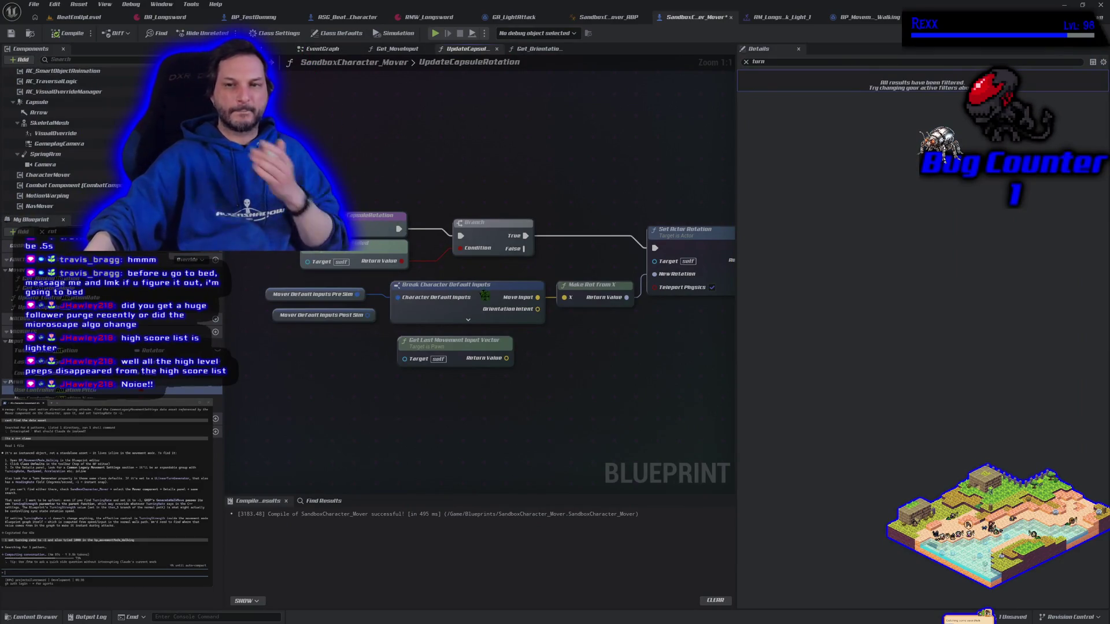
# - Insert a Do Once node on the Move Input wire ahead of the SET node
pyautogui.moveTo(537, 343)
pyautogui.mouseDown()
pyautogui.moveTo(452, 374)
pyautogui.moveTo(616, 280)
pyautogui.moveTo(664, 279)
pyautogui.mouseUp()
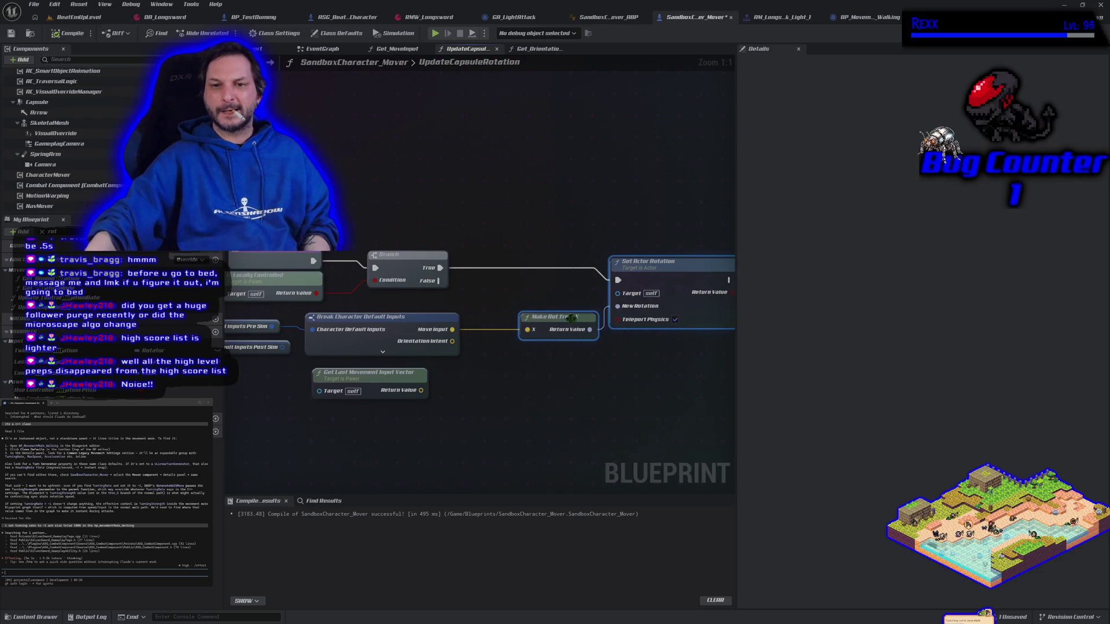
pyautogui.moveTo(451, 328)
pyautogui.mouseDown()
pyautogui.moveTo(496, 292)
pyautogui.moveTo(495, 273)
pyautogui.moveTo(441, 268)
pyautogui.moveTo(460, 234)
pyautogui.moveTo(446, 227)
pyautogui.mouseUp()
pyautogui.click(524, 346)
pyautogui.write('do once')
pyautogui.press('Return')
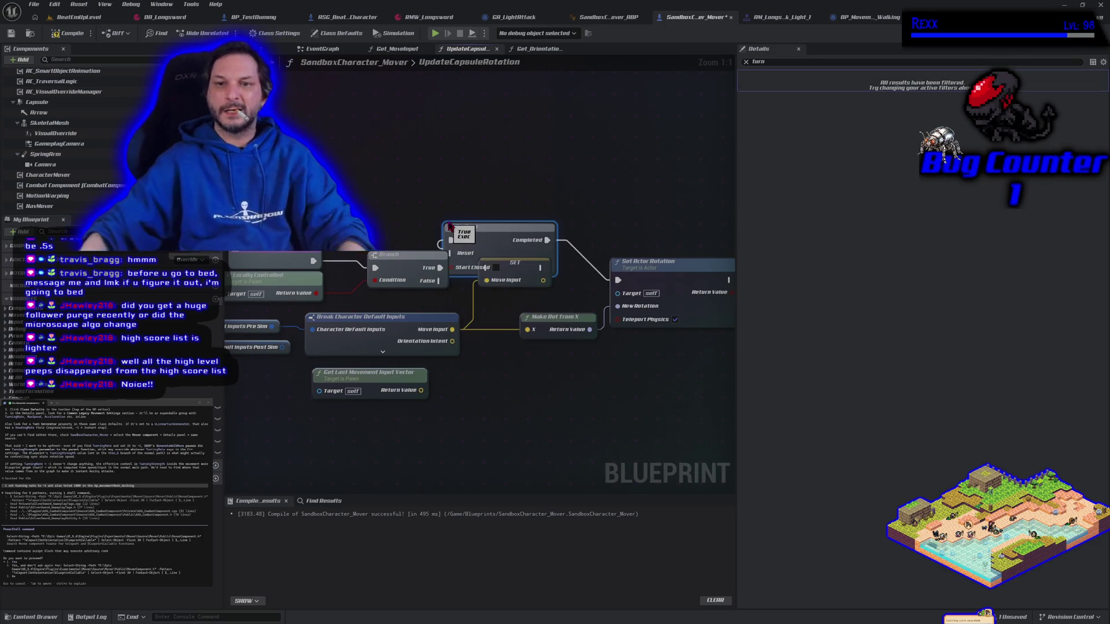
pyautogui.moveTo(487, 226); pyautogui.dragTo(500, 185)
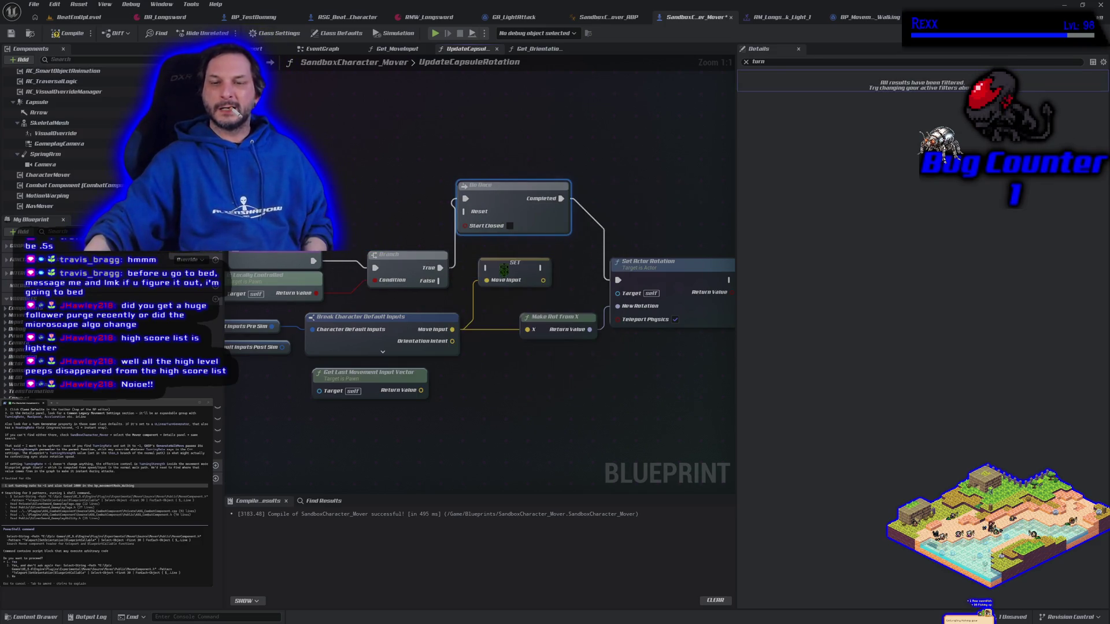
# - Run the Move Input SET from Do Once's Completed pin and recompile the Blueprint
pyautogui.moveTo(513, 367)
pyautogui.mouseDown()
pyautogui.moveTo(539, 372)
pyautogui.moveTo(478, 364)
pyautogui.mouseUp()
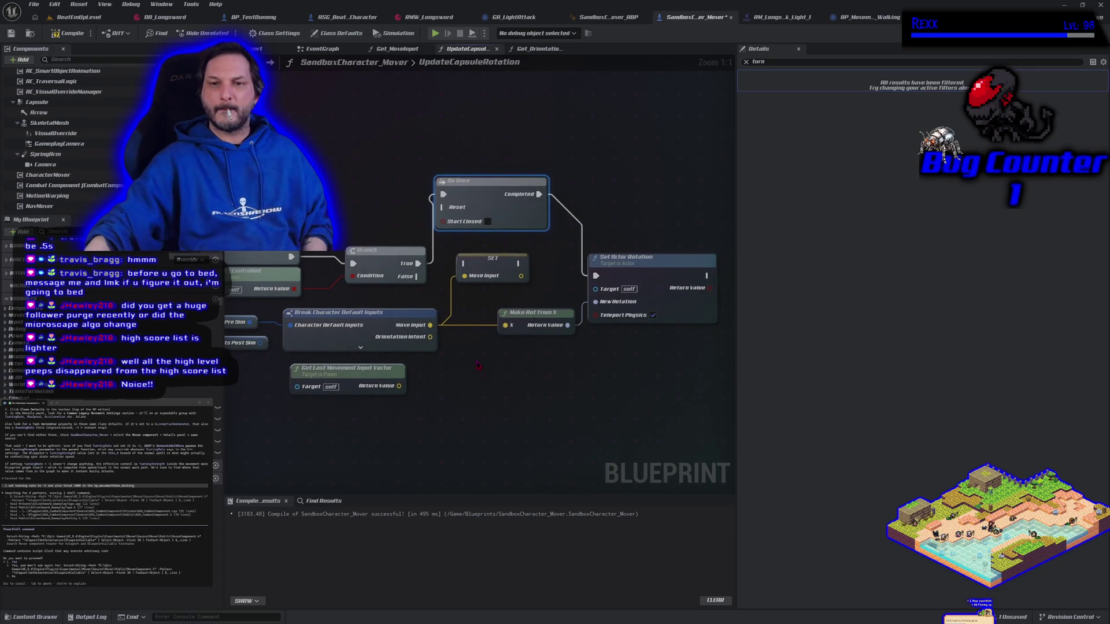
pyautogui.moveTo(539, 196)
pyautogui.mouseDown()
pyautogui.moveTo(538, 266)
pyautogui.moveTo(474, 265)
pyautogui.moveTo(595, 275)
pyautogui.mouseUp()
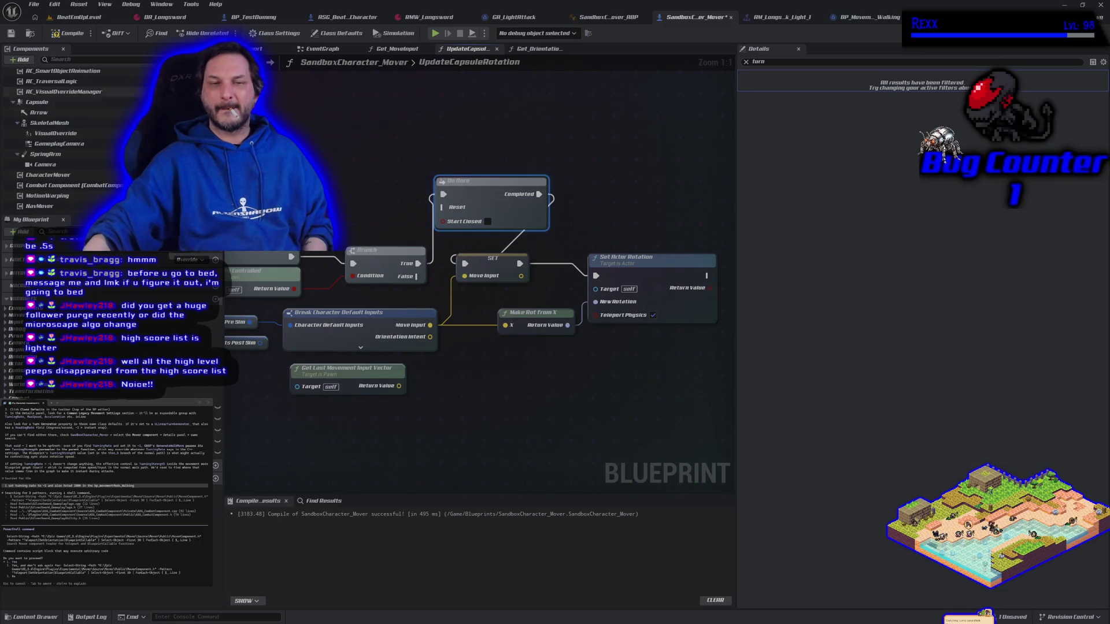
pyautogui.click(67, 35)
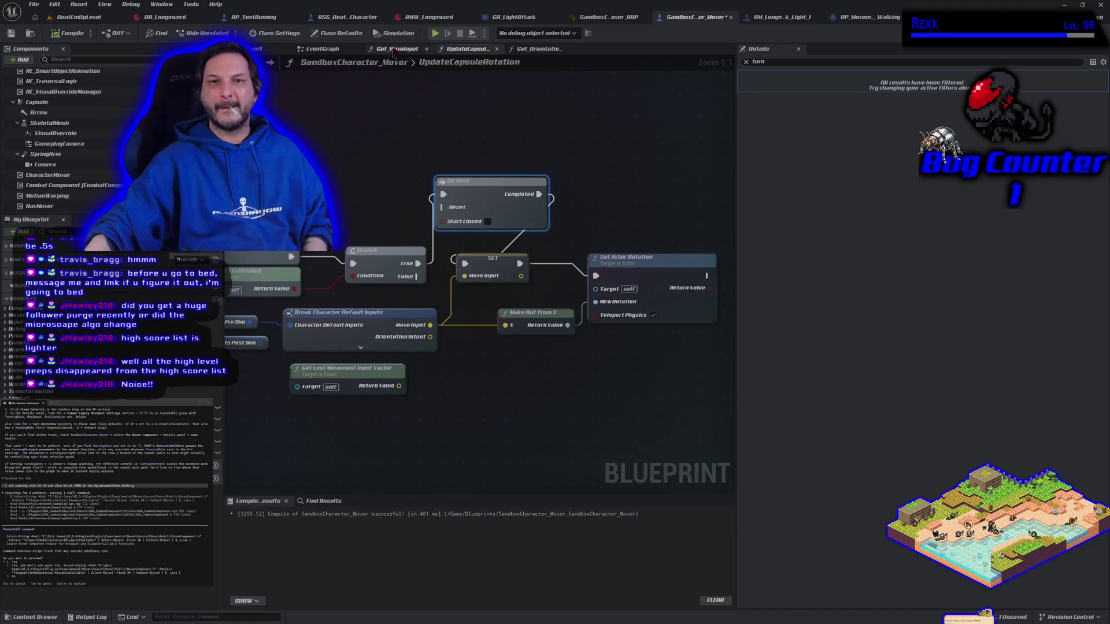
pyautogui.click(437, 35)
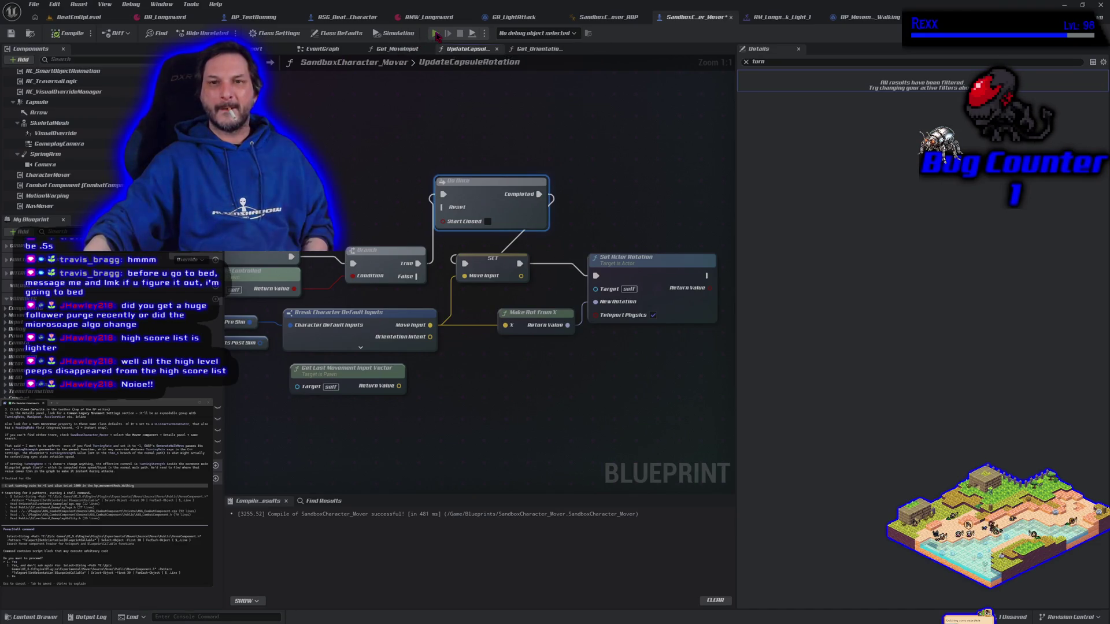
# - Playtest the Do Once change by moving the character right and left
pyautogui.press('d')
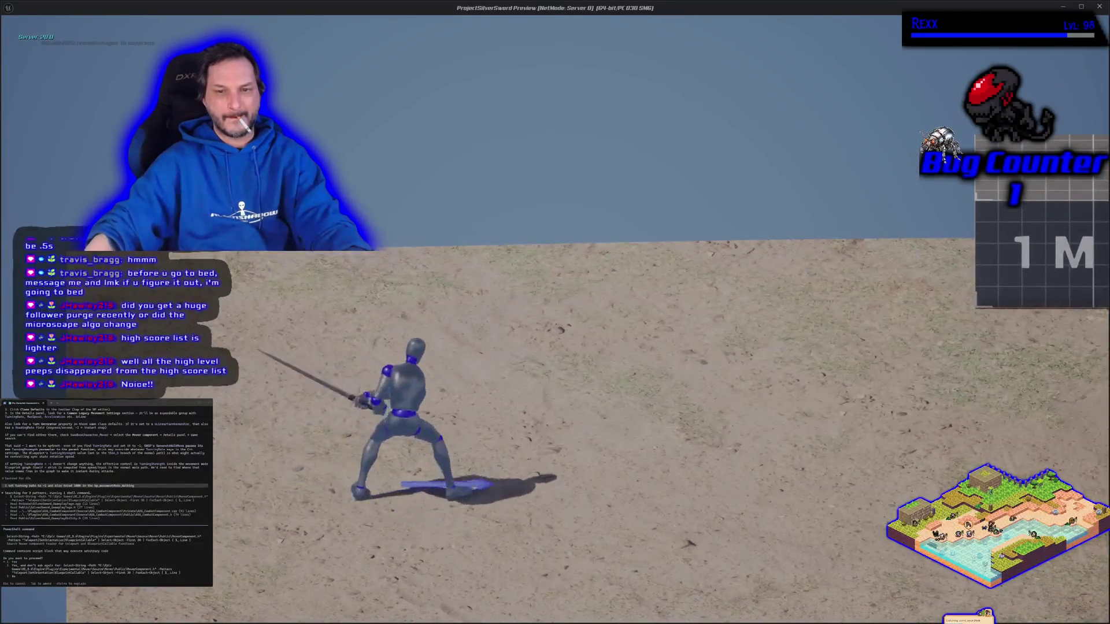
pyautogui.press('a')
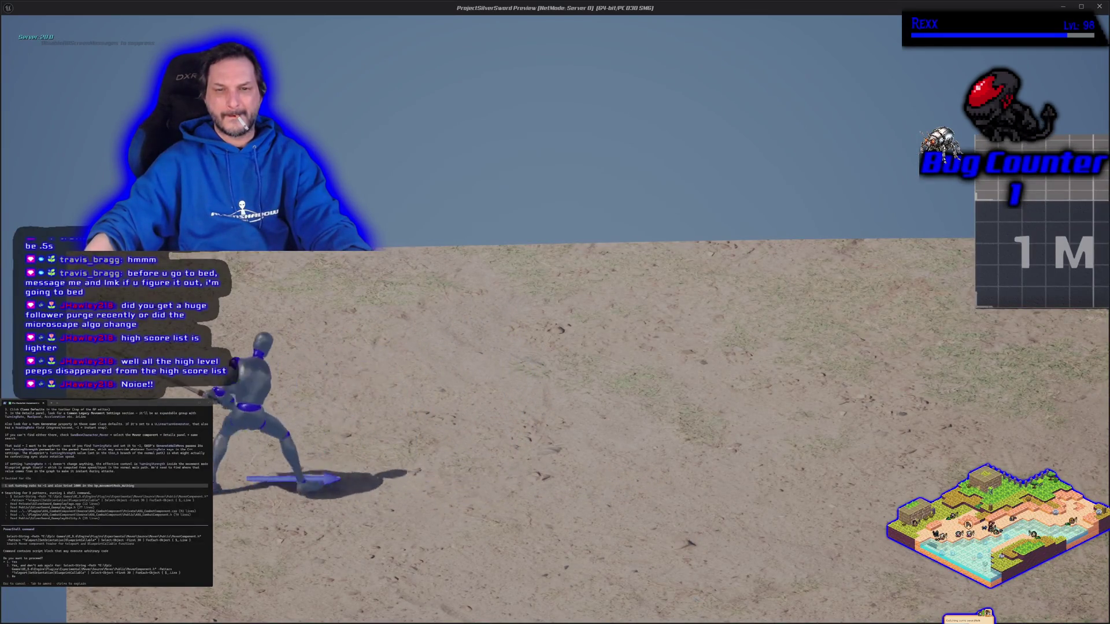
pyautogui.press('Escape')
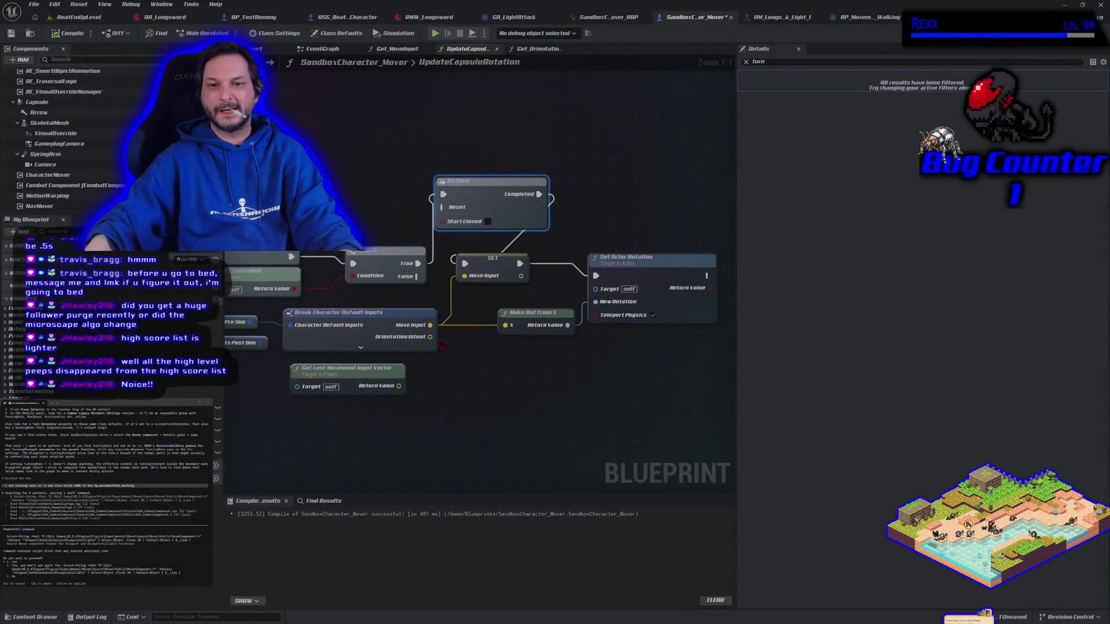
# - Feed the stored Move Input into Make Rot from X's X pin and recompile
pyautogui.moveTo(430, 337)
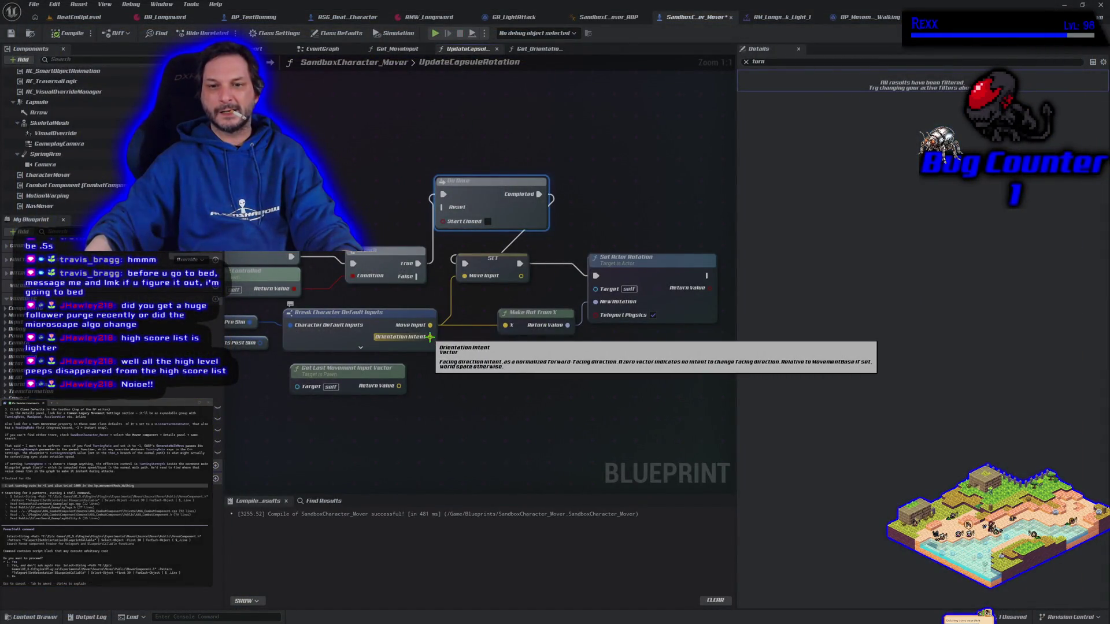
pyautogui.moveTo(520, 277)
pyautogui.mouseDown()
pyautogui.moveTo(581, 318)
pyautogui.moveTo(573, 334)
pyautogui.moveTo(505, 325)
pyautogui.mouseUp()
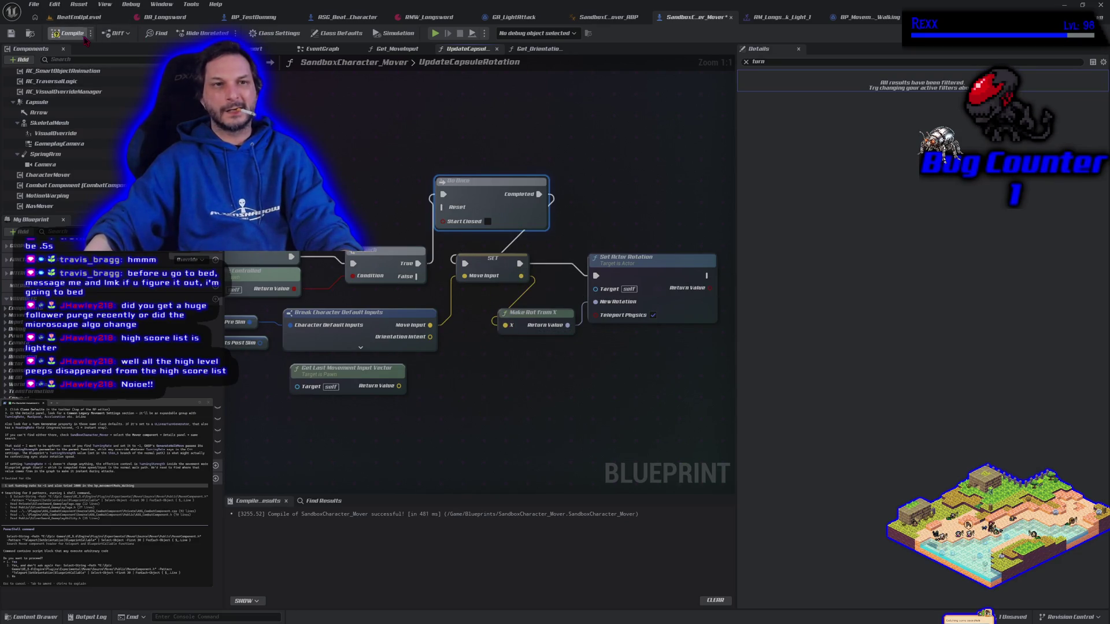
pyautogui.click(80, 34)
# - Playtest the facing by running the character back and forth across the sand
pyautogui.click(435, 34)
pyautogui.press('d')
pyautogui.press('a')
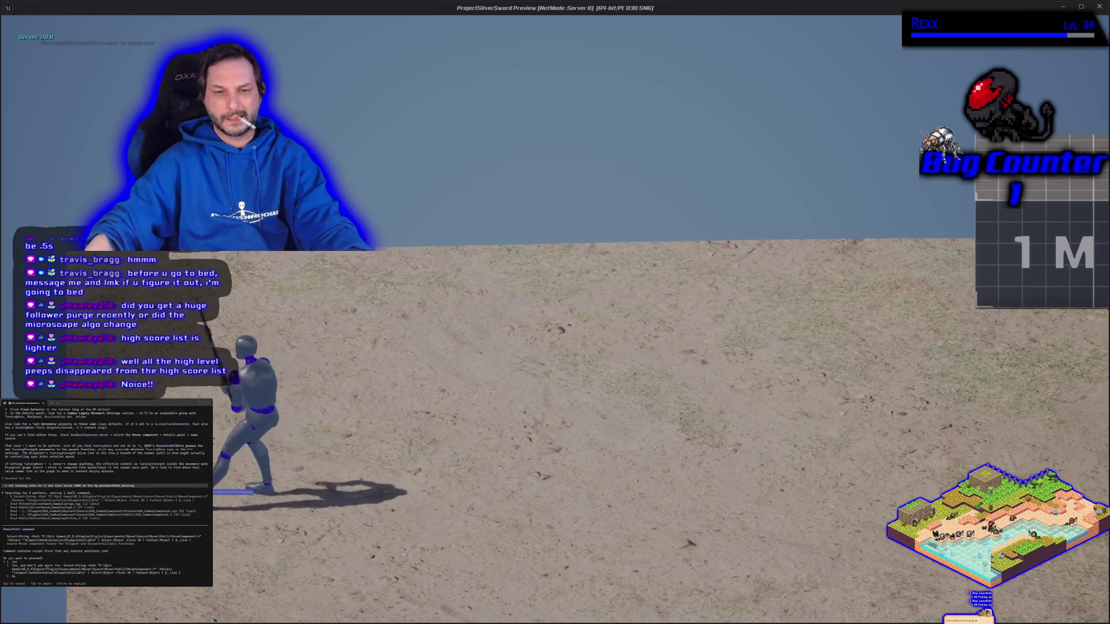
pyautogui.press('a')
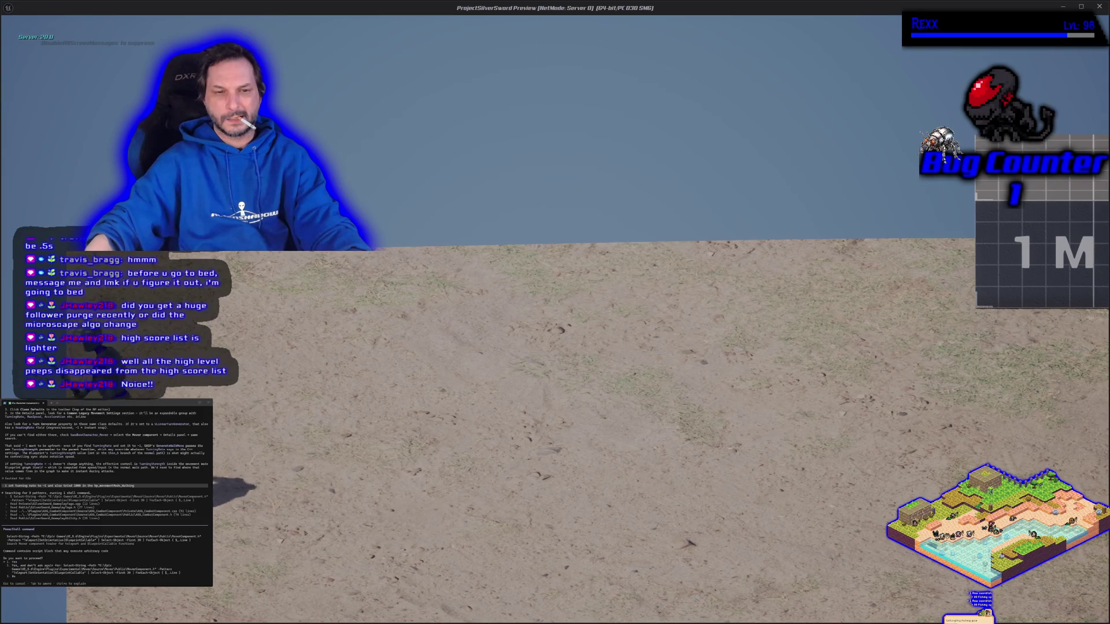
pyautogui.press('d')
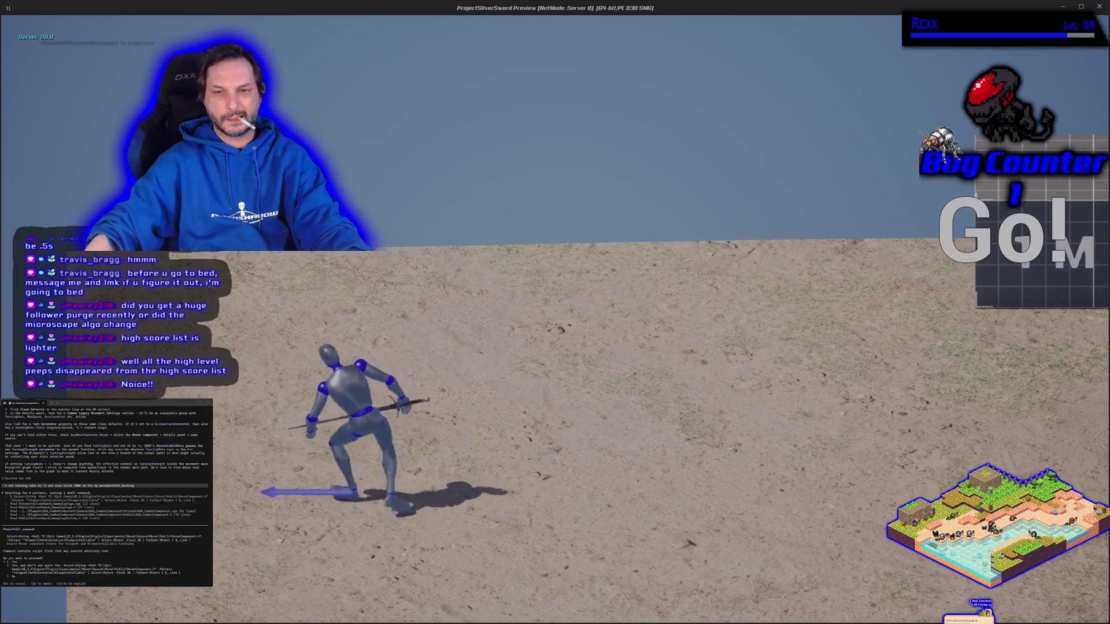
pyautogui.press('a')
pyautogui.press('d')
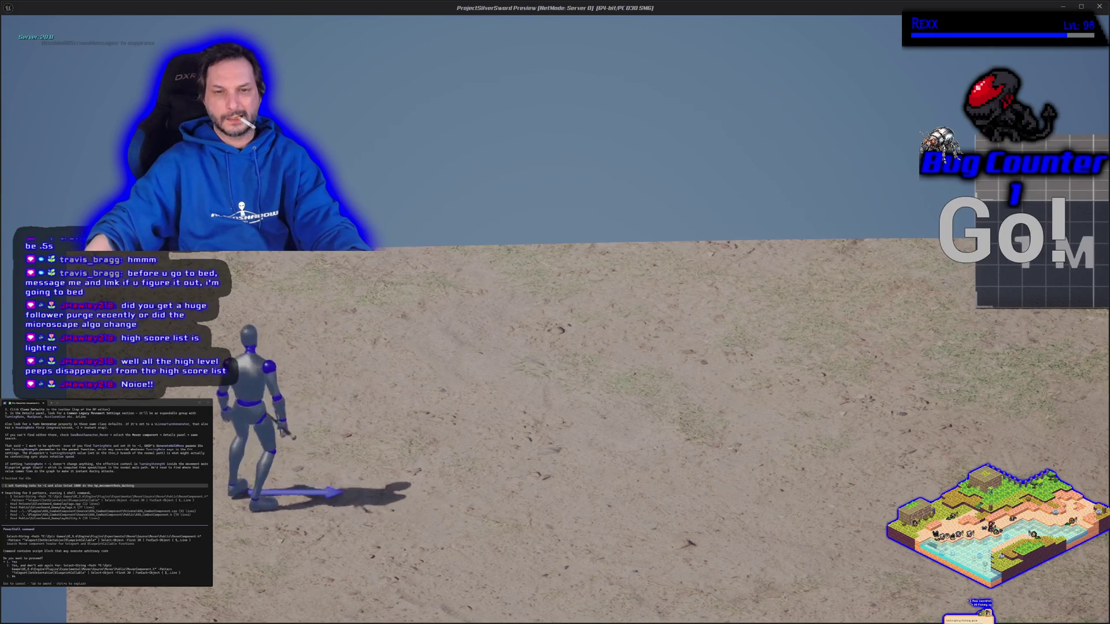
pyautogui.press('d')
pyautogui.press('a')
pyautogui.press('a')
pyautogui.press('d')
pyautogui.press('a')
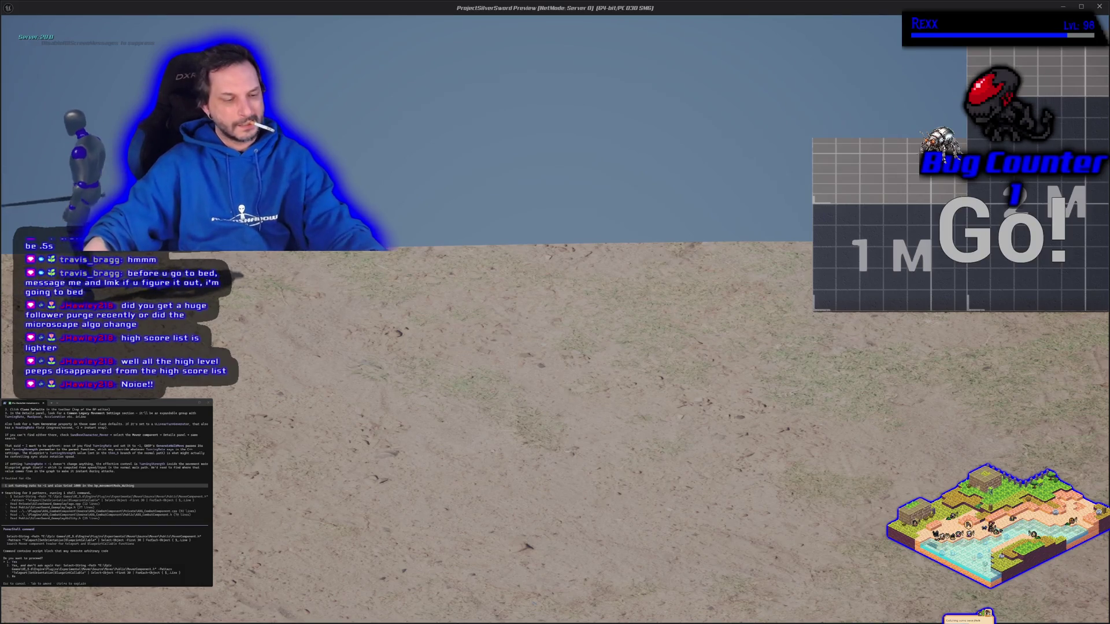
pyautogui.press('Escape')
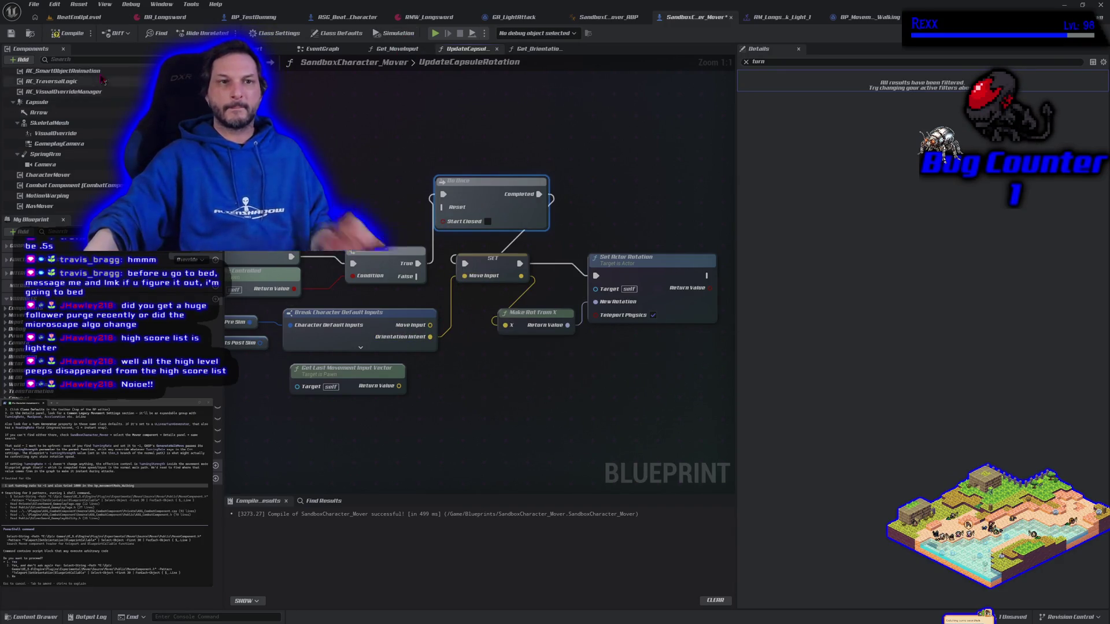
# - Recompile and playtest the character walking right and left
pyautogui.click(68, 33)
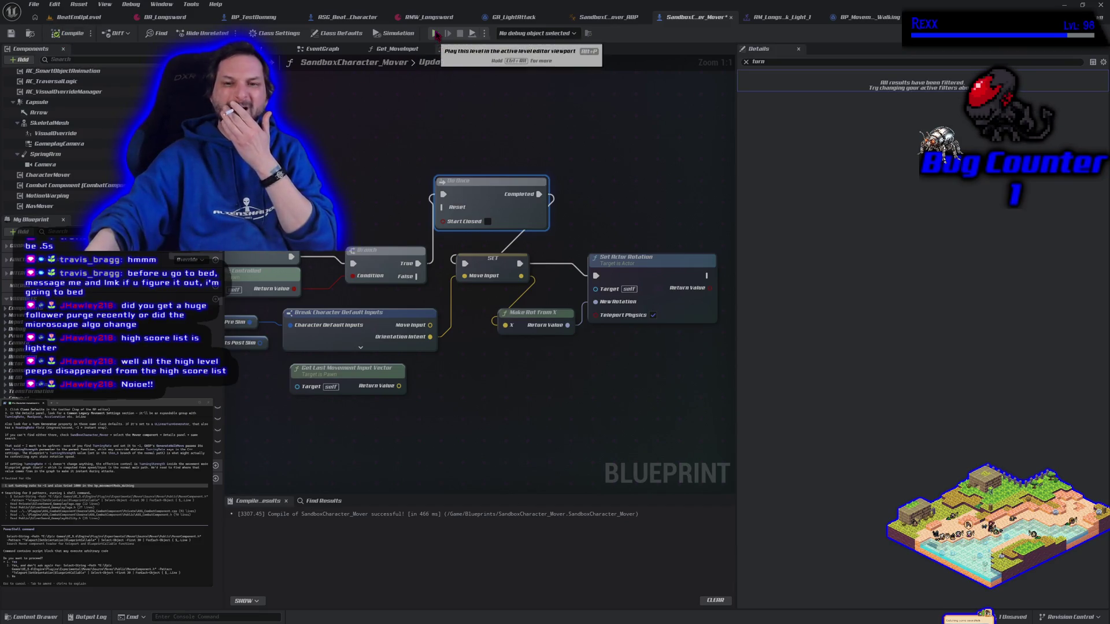
pyautogui.click(436, 35)
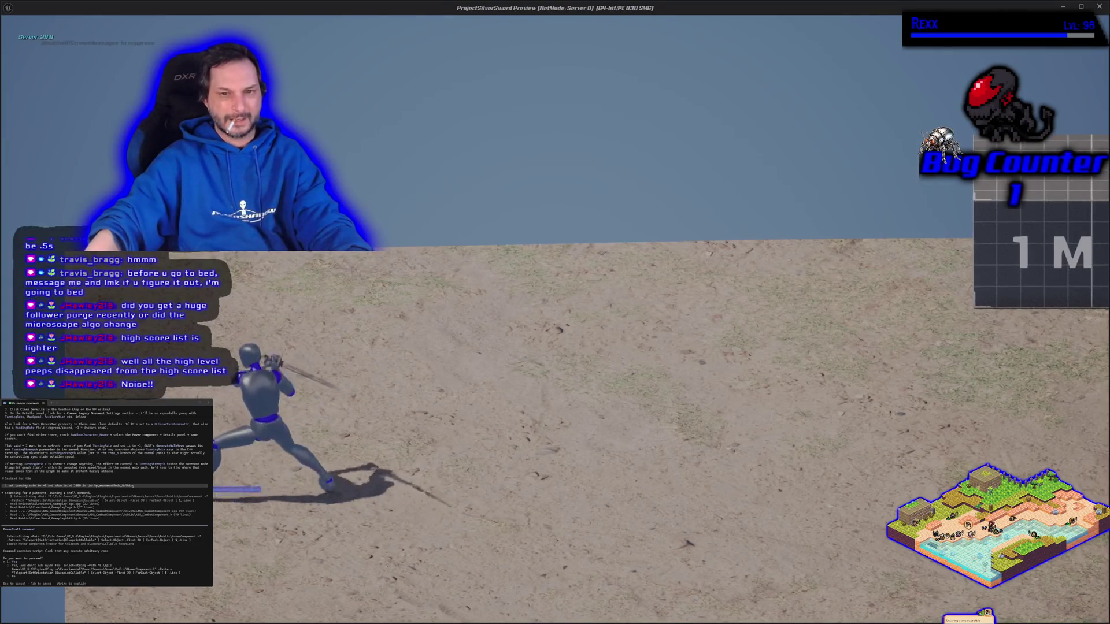
pyautogui.press('d')
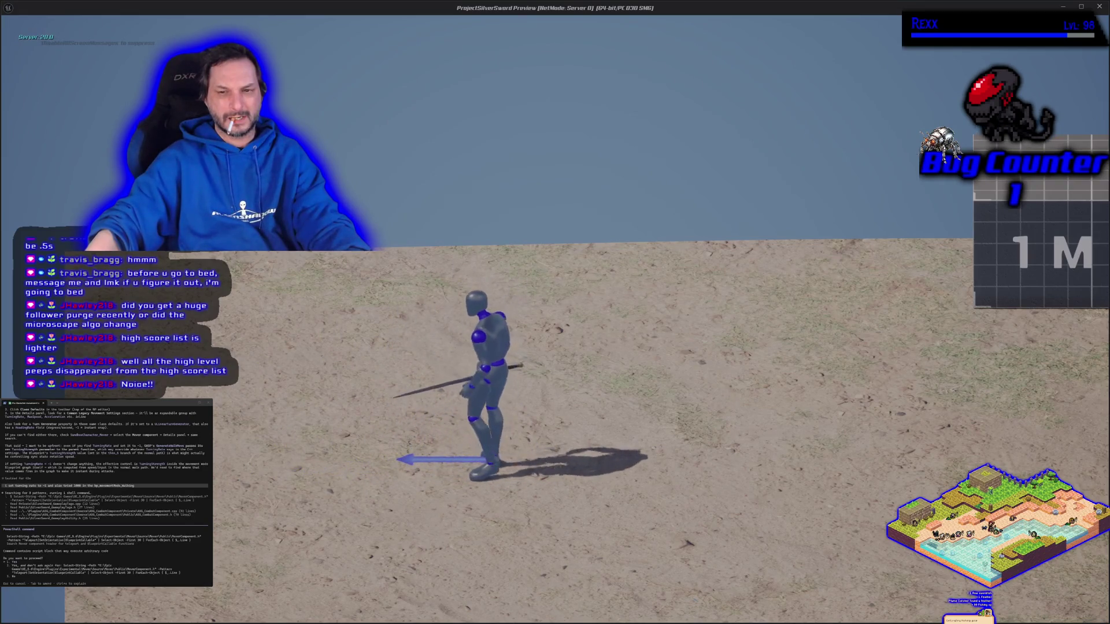
pyautogui.press('a')
pyautogui.press('a')
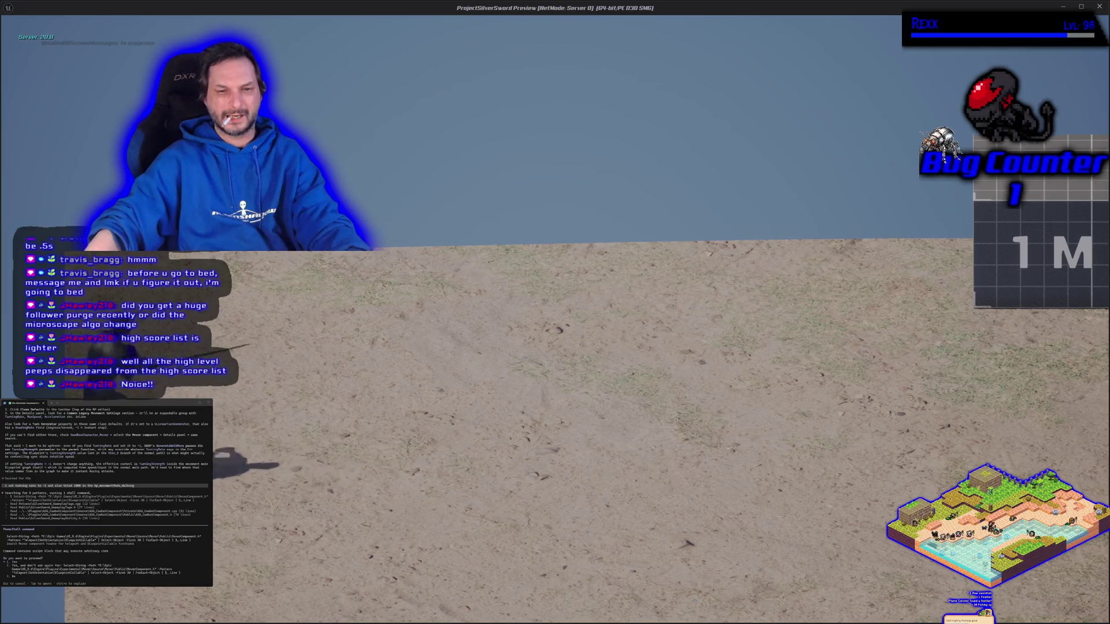
pyautogui.press('Escape')
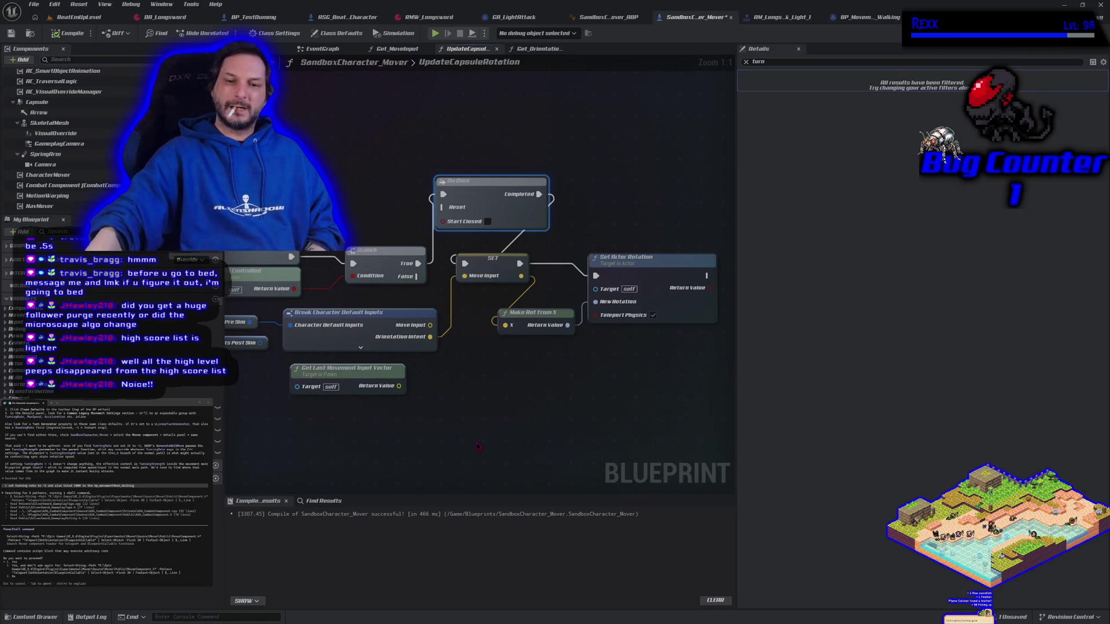
# - Wire Get Last Movement Input Vector into Move Input and playtest walking right and left
pyautogui.moveTo(439, 439)
pyautogui.mouseDown()
pyautogui.moveTo(512, 424)
pyautogui.moveTo(512, 445)
pyautogui.mouseUp()
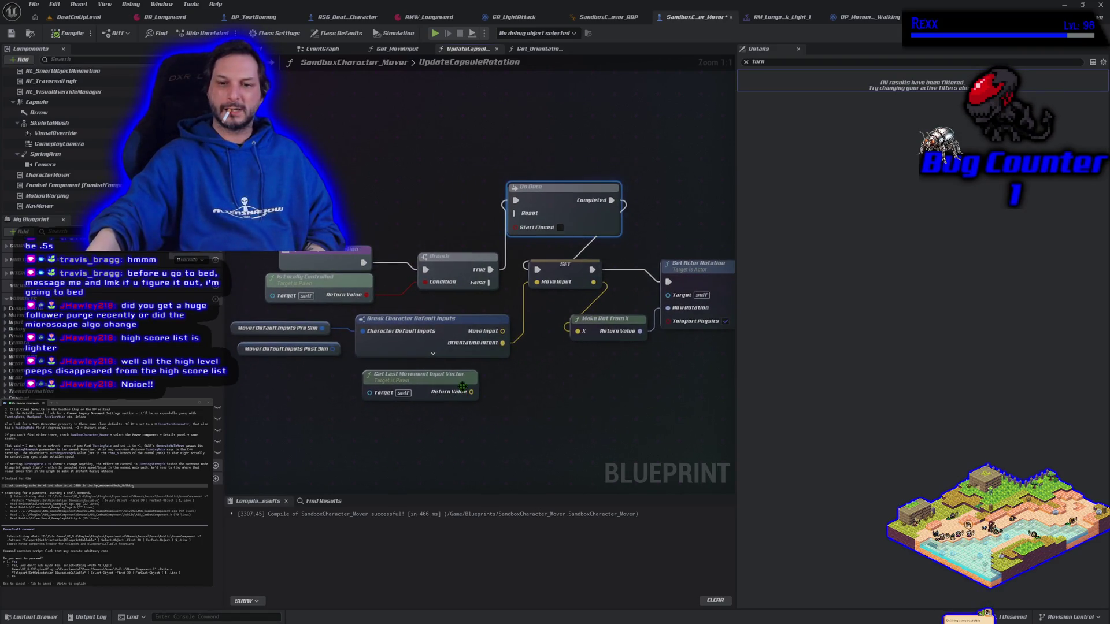
pyautogui.moveTo(471, 392)
pyautogui.mouseDown()
pyautogui.moveTo(578, 328)
pyautogui.moveTo(537, 282)
pyautogui.mouseUp()
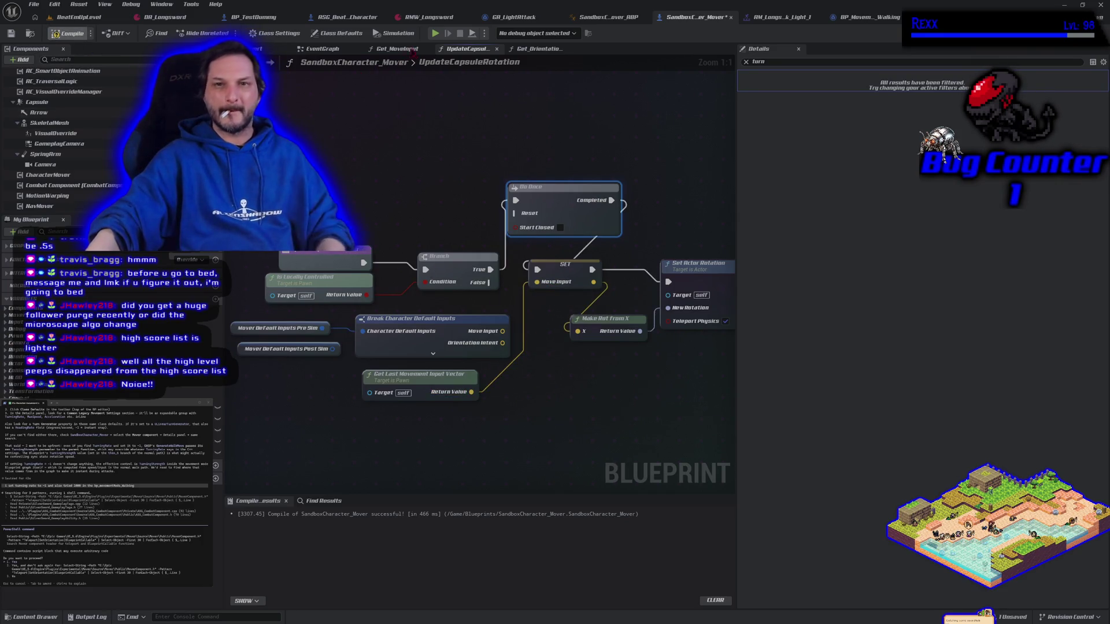
pyautogui.click(435, 33)
pyautogui.press('d')
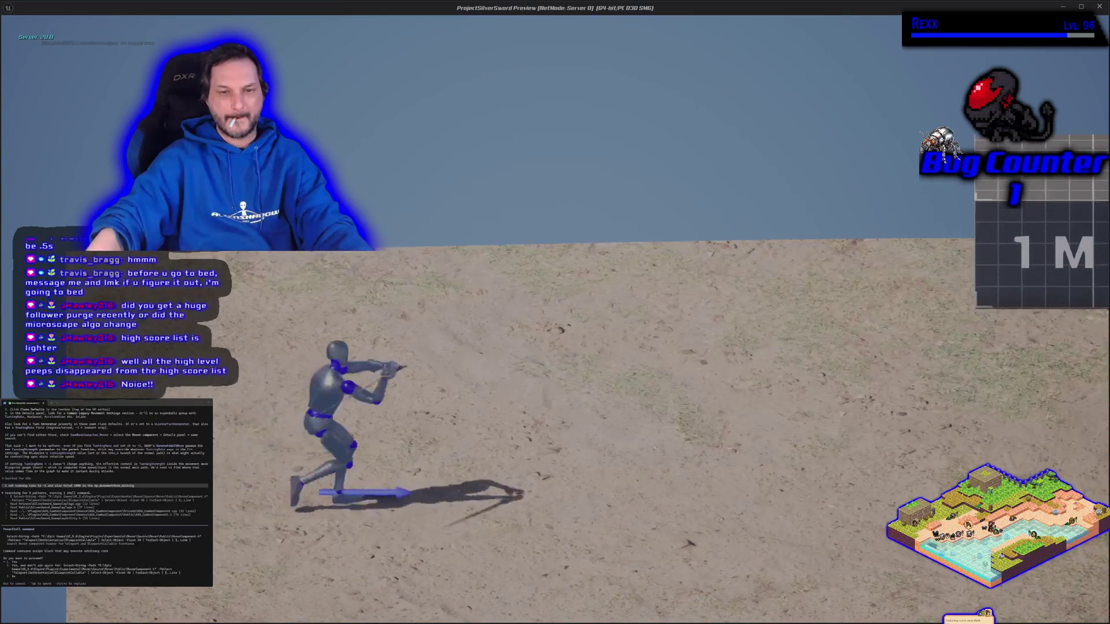
pyautogui.press('a')
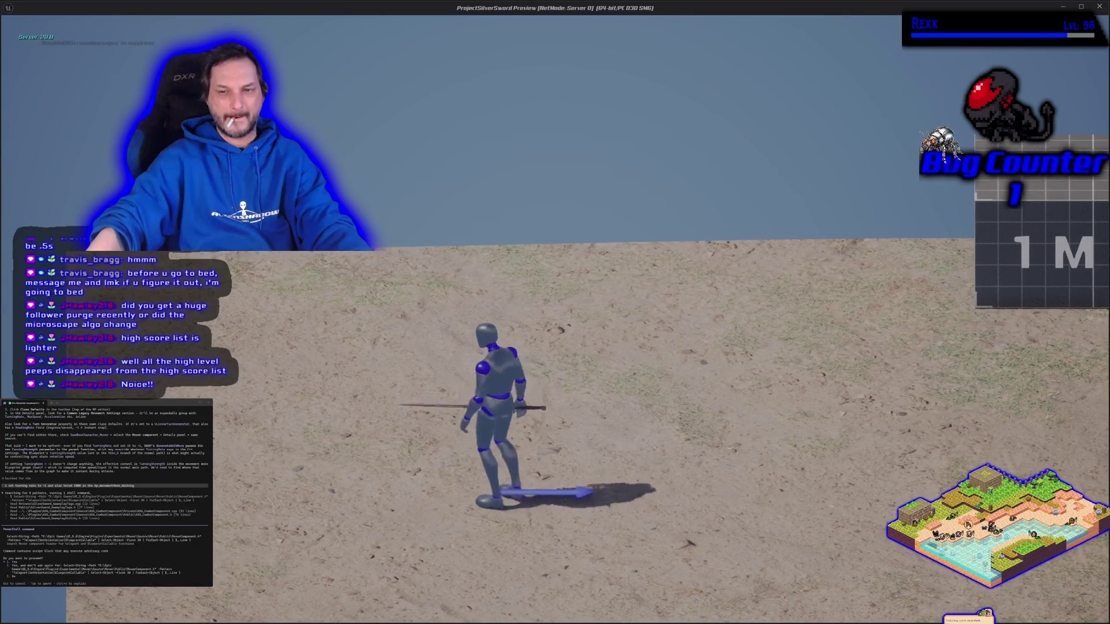
pyautogui.press('a')
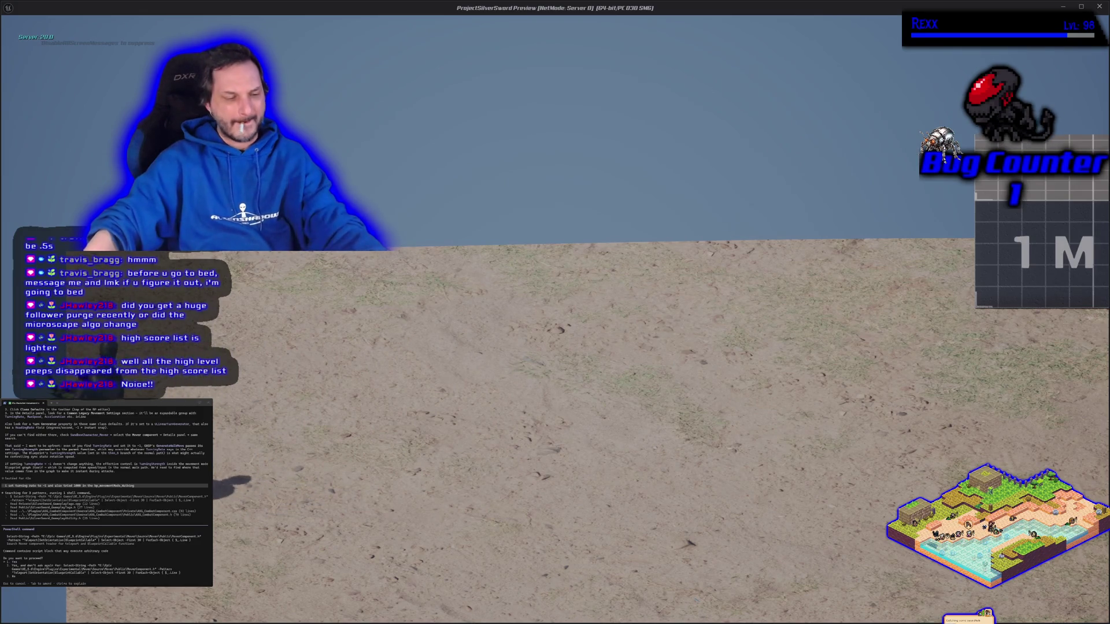
pyautogui.press('Escape')
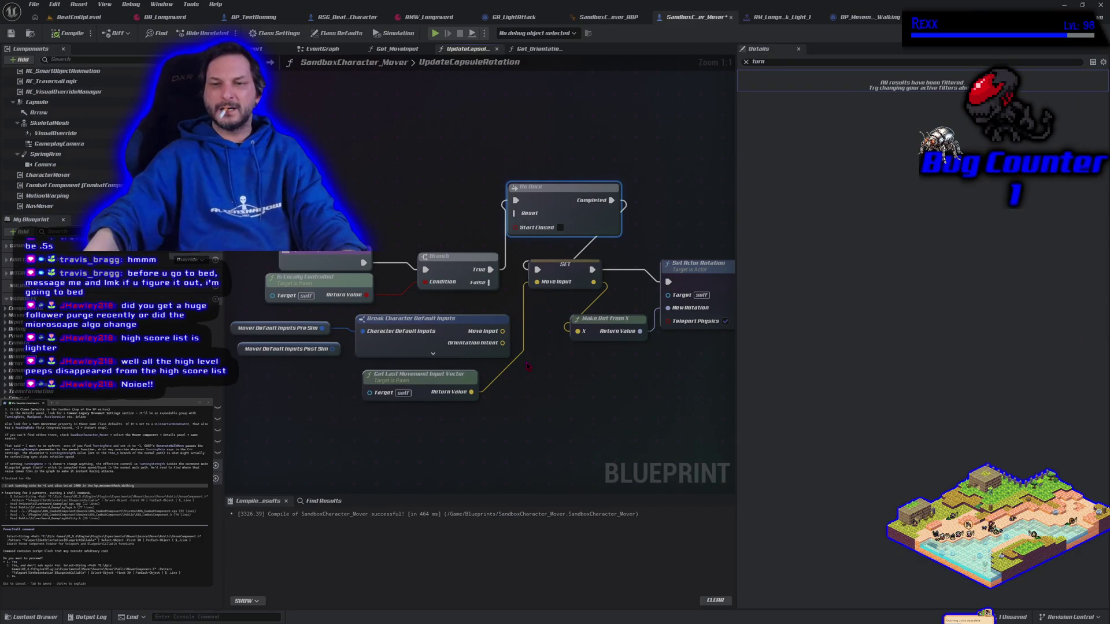
# - Wire Orientation Intent into Make Rot from X and delete the SET and Do Once nodes
pyautogui.moveTo(502, 345); pyautogui.dragTo(578, 336)
pyautogui.click(564, 272)
pyautogui.press('Delete')
pyautogui.click(523, 228)
pyautogui.press('Delete')
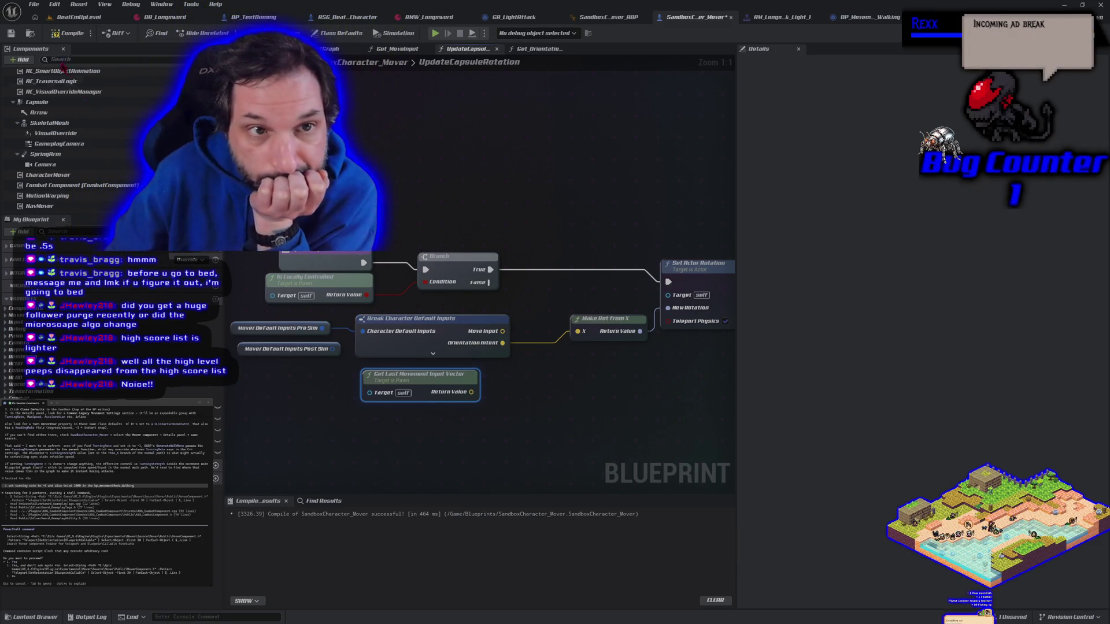
# - Compile and save the SandboxCharacter_Mover Blueprint
pyautogui.hotkey('ctrl', 's')
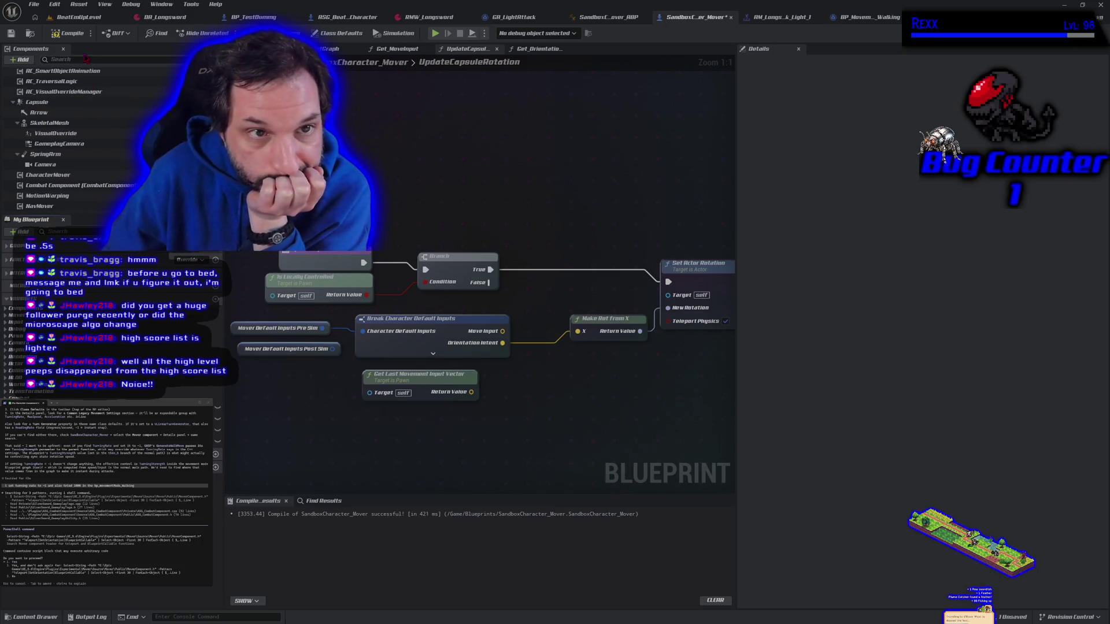
pyautogui.click(10, 34)
pyautogui.click(6, 315)
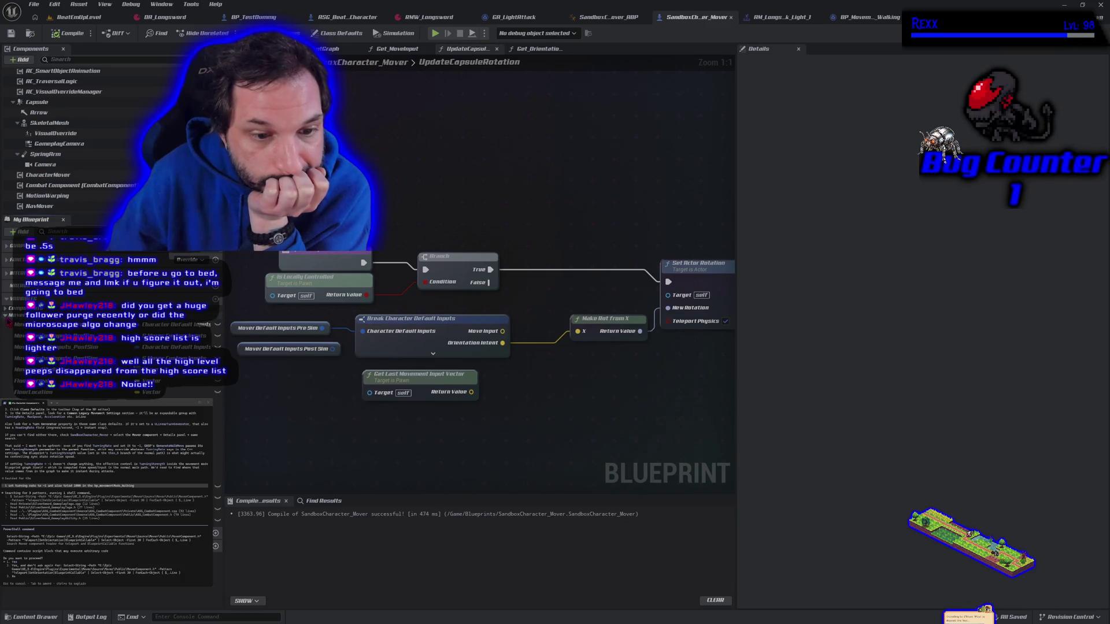
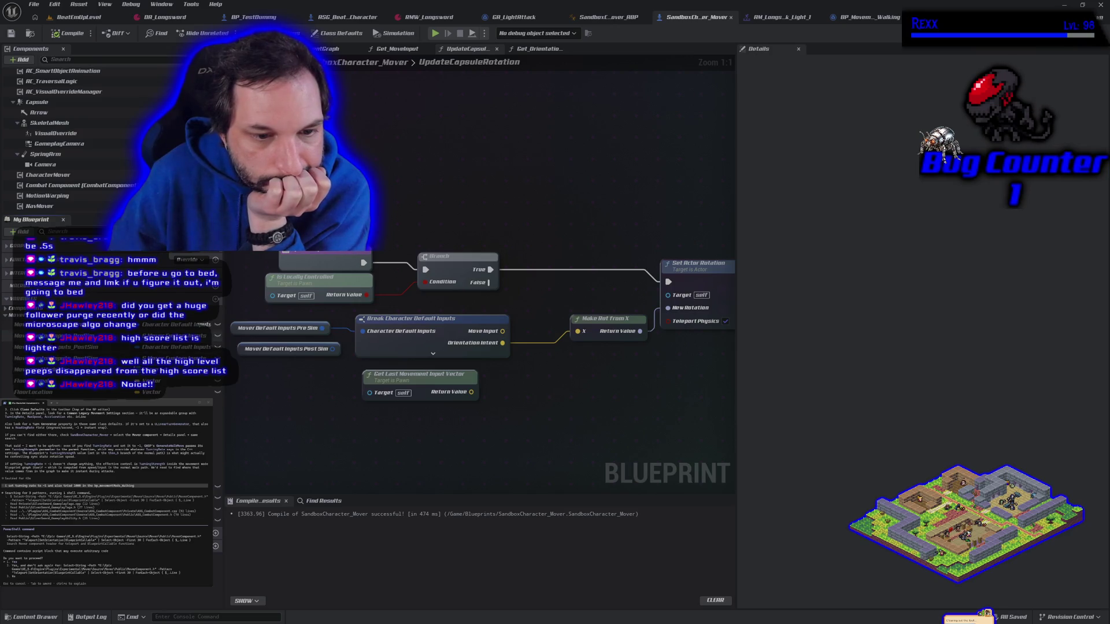
# - Add a split Mover Default Inputs Pre Sim getter, wire Orientation Intent into Make Rot from X, and play-test
pyautogui.moveTo(52, 324)
pyautogui.mouseDown()
pyautogui.moveTo(324, 422)
pyautogui.moveTo(363, 416)
pyautogui.mouseUp()
pyautogui.click(396, 432)
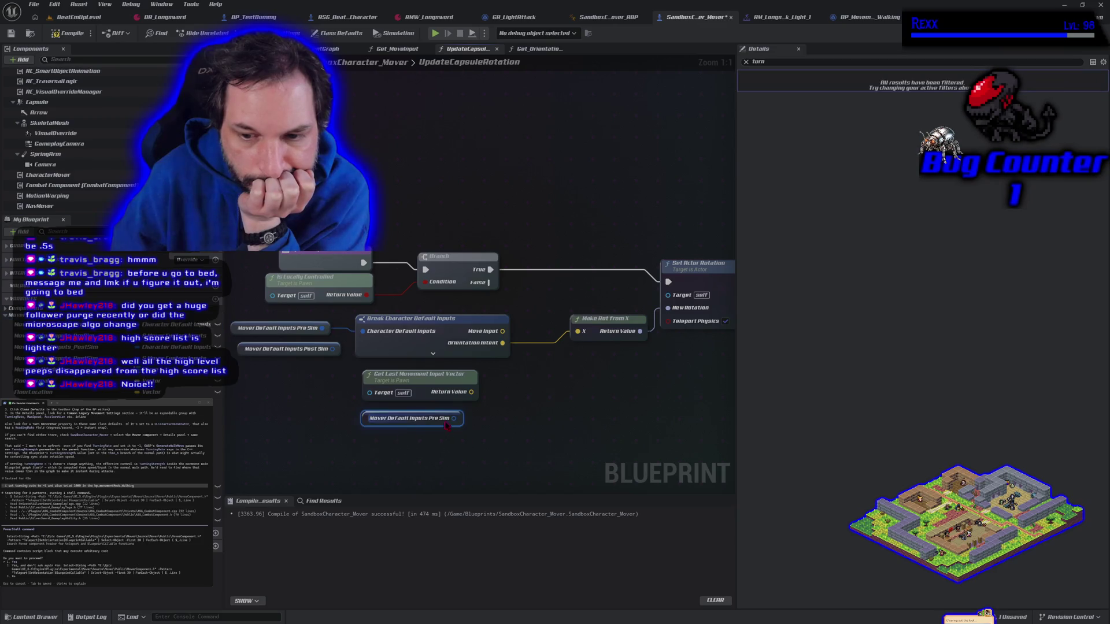
pyautogui.rightClick(455, 421)
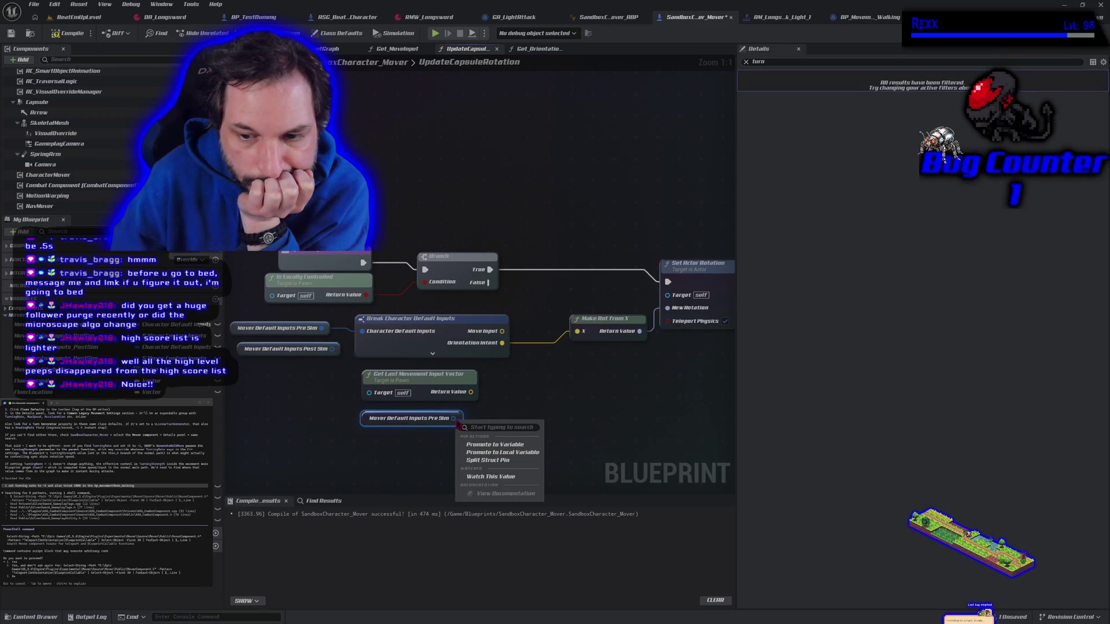
pyautogui.click(487, 460)
pyautogui.moveTo(565, 432); pyautogui.dragTo(499, 315)
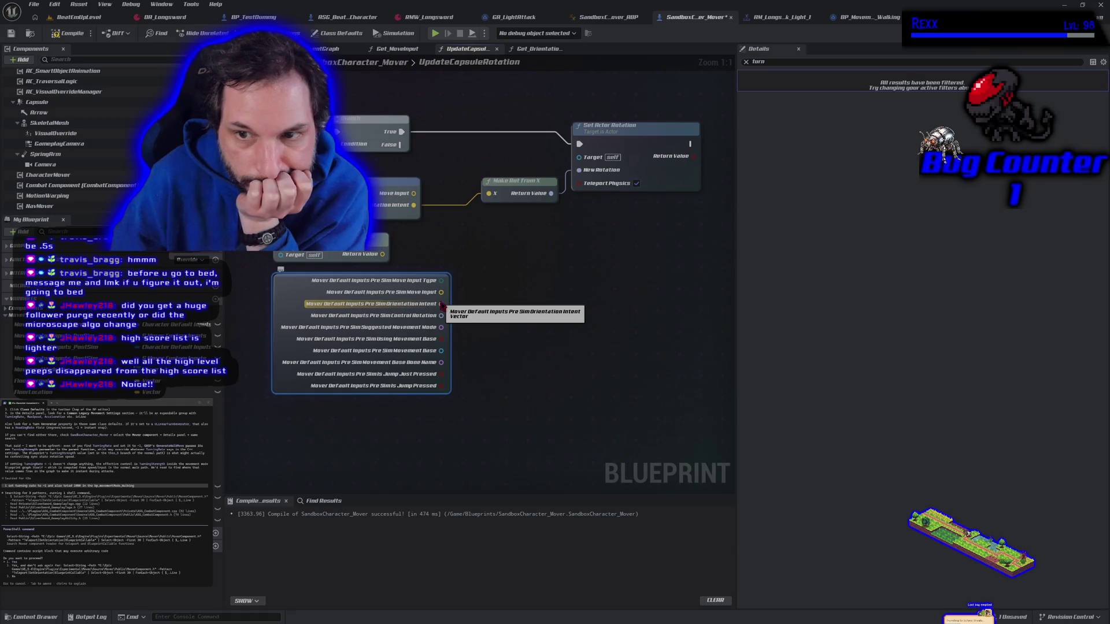
pyautogui.moveTo(441, 304)
pyautogui.mouseDown()
pyautogui.moveTo(480, 297)
pyautogui.moveTo(470, 198)
pyautogui.mouseUp()
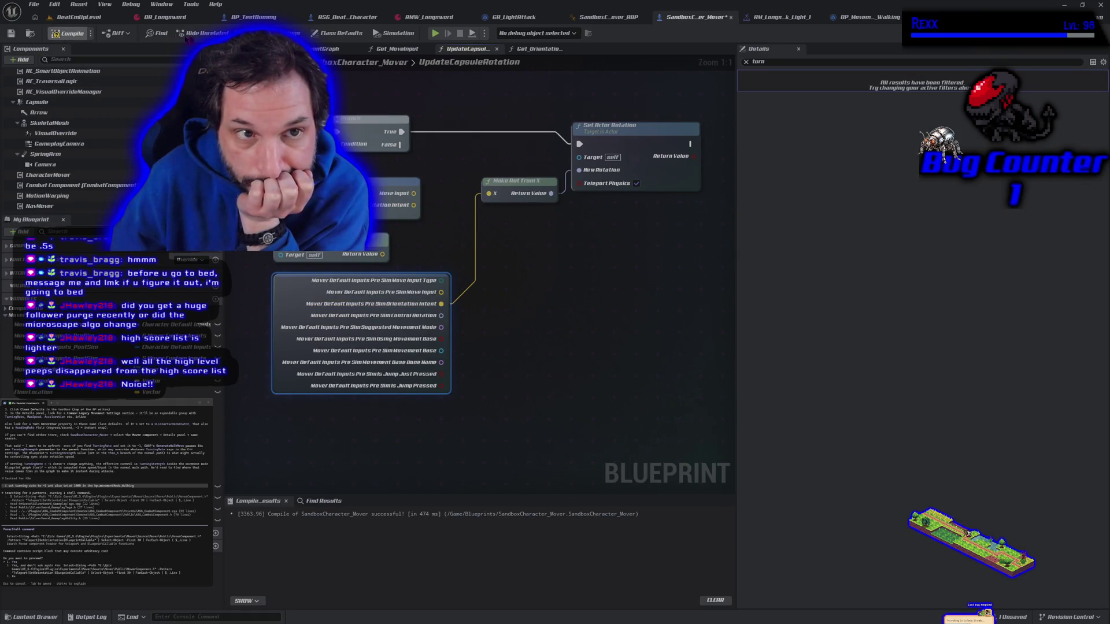
pyautogui.click(435, 33)
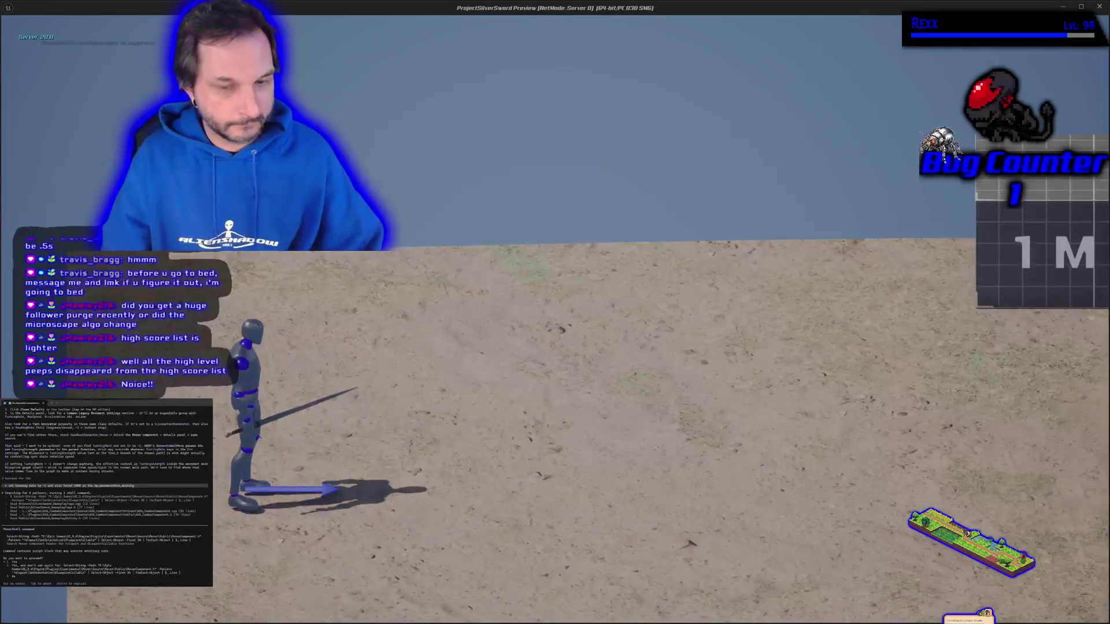
pyautogui.press('Escape')
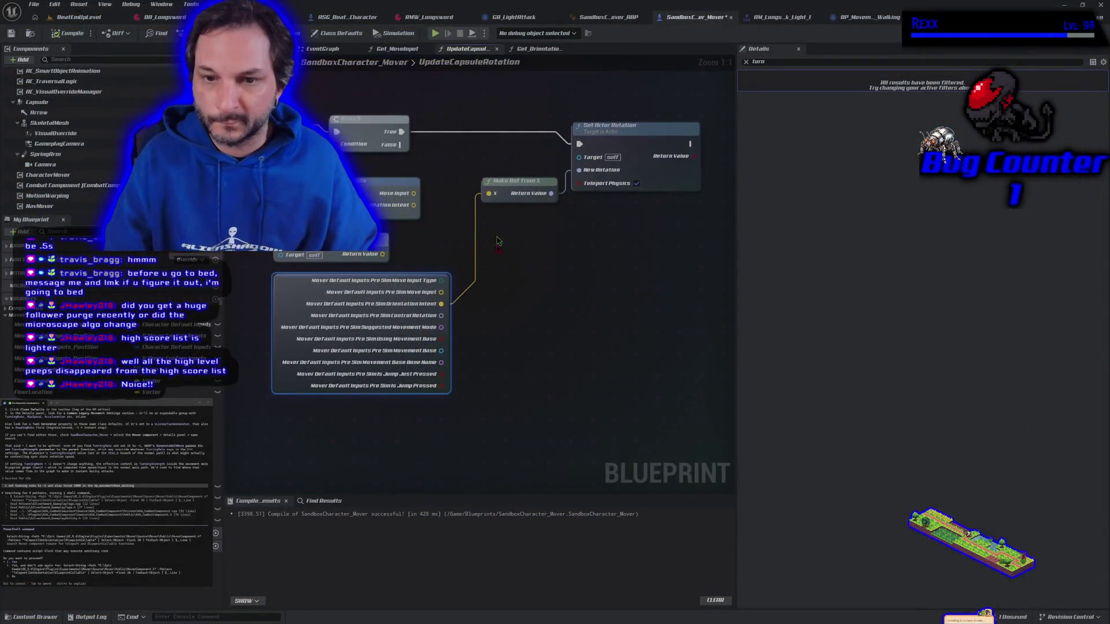
# - Replace the Orientation Intent link with Control Rotation feeding Set Actor Rotation's New Rotation
pyautogui.moveTo(492, 289)
pyautogui.mouseDown()
pyautogui.moveTo(574, 283)
pyautogui.moveTo(599, 294)
pyautogui.moveTo(581, 308)
pyautogui.mouseUp()
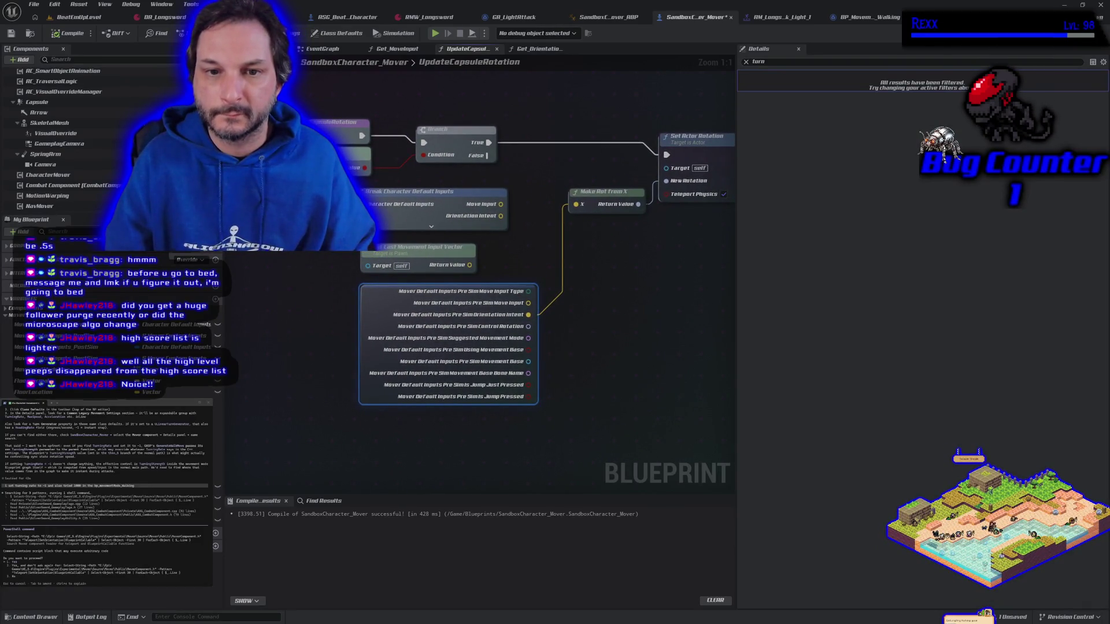
pyautogui.click(578, 307)
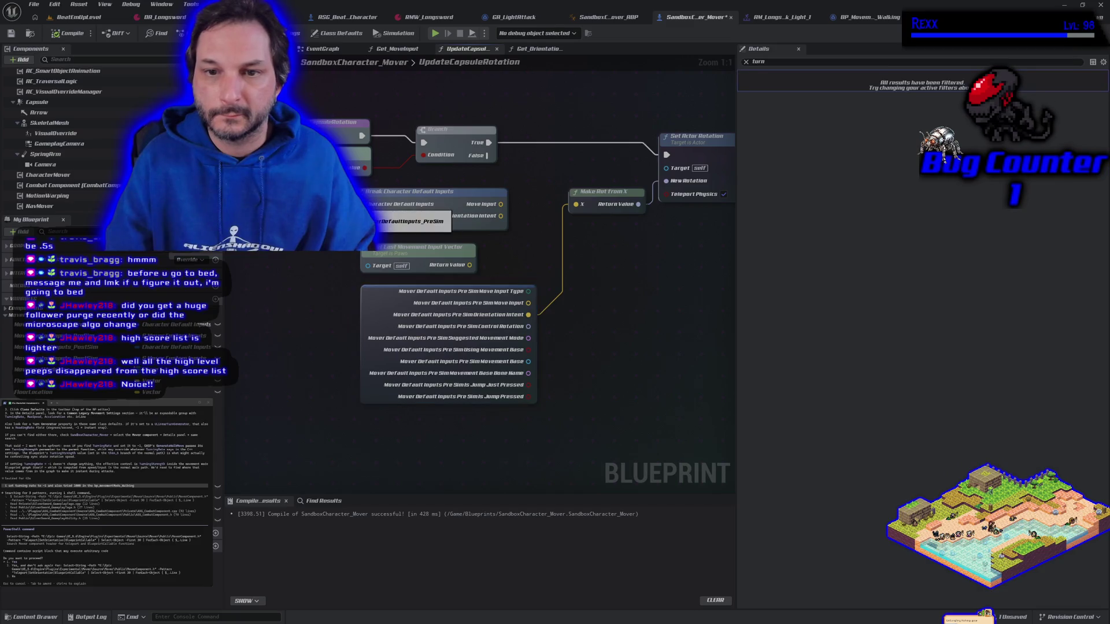
pyautogui.click(395, 300)
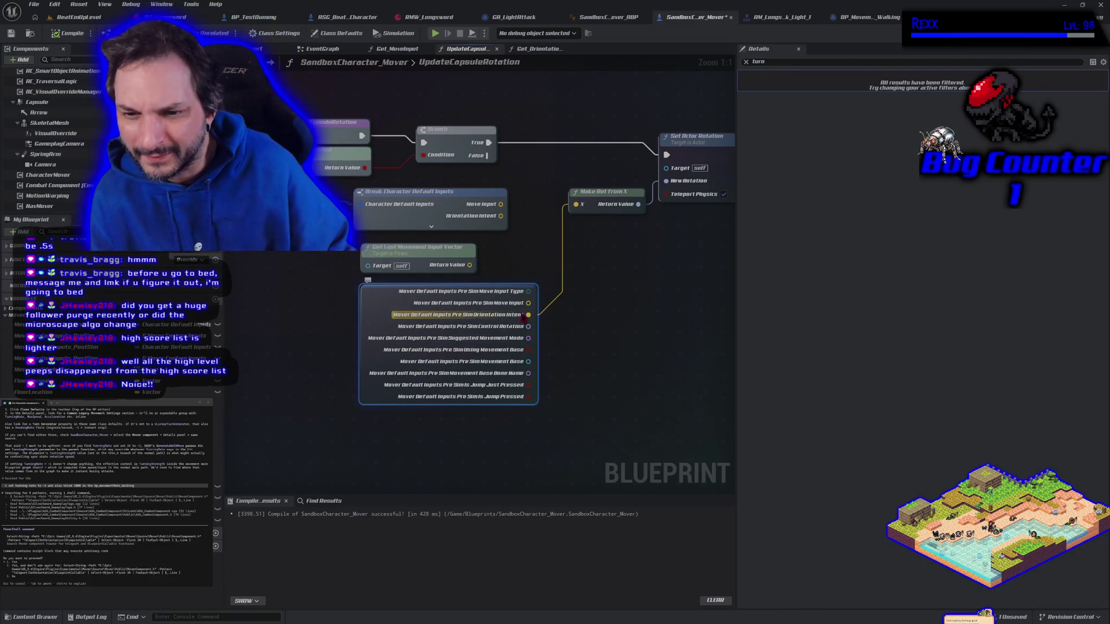
pyautogui.keyDown('alt'); pyautogui.click(528, 314); pyautogui.keyUp('alt')
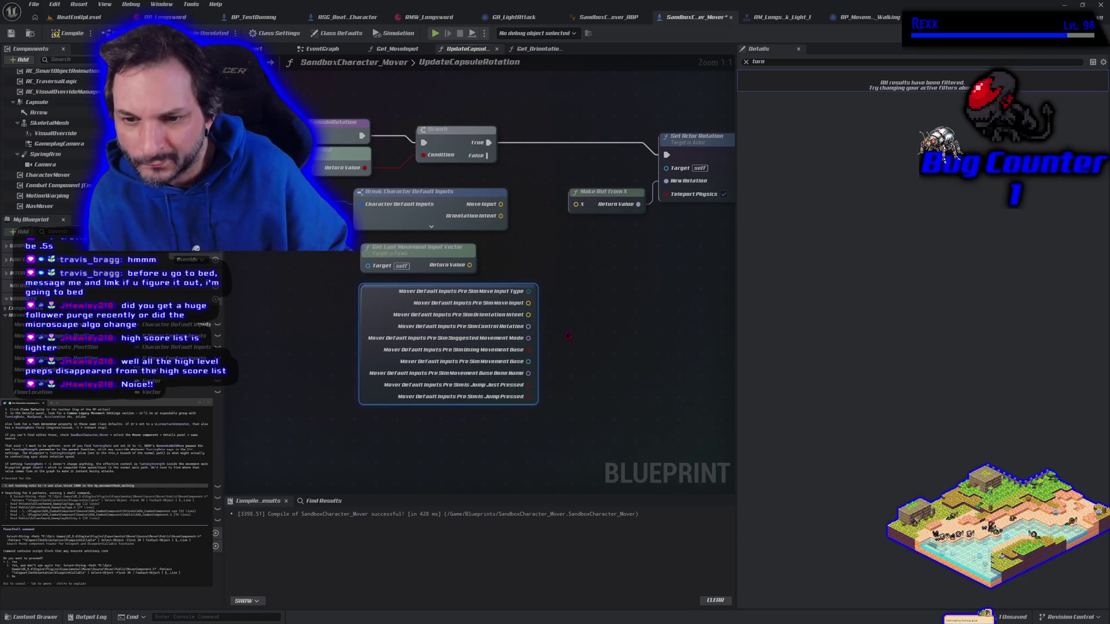
pyautogui.moveTo(527, 326)
pyautogui.mouseDown()
pyautogui.moveTo(601, 322)
pyautogui.moveTo(673, 202)
pyautogui.moveTo(666, 181)
pyautogui.mouseUp()
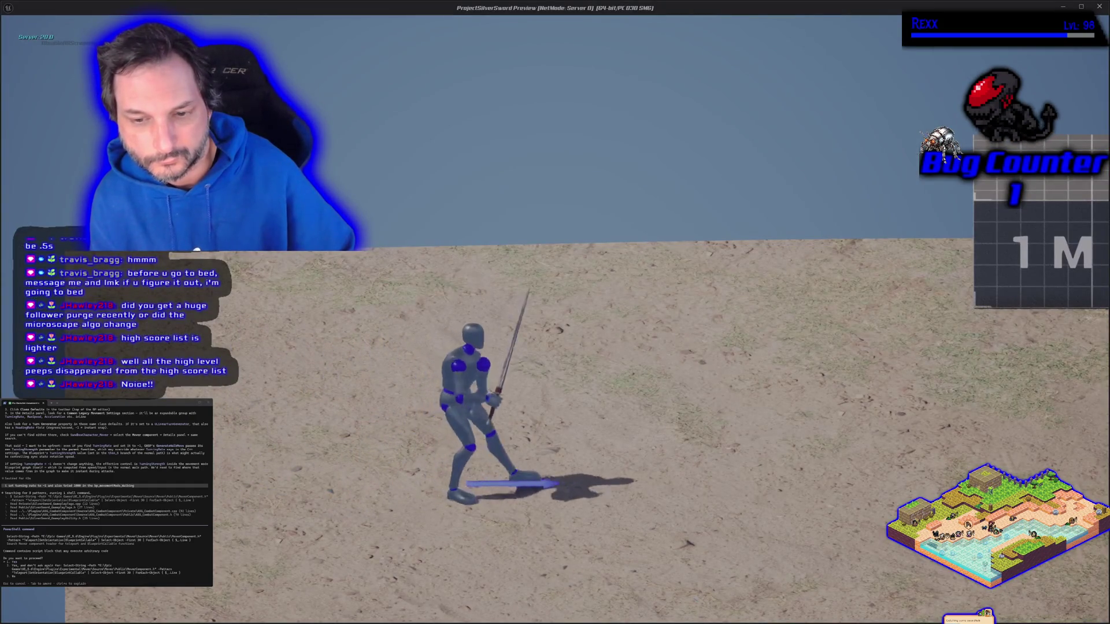
# - Check leftward facing in play, then break the New Rotation link and delete the split Pre Sim node
pyautogui.press('a')
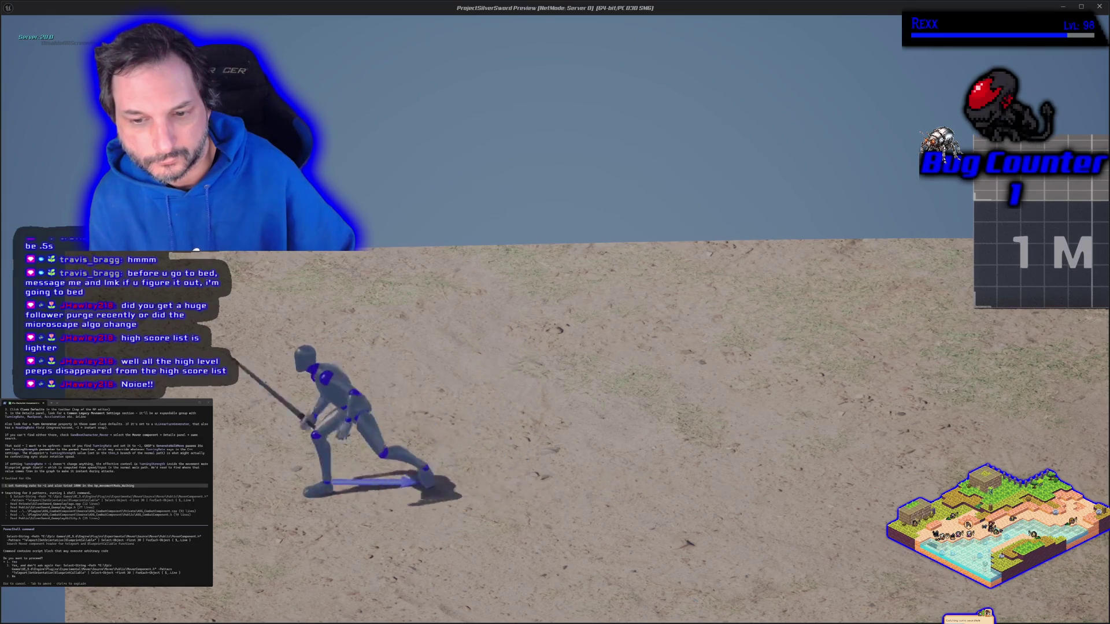
pyautogui.press('Escape')
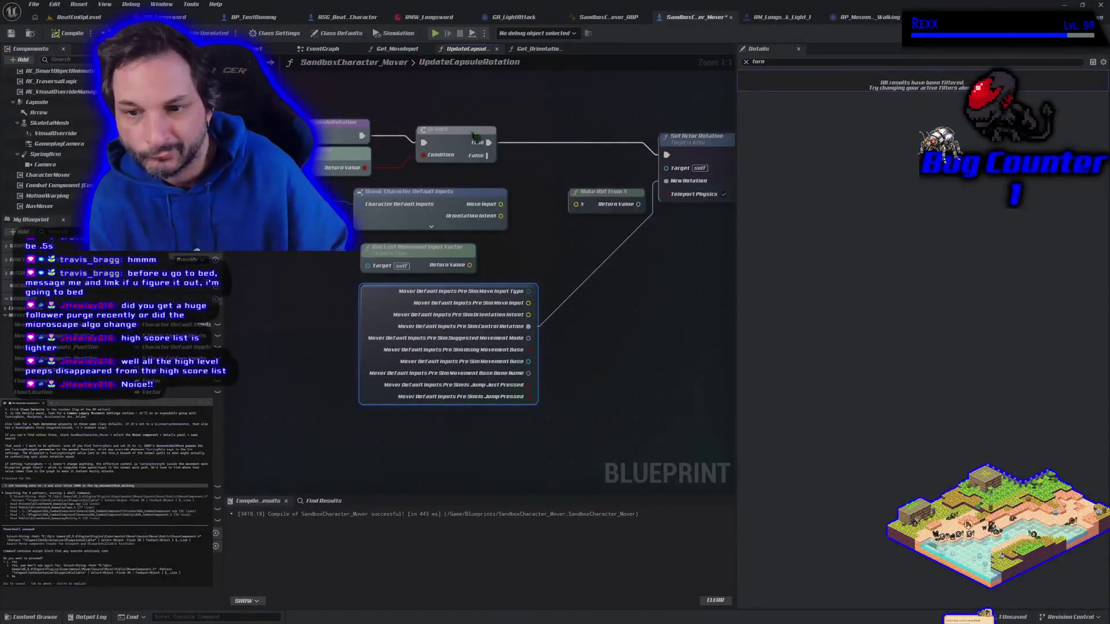
pyautogui.keyDown('alt'); pyautogui.click(667, 182); pyautogui.keyUp('alt')
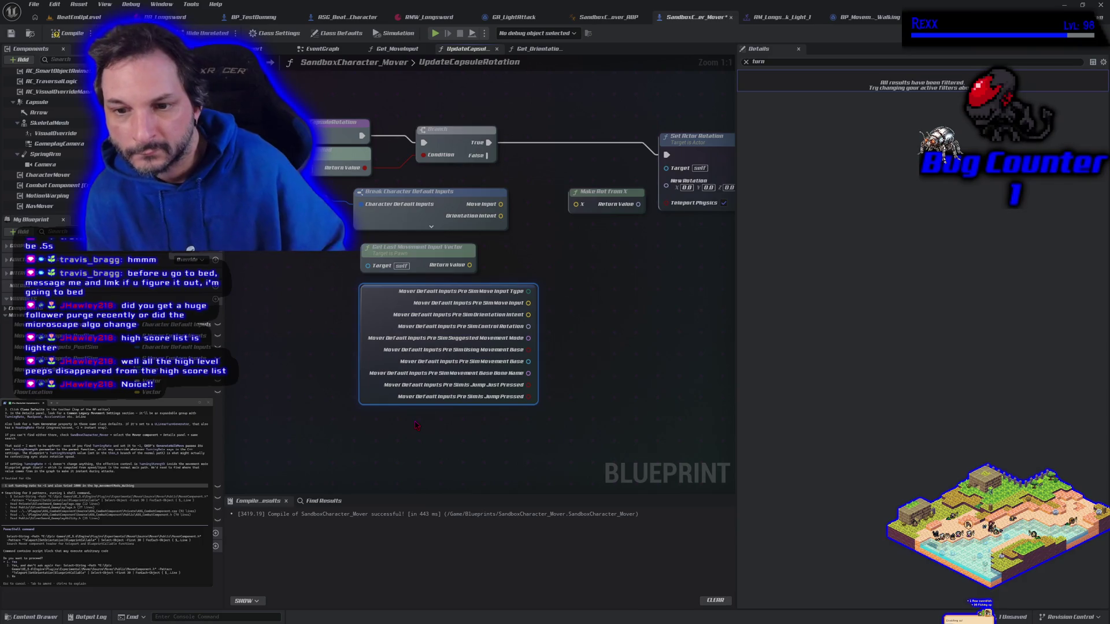
pyautogui.press('Delete')
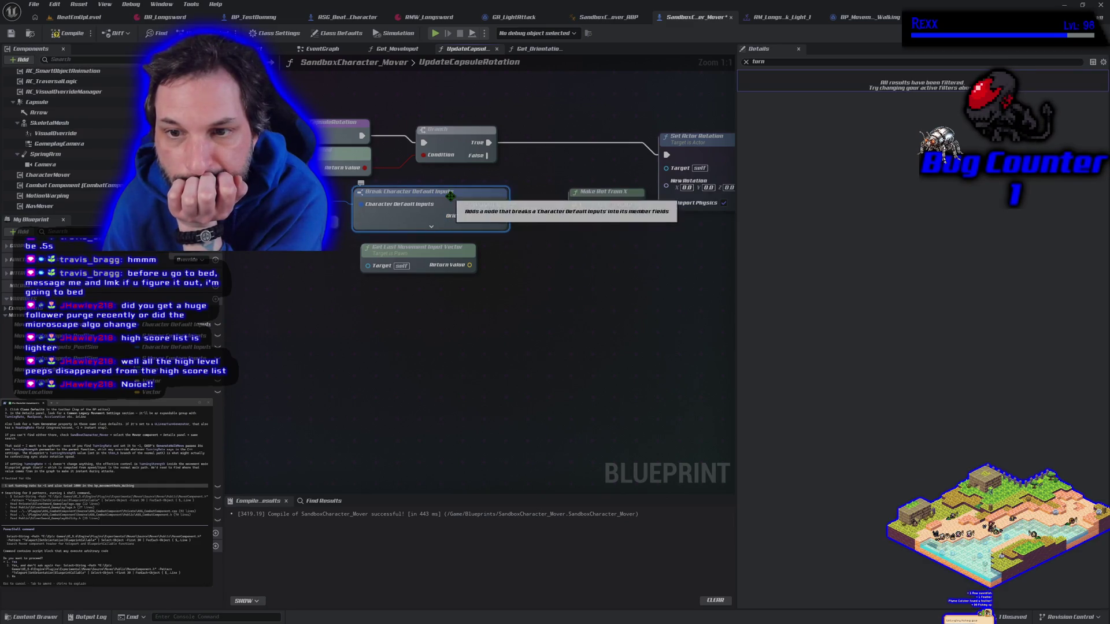
# - Hide the Move Input pin on Break Character Default Inputs via its Pin Options
pyautogui.click(497, 221)
pyautogui.click(747, 62)
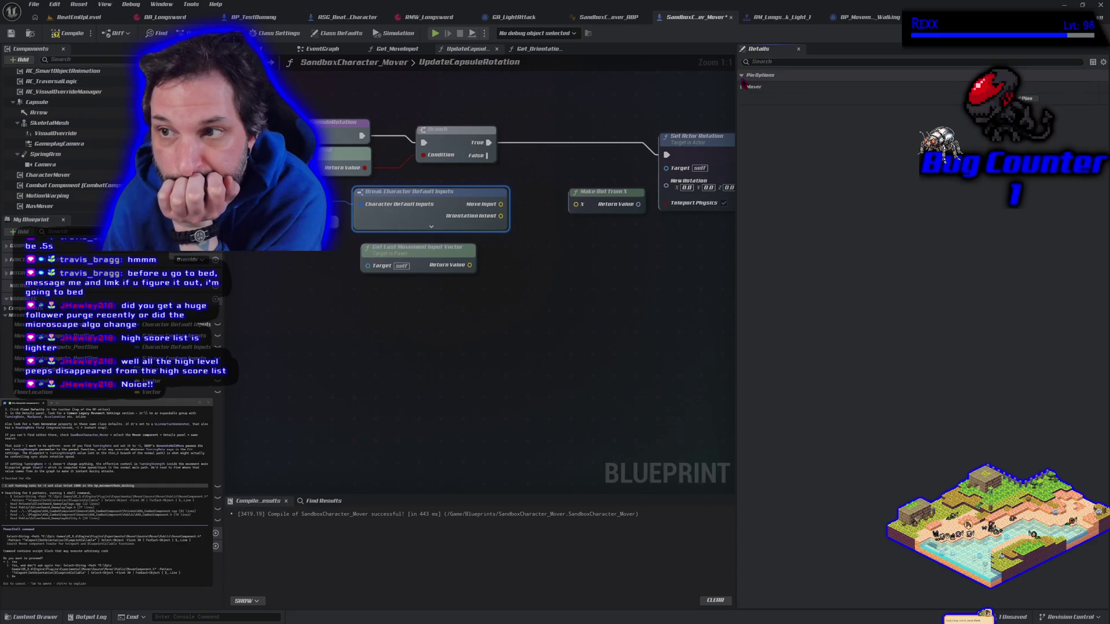
pyautogui.click(742, 87)
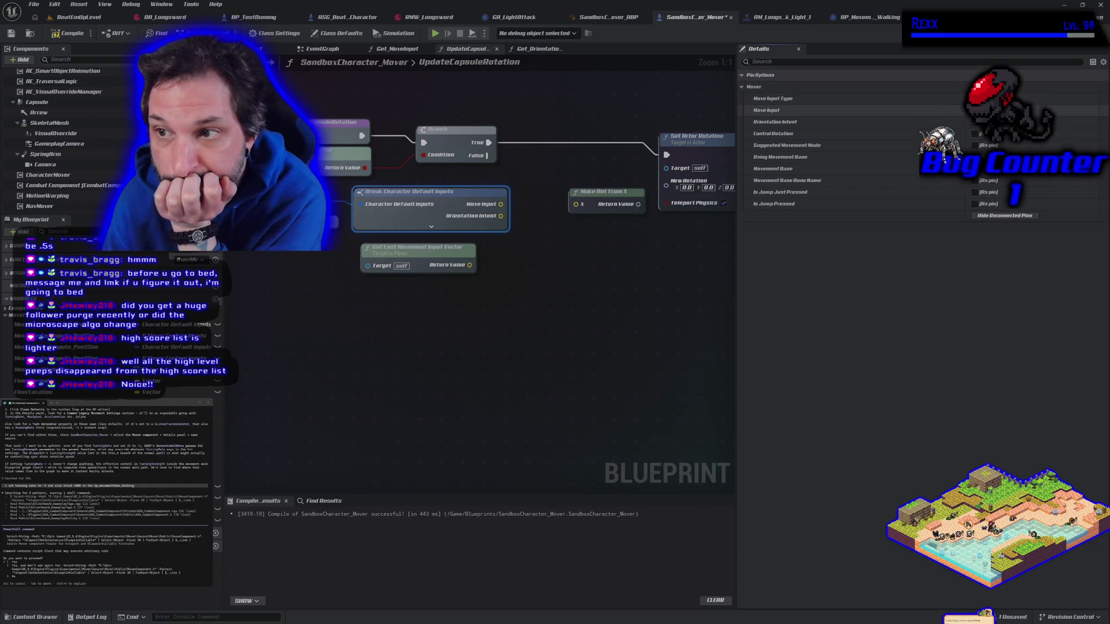
pyautogui.click(975, 110)
# - Wire Orientation Intent into Make Rot from X's X, delete Get Last Movement Input Vector, and compile
pyautogui.moveTo(500, 204); pyautogui.dragTo(579, 208)
pyautogui.click(430, 245)
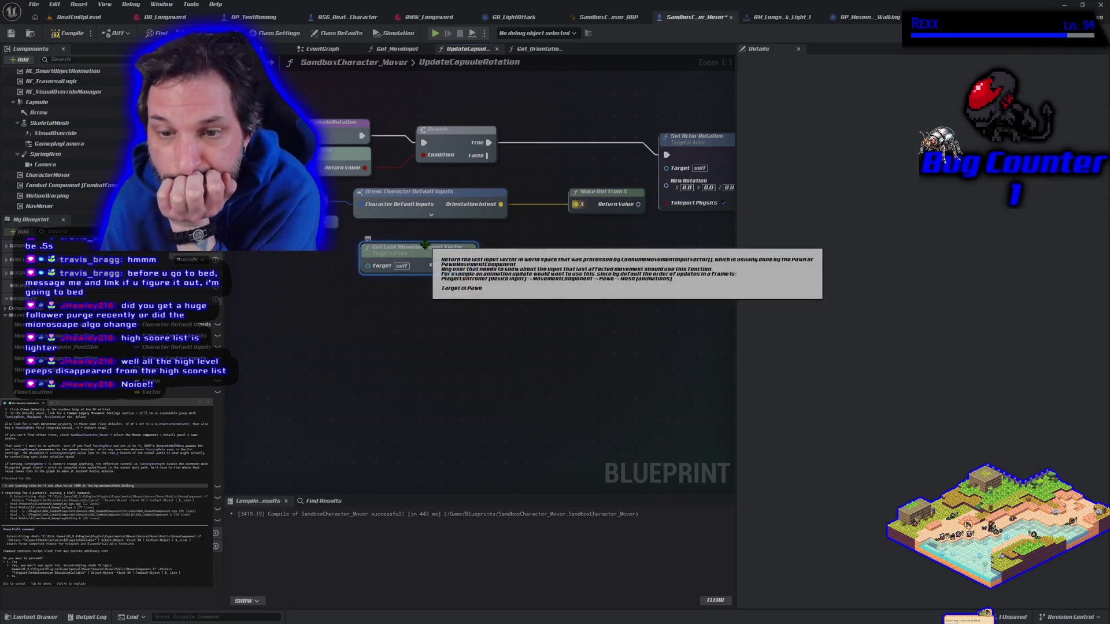
pyautogui.press('Delete')
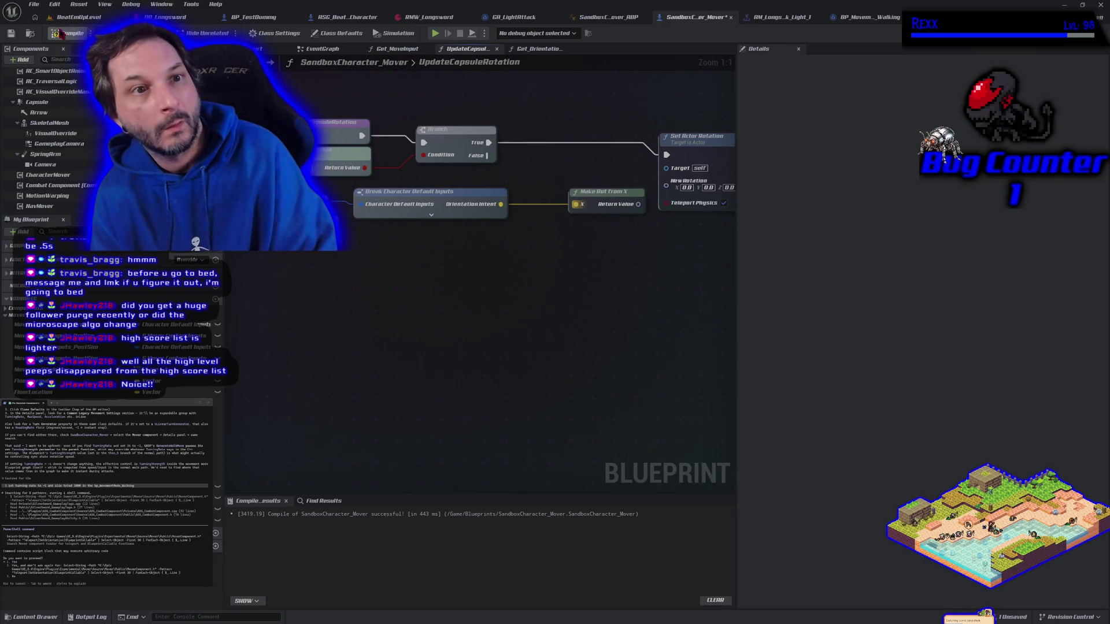
pyautogui.click(11, 33)
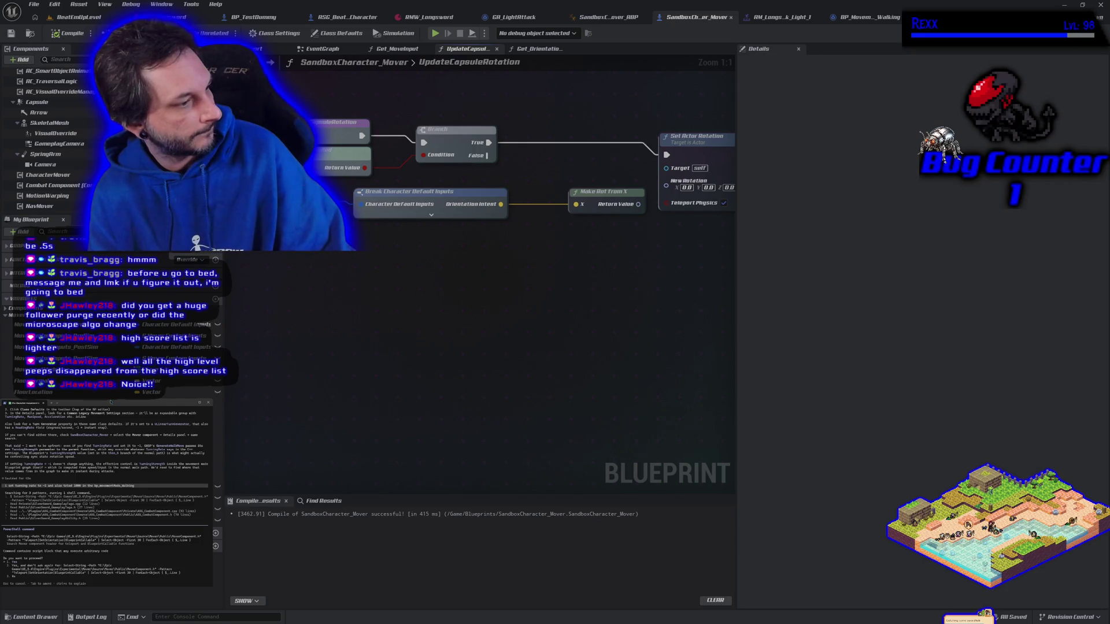
pyautogui.press('Return')
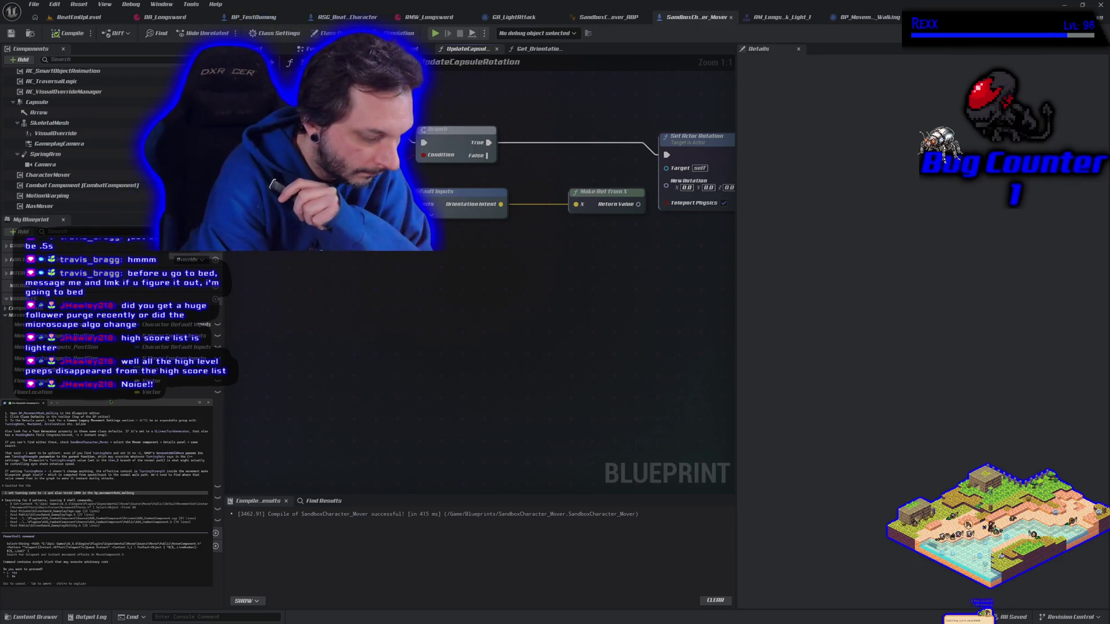
pyautogui.press('Return')
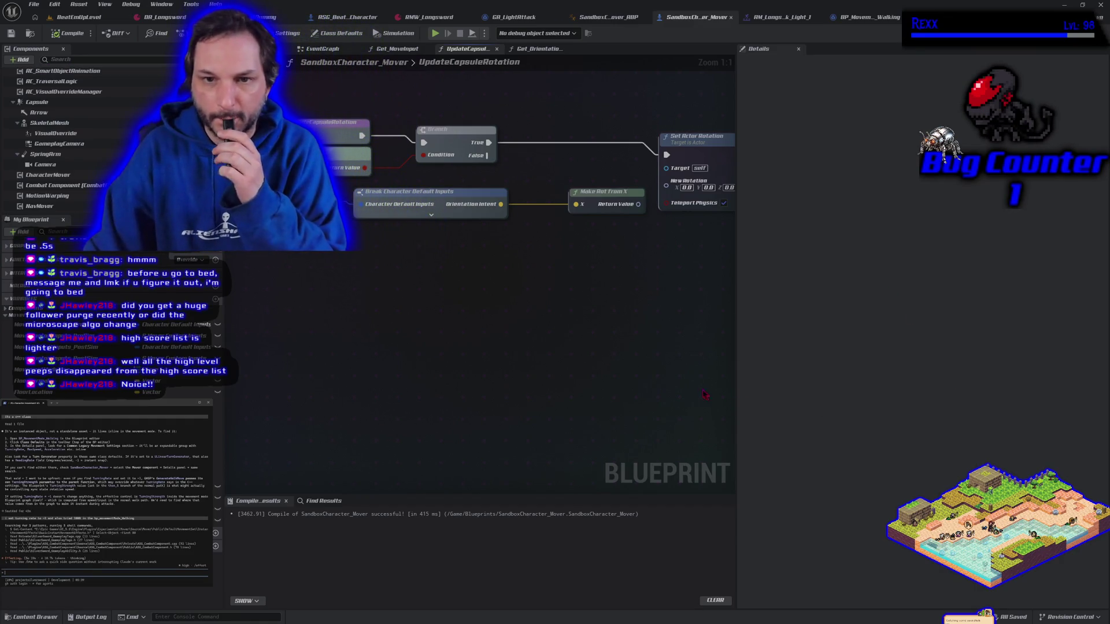
# - Add a Character Mover reference and a Find Teleport Spot node, driven by the True branch and forward rotation
pyautogui.moveTo(418, 345); pyautogui.dragTo(422, 358)
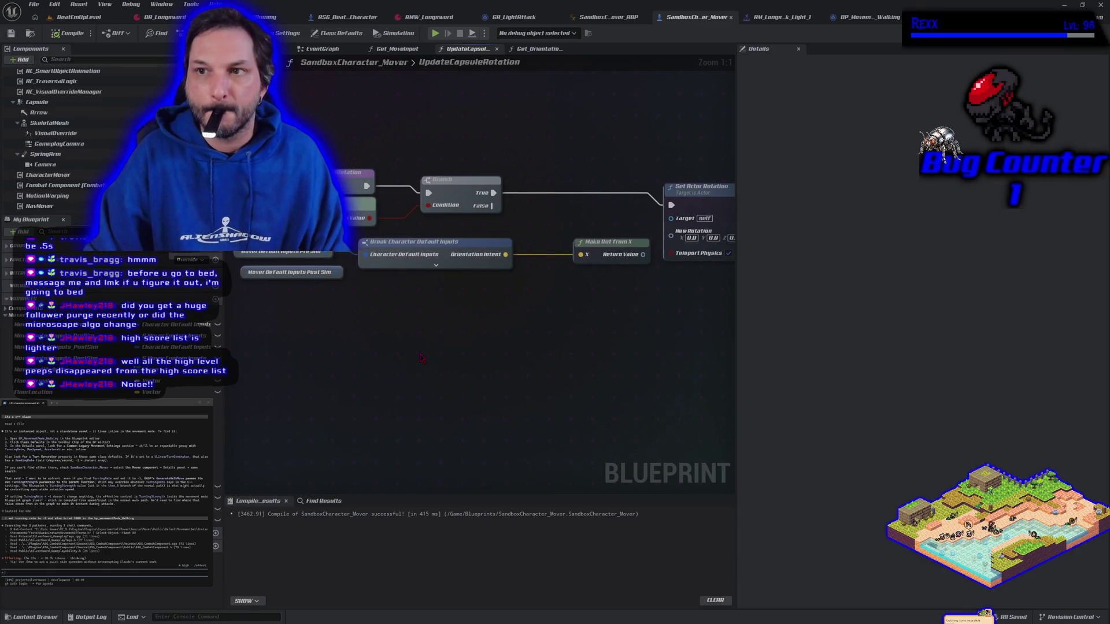
pyautogui.click(49, 174)
pyautogui.moveTo(48, 174)
pyautogui.mouseDown()
pyautogui.moveTo(376, 347)
pyautogui.moveTo(361, 338)
pyautogui.moveTo(450, 351)
pyautogui.mouseUp()
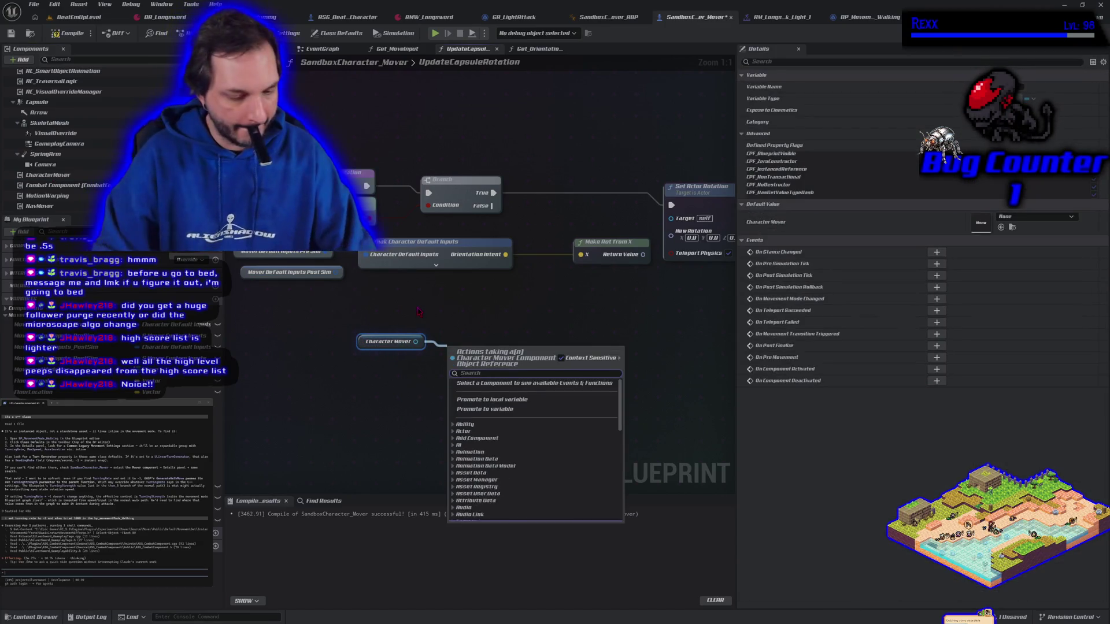
pyautogui.write('teleport')
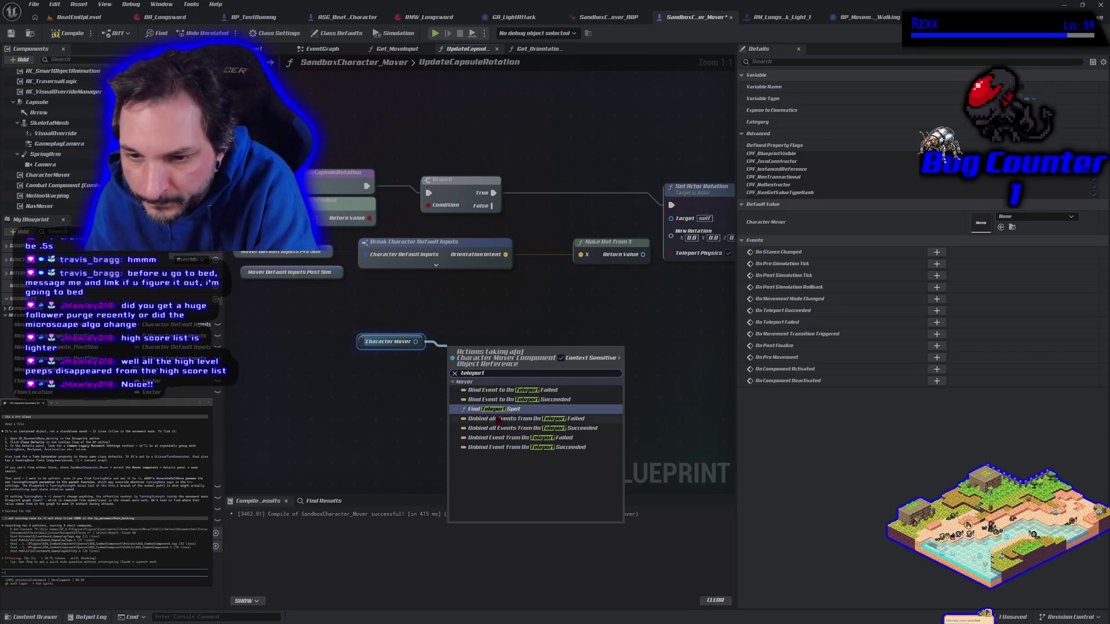
pyautogui.click(513, 409)
pyautogui.moveTo(512, 350); pyautogui.dragTo(574, 340)
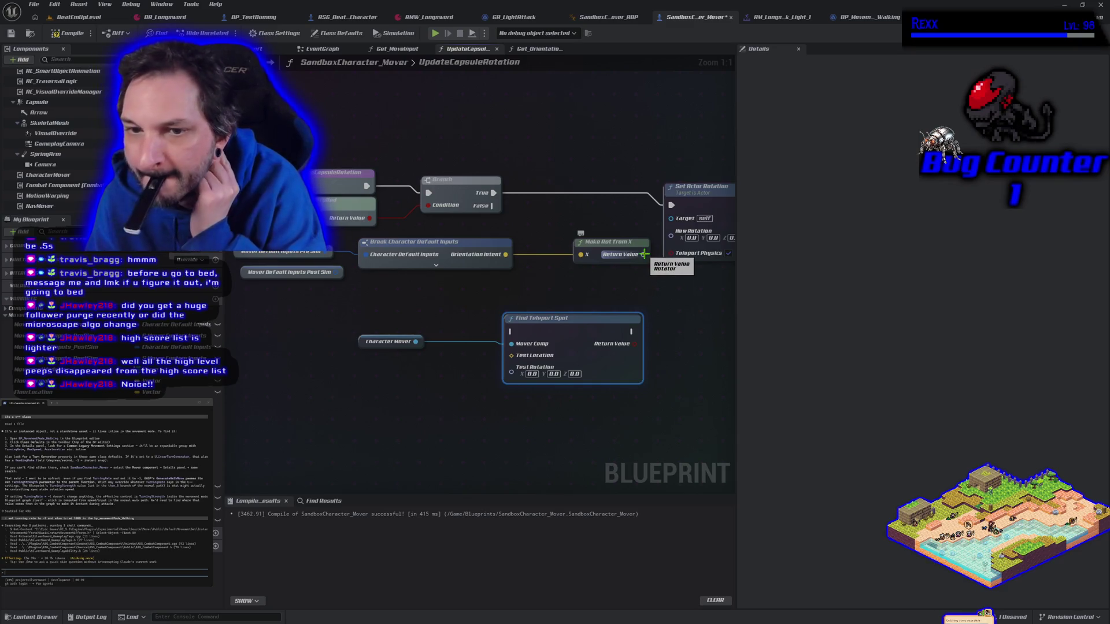
pyautogui.moveTo(643, 254)
pyautogui.mouseDown()
pyautogui.moveTo(630, 277)
pyautogui.moveTo(471, 373)
pyautogui.moveTo(510, 371)
pyautogui.mouseUp()
pyautogui.moveTo(565, 423); pyautogui.dragTo(439, 413)
pyautogui.moveTo(364, 183); pyautogui.dragTo(381, 328)
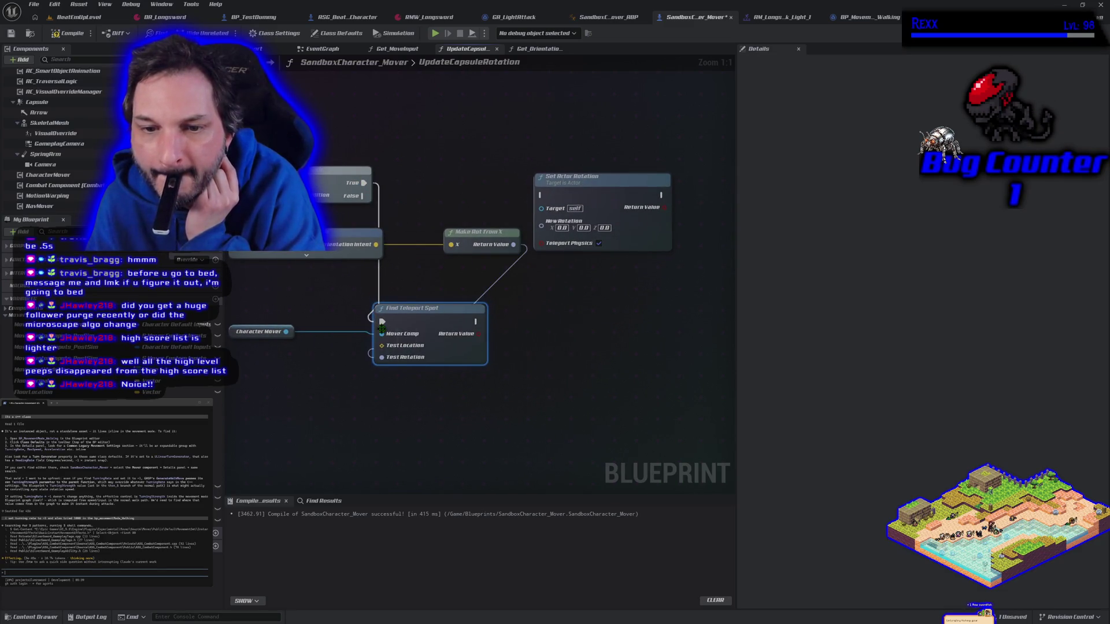
# - Compile and play-test despite the compile errors, then exit the play session
pyautogui.click(65, 35)
pyautogui.click(435, 33)
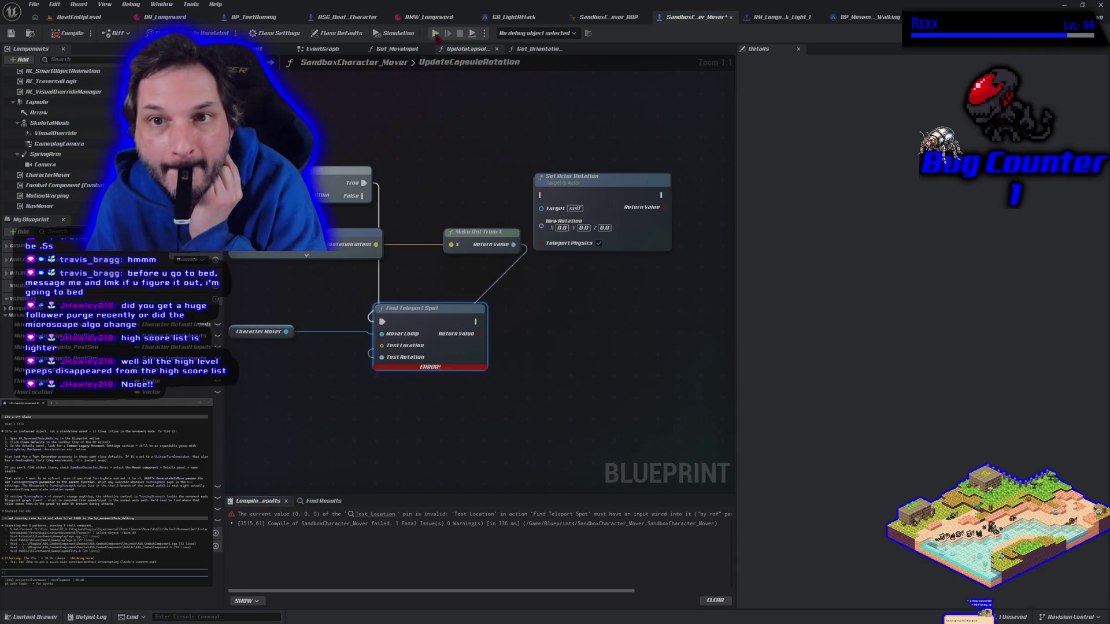
pyautogui.click(643, 331)
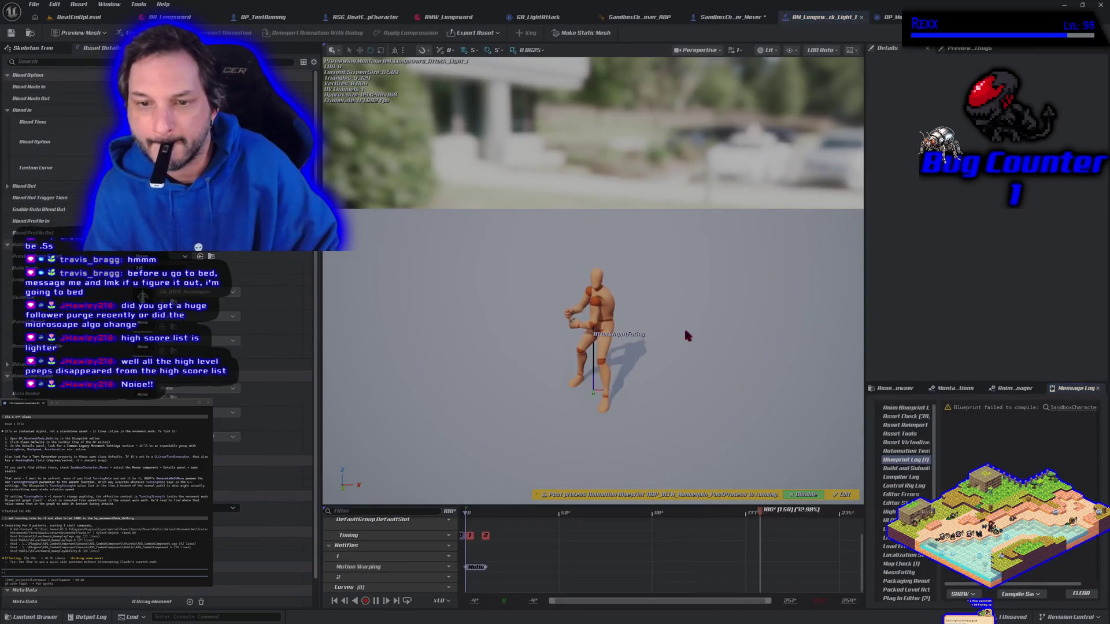
pyautogui.press('Escape')
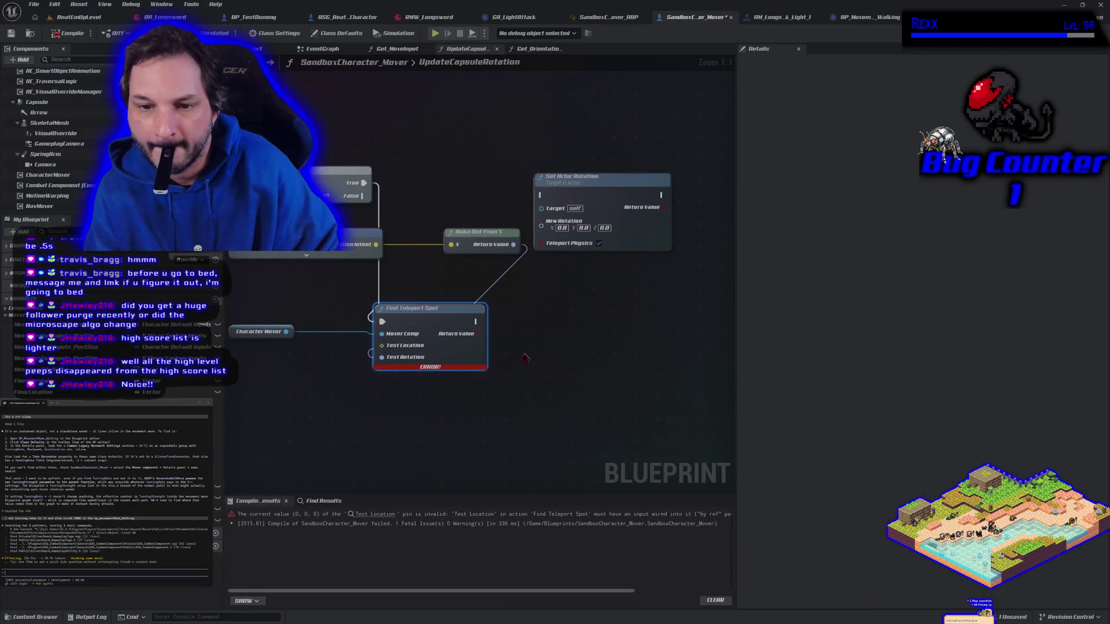
# - Add Get Actor Location to feed Test Location, recompile cleanly and play-test
pyautogui.moveTo(349, 288)
pyautogui.mouseDown()
pyautogui.moveTo(587, 297)
pyautogui.moveTo(495, 280)
pyautogui.mouseUp()
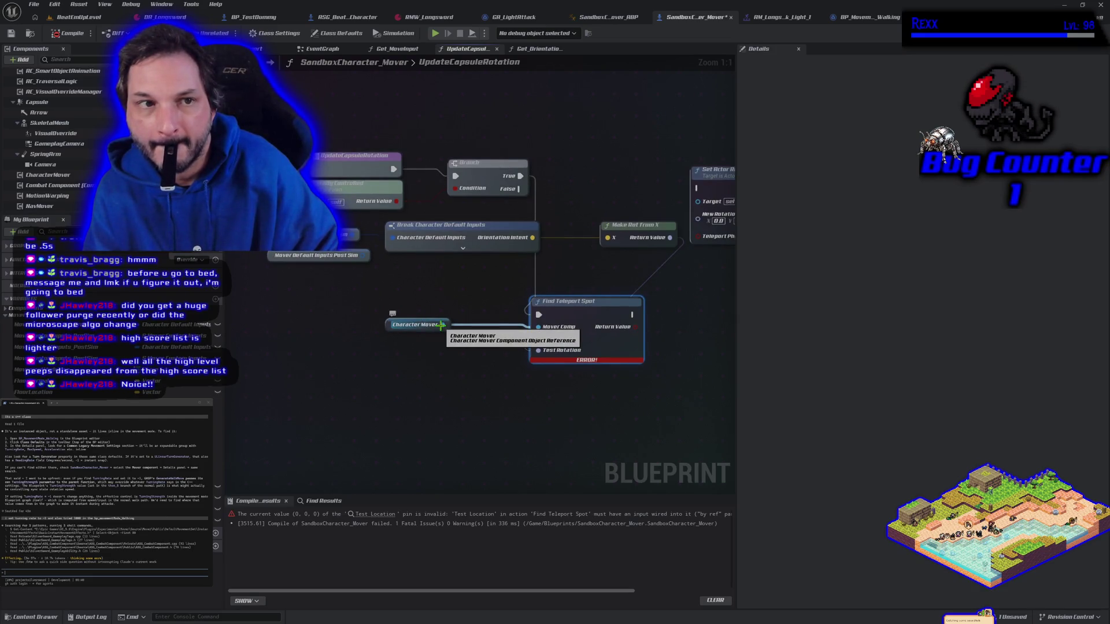
pyautogui.rightClick(371, 379)
pyautogui.write('get actor loca')
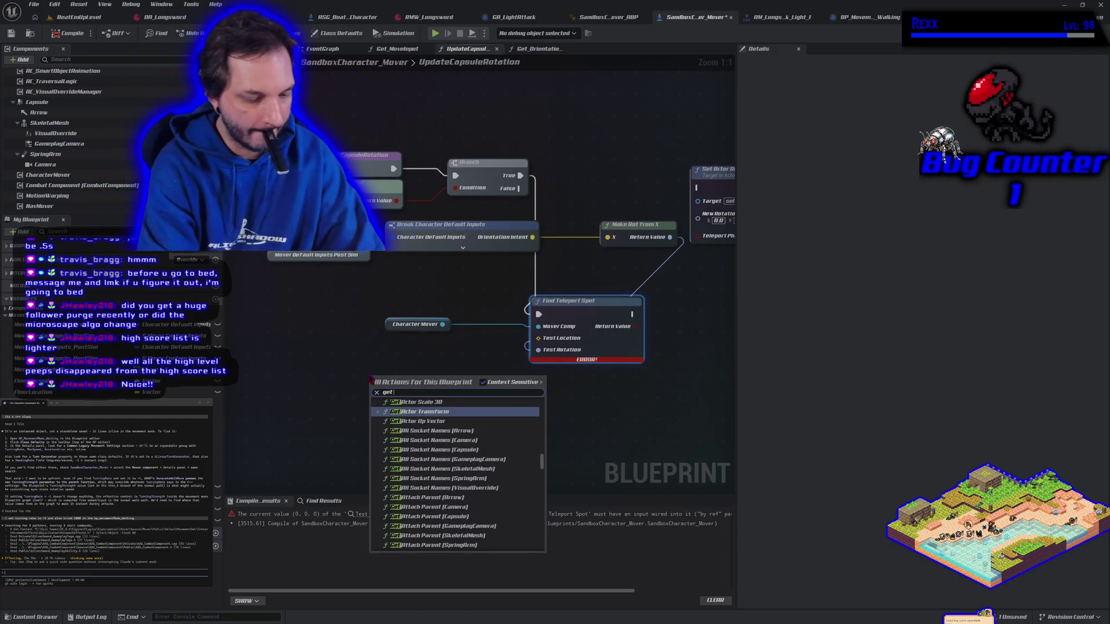
pyautogui.press('Return')
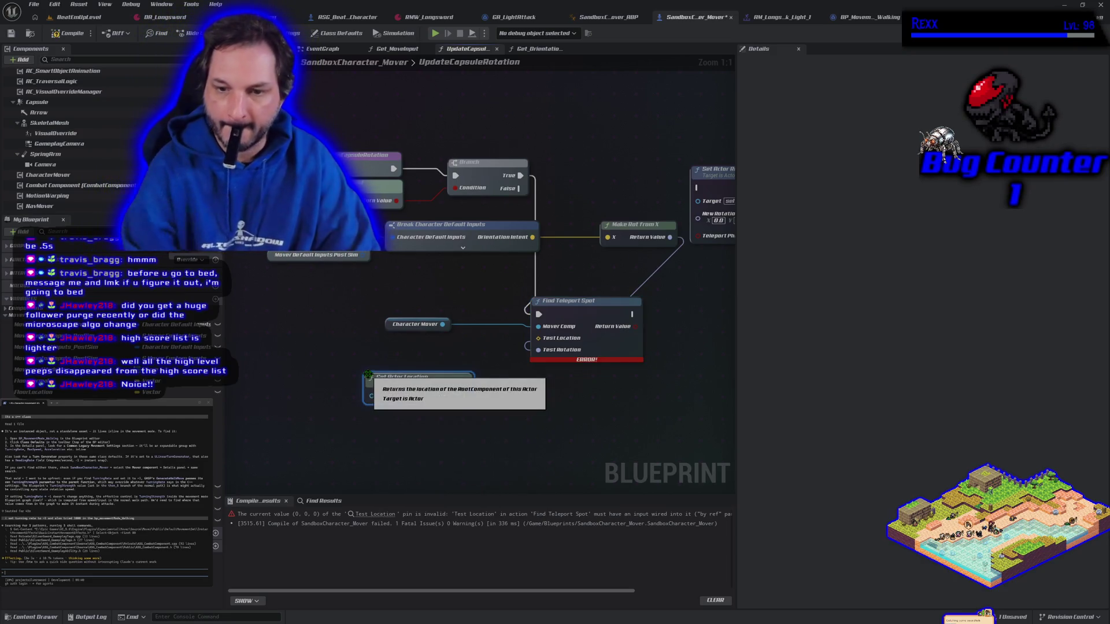
pyautogui.moveTo(464, 395)
pyautogui.mouseDown()
pyautogui.moveTo(553, 360)
pyautogui.moveTo(539, 339)
pyautogui.mouseUp()
pyautogui.click(70, 33)
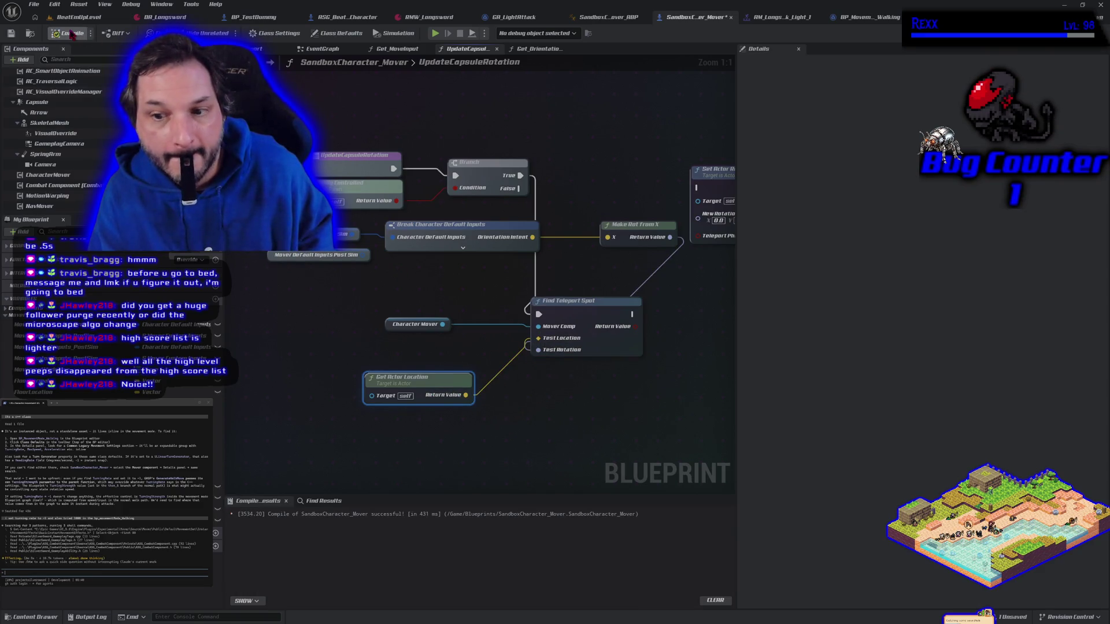
pyautogui.click(435, 33)
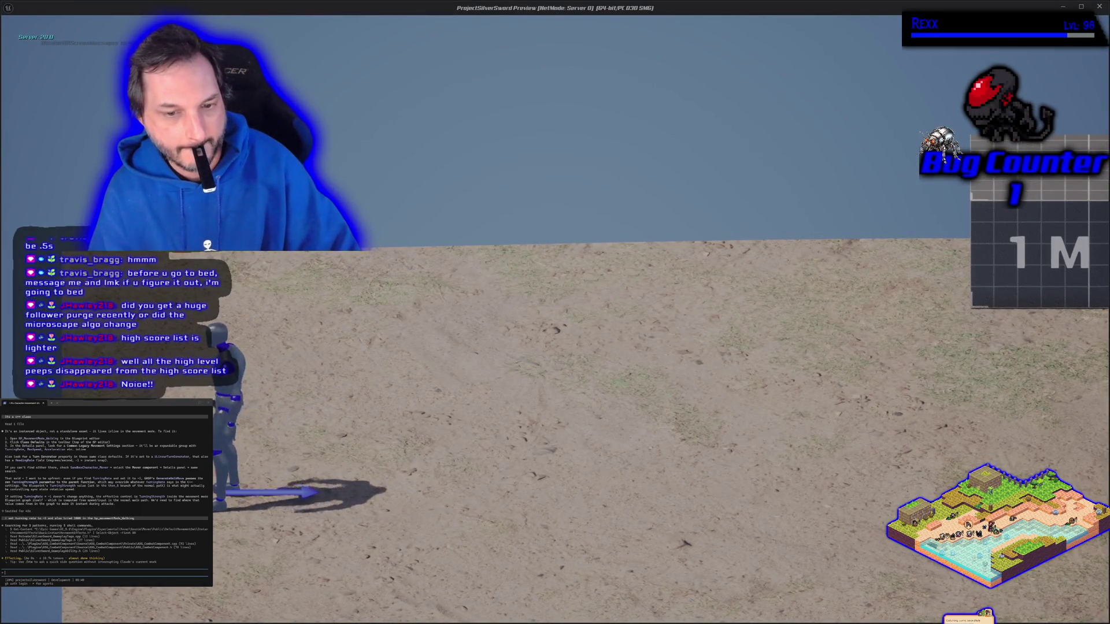
# - Run the character right and back left in the play test, then exit
pyautogui.press('d')
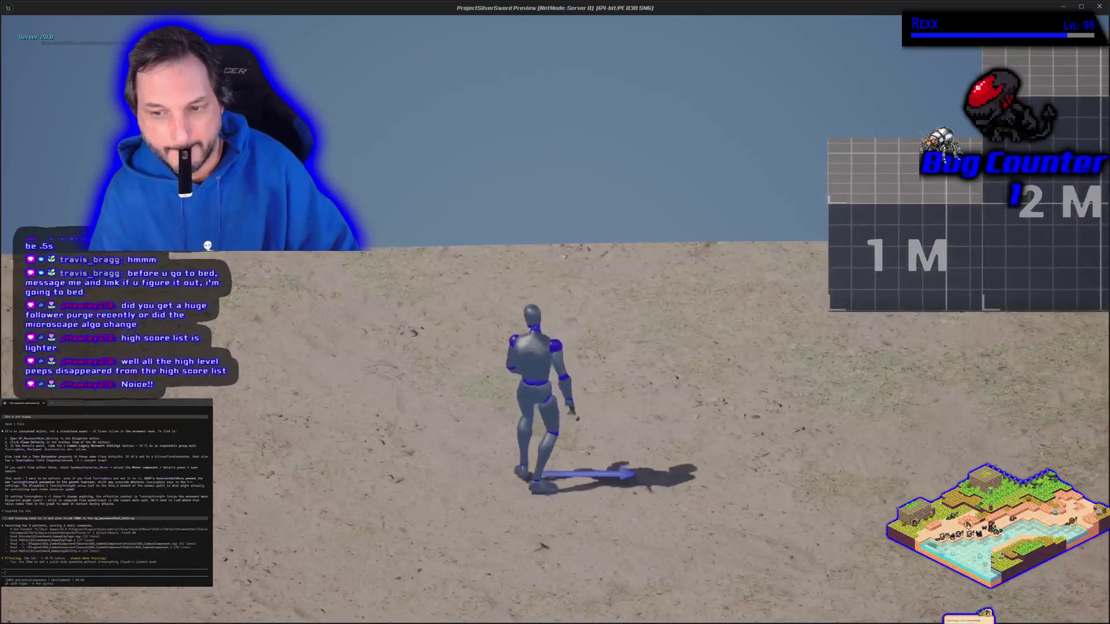
pyautogui.press('a')
pyautogui.press('Escape')
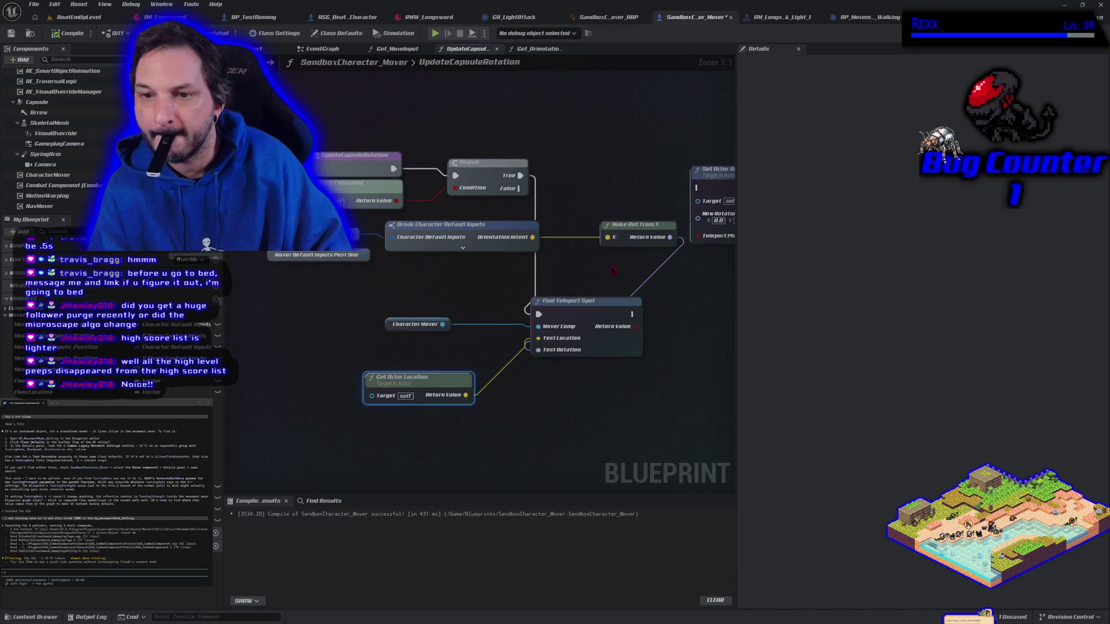
# - Delete the Find Teleport Spot and Get Actor Location nodes
pyautogui.scroll(2, 488, 285)
pyautogui.moveTo(495, 292)
pyautogui.mouseDown()
pyautogui.moveTo(552, 185)
pyautogui.moveTo(556, 247)
pyautogui.mouseUp()
pyautogui.click(480, 374)
pyautogui.moveTo(438, 383); pyautogui.dragTo(485, 380)
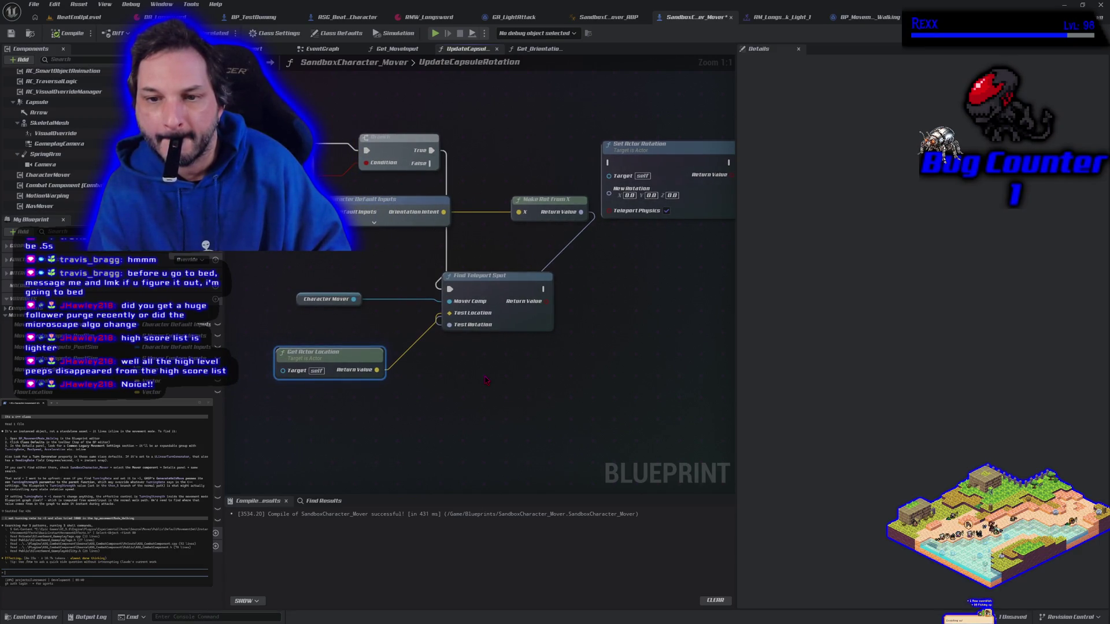
pyautogui.click(480, 285)
pyautogui.press('Delete')
pyautogui.moveTo(350, 406)
pyautogui.mouseDown()
pyautogui.moveTo(335, 337)
pyautogui.moveTo(381, 299)
pyautogui.moveTo(414, 313)
pyautogui.mouseUp()
pyautogui.press('Delete')
# - Add a Teleport node to the graph and position it up and right
pyautogui.write('teleport')
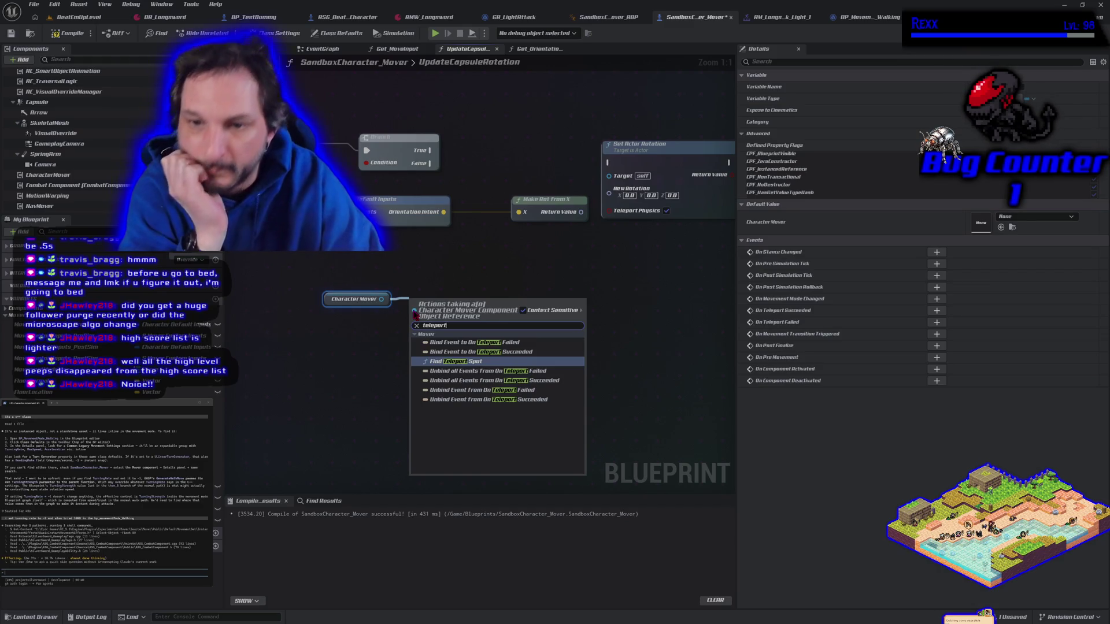
pyautogui.click(396, 355)
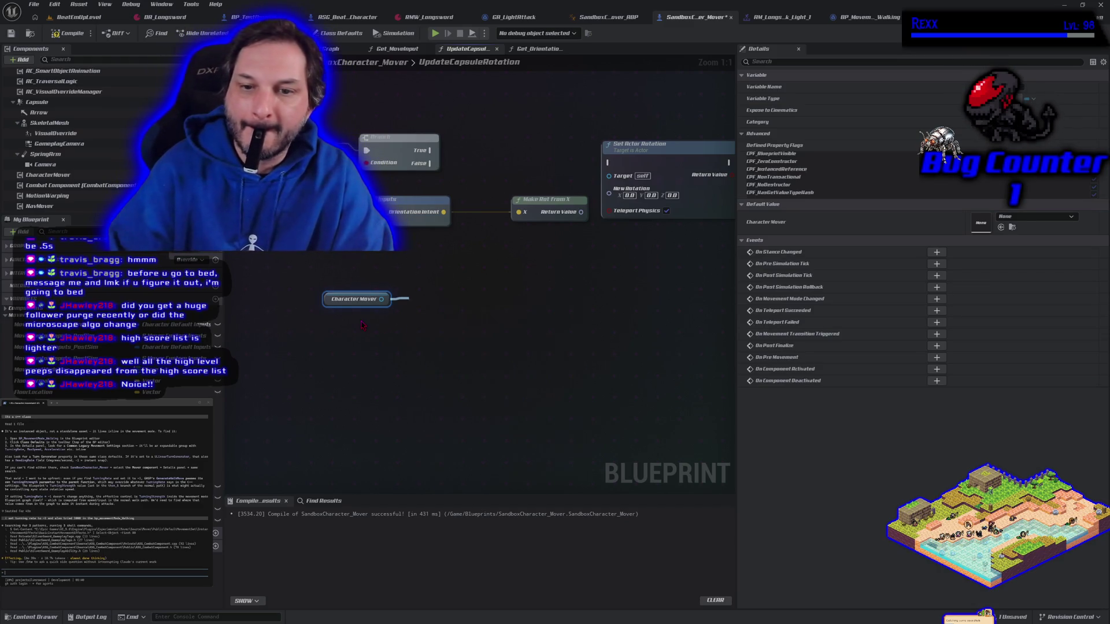
pyautogui.rightClick(401, 358)
pyautogui.write('teleport')
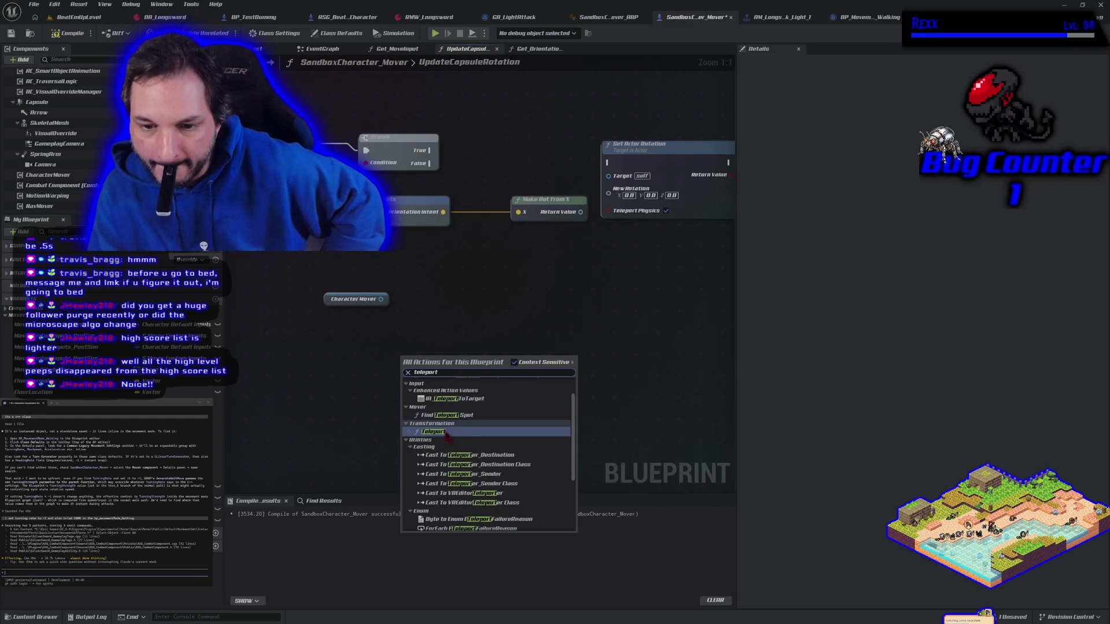
pyautogui.click(445, 432)
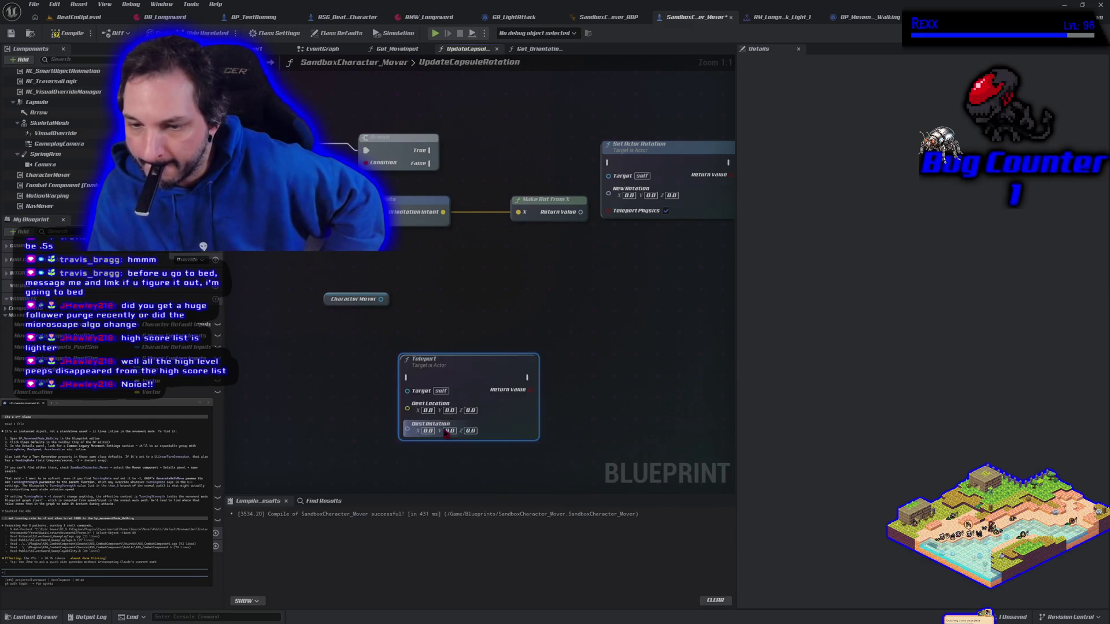
pyautogui.moveTo(495, 393); pyautogui.dragTo(522, 284)
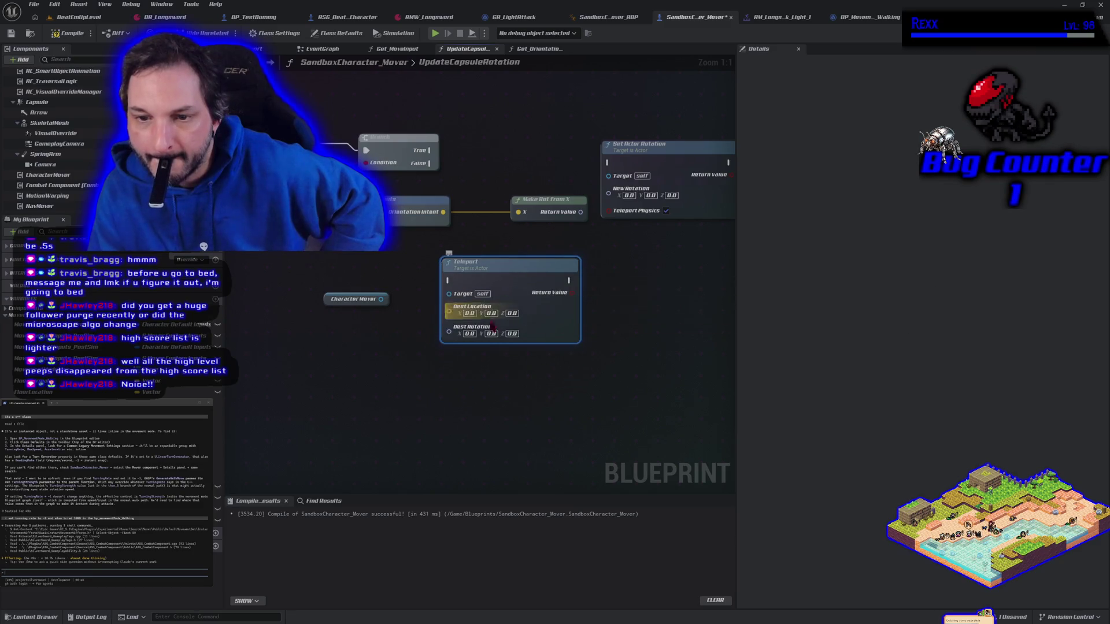
pyautogui.moveTo(383, 299); pyautogui.dragTo(459, 313)
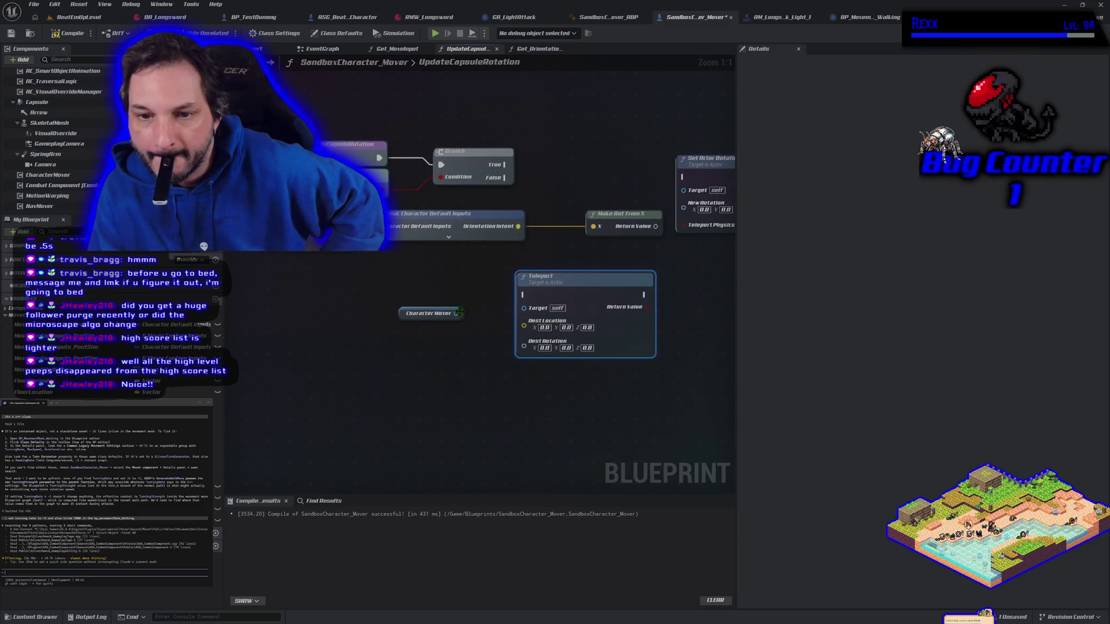
# - Add Get Actor Location into Teleport's Dest Location and wire the forward rotation into Dest Rotation
pyautogui.rightClick(280, 347)
pyautogui.write('tg')
pyautogui.press('BackSpace')
pyautogui.press('BackSpace')
pyautogui.write('get actor loc')
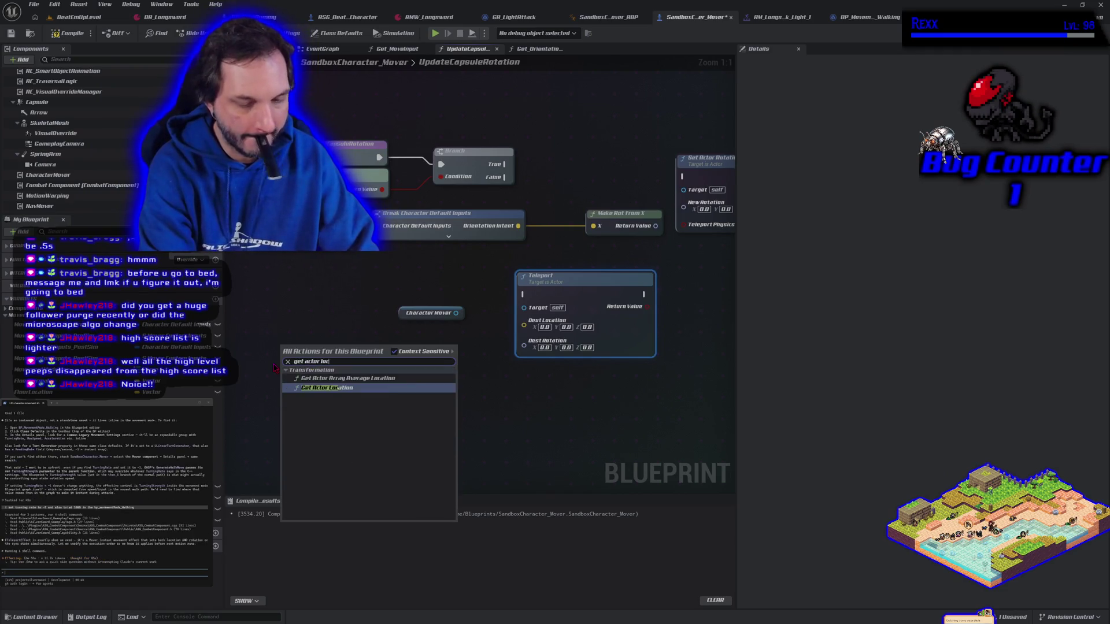
pyautogui.press('Return')
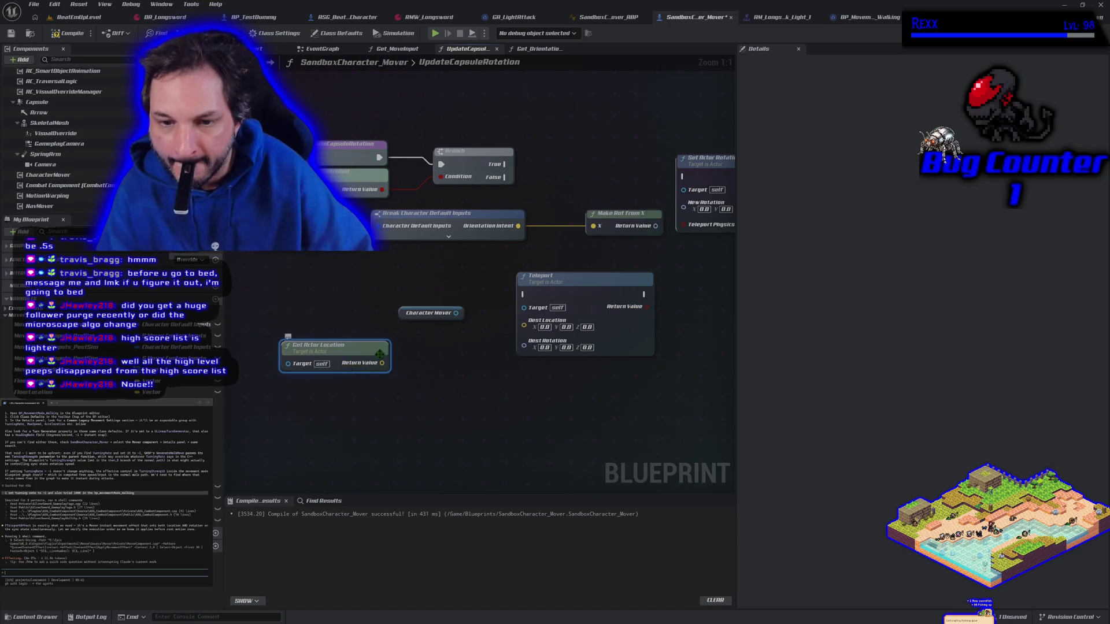
pyautogui.moveTo(381, 363)
pyautogui.mouseDown()
pyautogui.moveTo(508, 341)
pyautogui.moveTo(524, 327)
pyautogui.mouseUp()
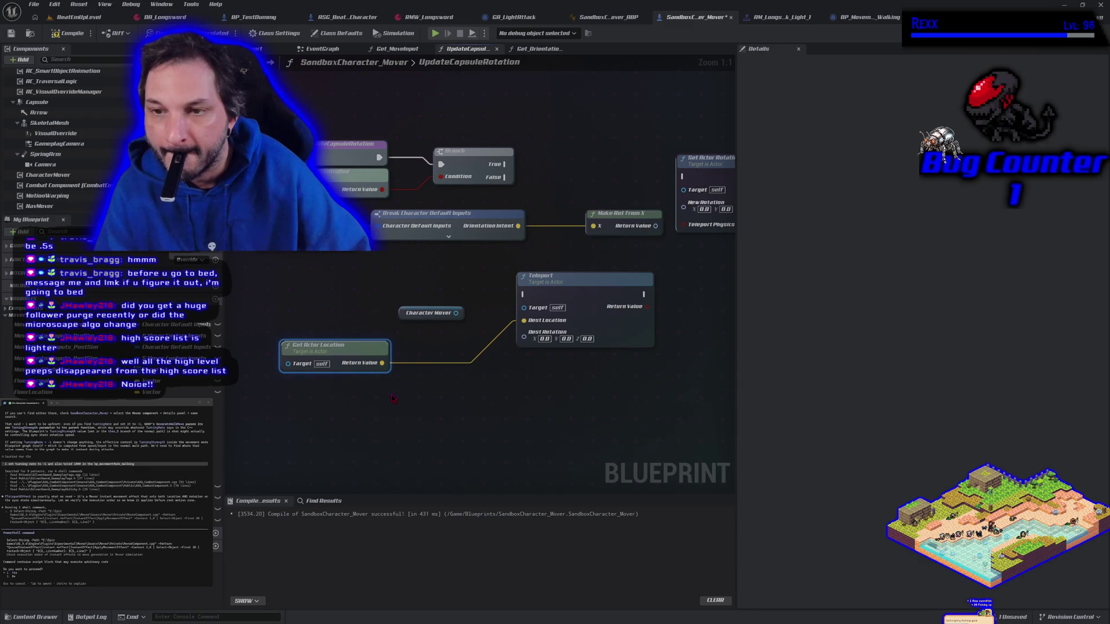
pyautogui.moveTo(657, 227)
pyautogui.mouseDown()
pyautogui.moveTo(690, 246)
pyautogui.moveTo(532, 341)
pyautogui.moveTo(580, 259)
pyautogui.mouseUp()
pyautogui.click(536, 383)
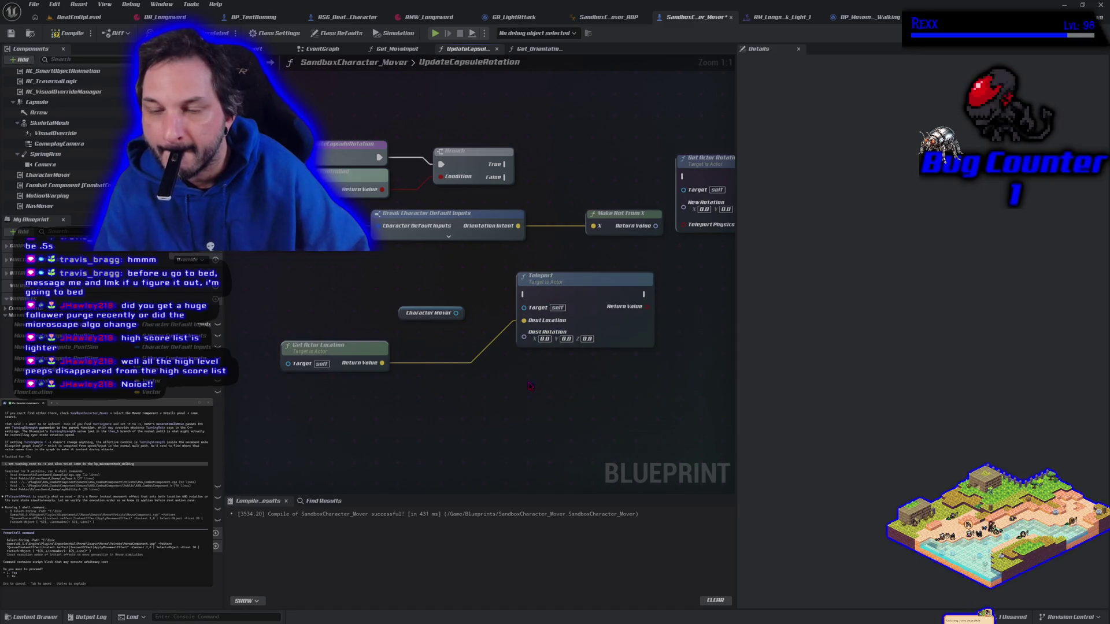
# - Feed the forward rotation to Set Actor Rotation, then chain Teleport after it targeting Character Mover
pyautogui.moveTo(397, 401); pyautogui.dragTo(307, 384)
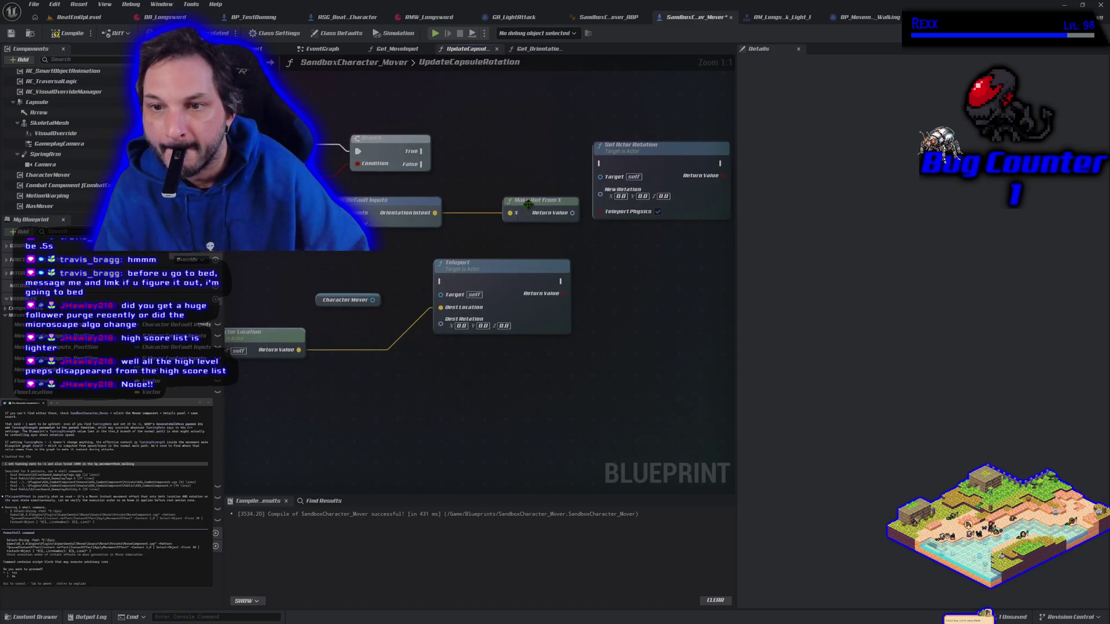
pyautogui.moveTo(572, 213)
pyautogui.mouseDown()
pyautogui.moveTo(607, 215)
pyautogui.moveTo(600, 194)
pyautogui.mouseUp()
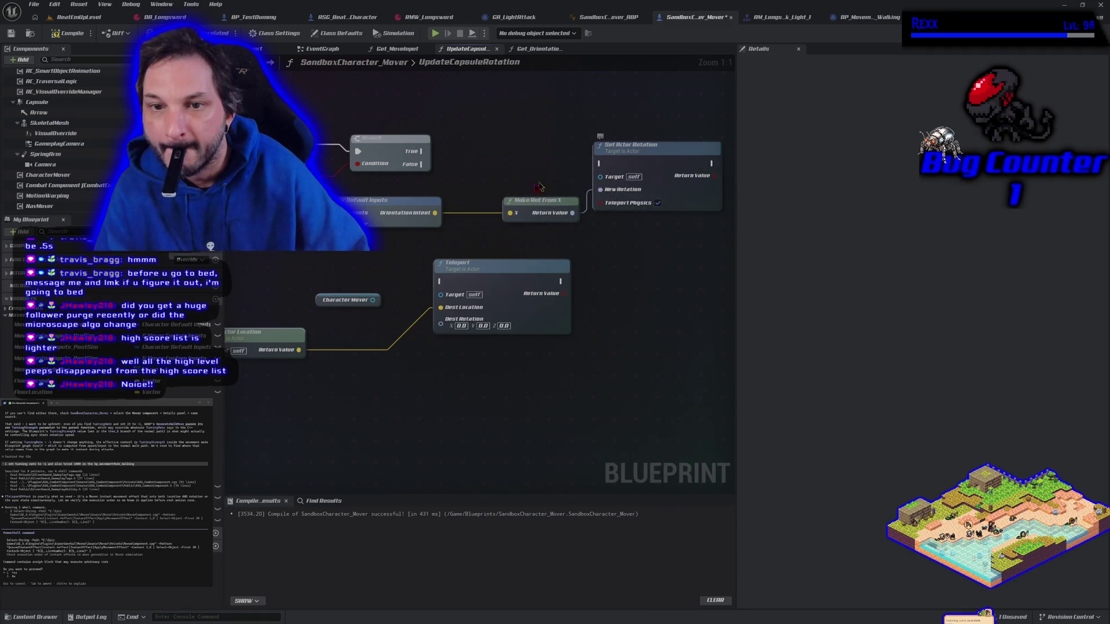
pyautogui.moveTo(427, 153)
pyautogui.mouseDown()
pyautogui.moveTo(588, 173)
pyautogui.moveTo(601, 164)
pyautogui.mouseUp()
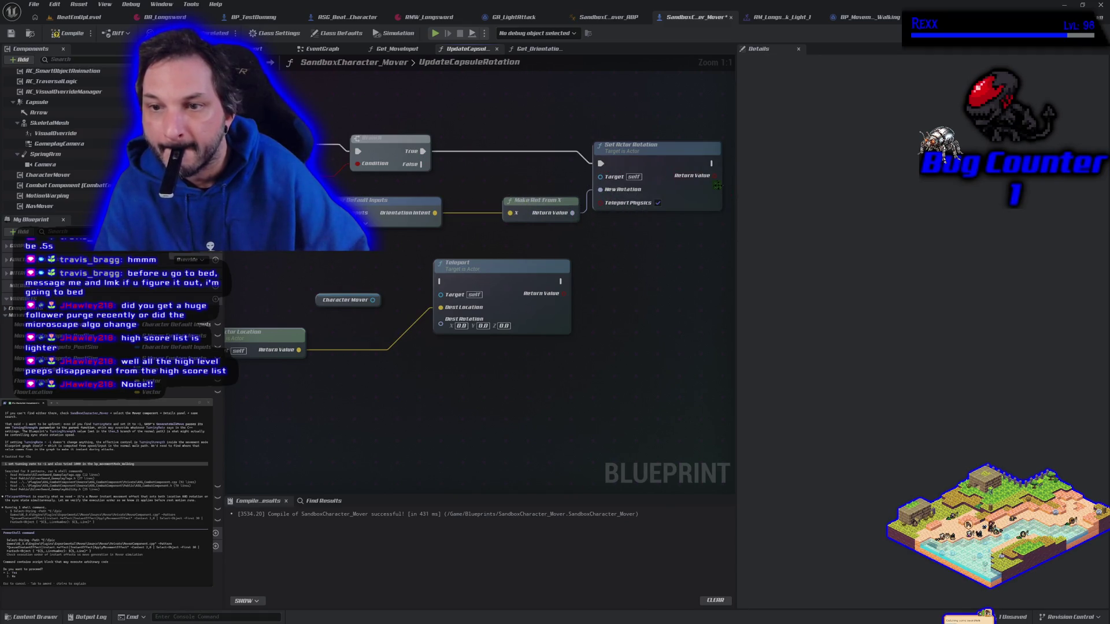
pyautogui.moveTo(713, 164); pyautogui.dragTo(428, 281)
pyautogui.moveTo(371, 300); pyautogui.dragTo(442, 295)
pyautogui.click(415, 365)
pyautogui.moveTo(376, 305)
pyautogui.mouseDown()
pyautogui.moveTo(517, 323)
pyautogui.moveTo(393, 300)
pyautogui.mouseUp()
pyautogui.rightClick(360, 389)
pyautogui.moveTo(412, 391); pyautogui.dragTo(430, 393)
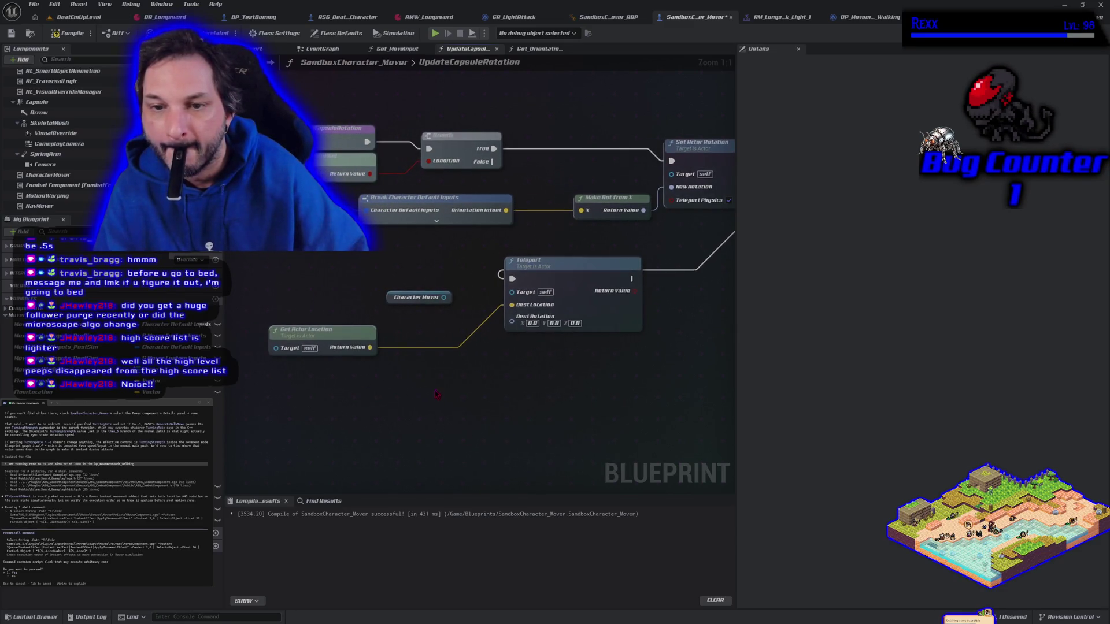
# - Connect Make Rot From X to Teleport's Dest Rotation, breaking and redoing the link
pyautogui.moveTo(643, 211)
pyautogui.mouseDown()
pyautogui.moveTo(699, 231)
pyautogui.moveTo(513, 321)
pyautogui.mouseUp()
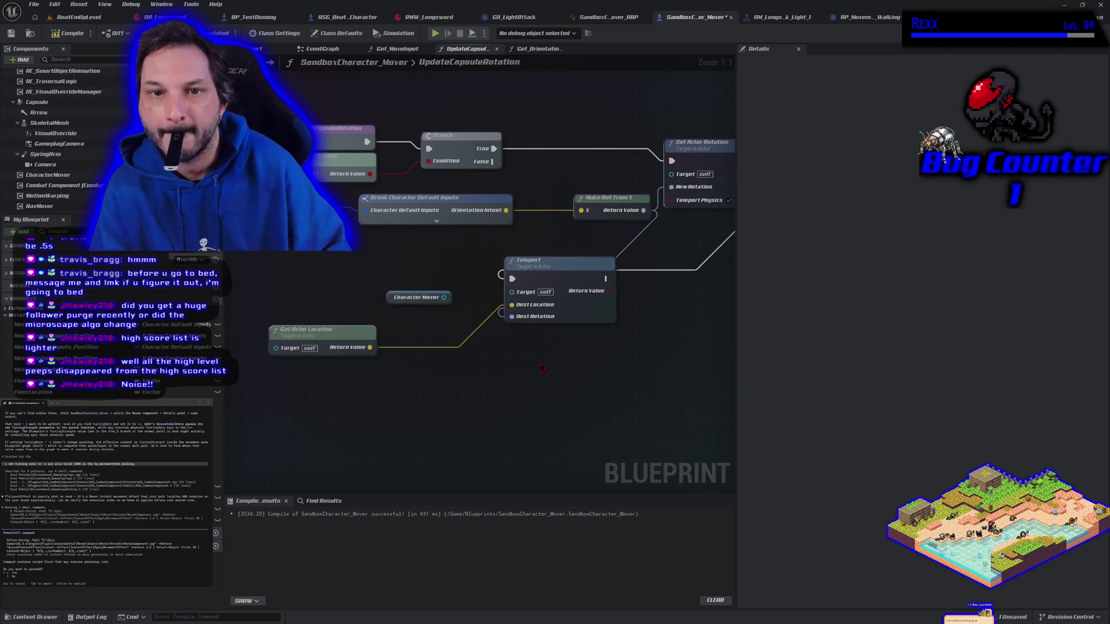
pyautogui.keyDown('alt'); pyautogui.click(513, 319); pyautogui.keyUp('alt')
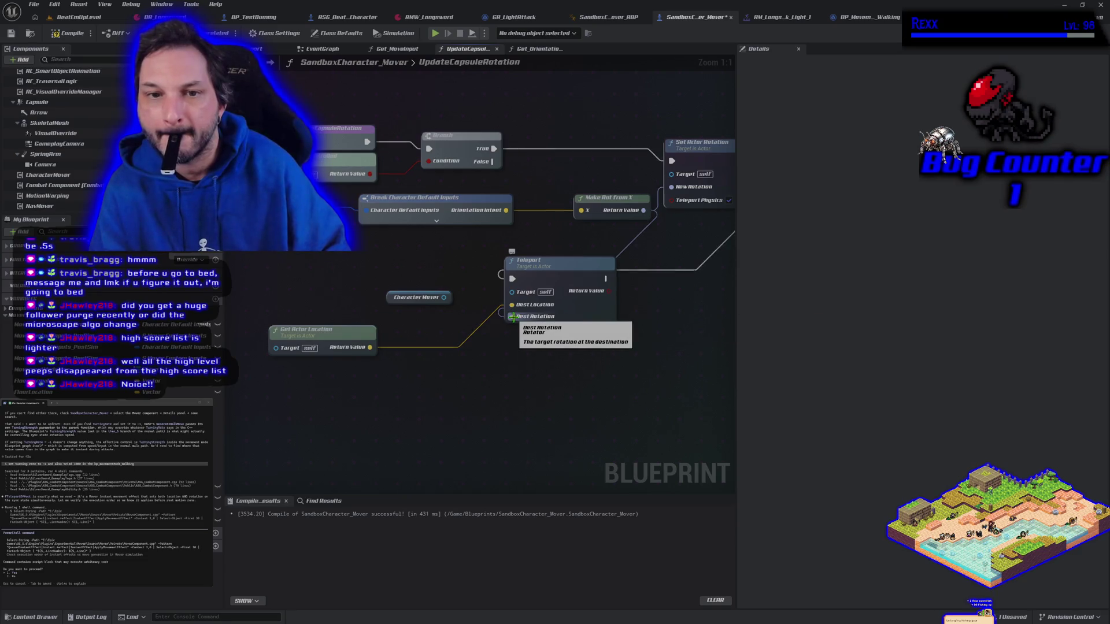
pyautogui.moveTo(527, 398)
pyautogui.mouseDown()
pyautogui.moveTo(445, 376)
pyautogui.moveTo(521, 376)
pyautogui.mouseUp()
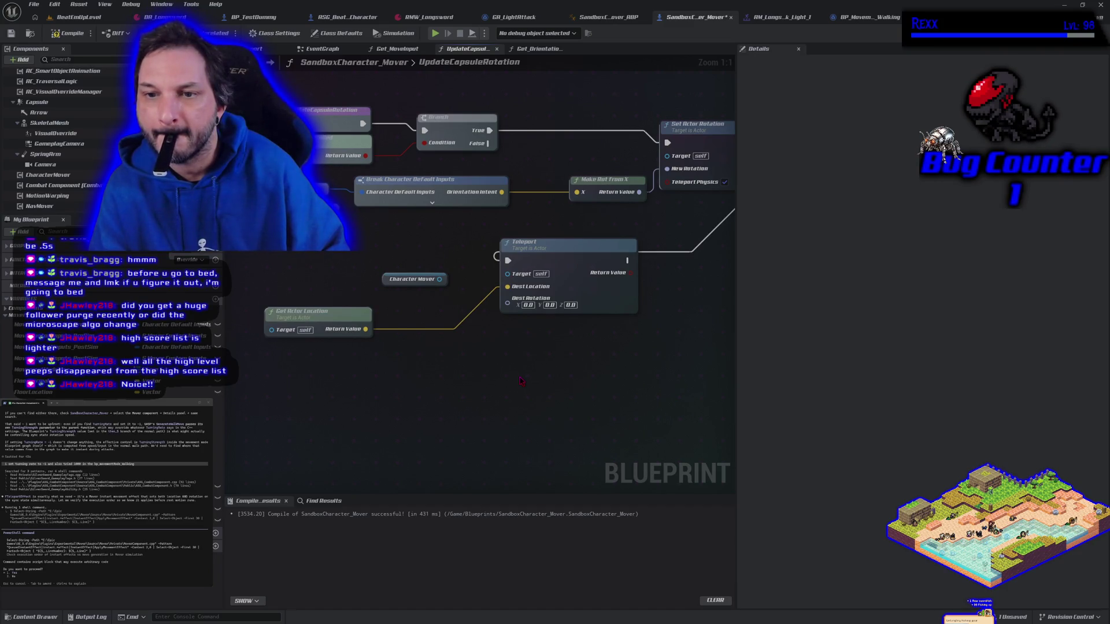
pyautogui.moveTo(638, 192)
pyautogui.mouseDown()
pyautogui.moveTo(679, 208)
pyautogui.moveTo(555, 315)
pyautogui.mouseUp()
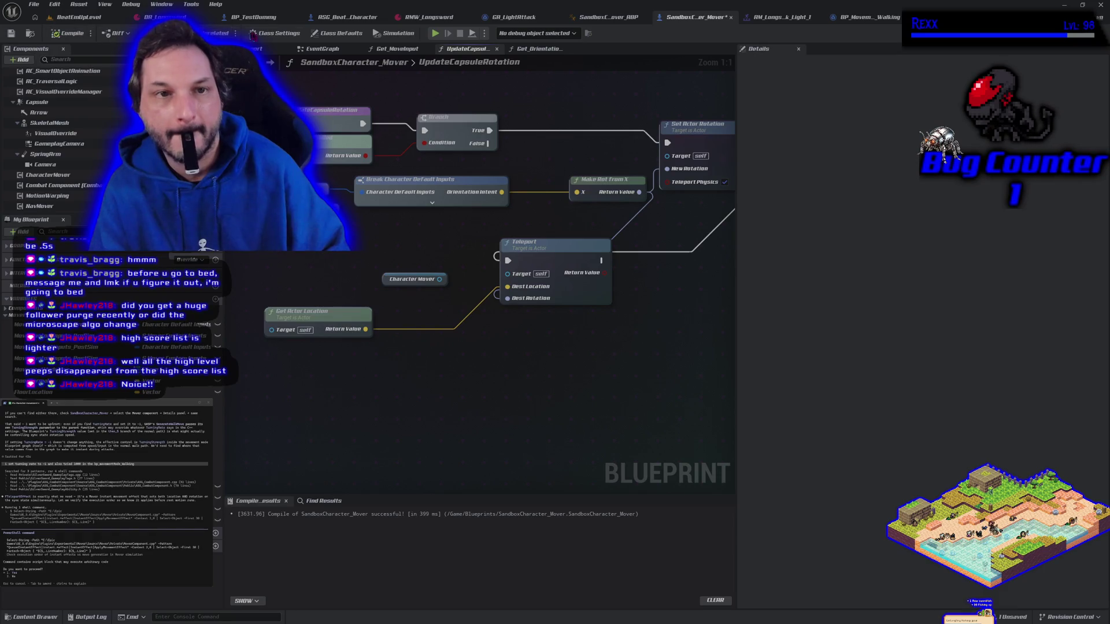
pyautogui.click(436, 33)
pyautogui.press('d')
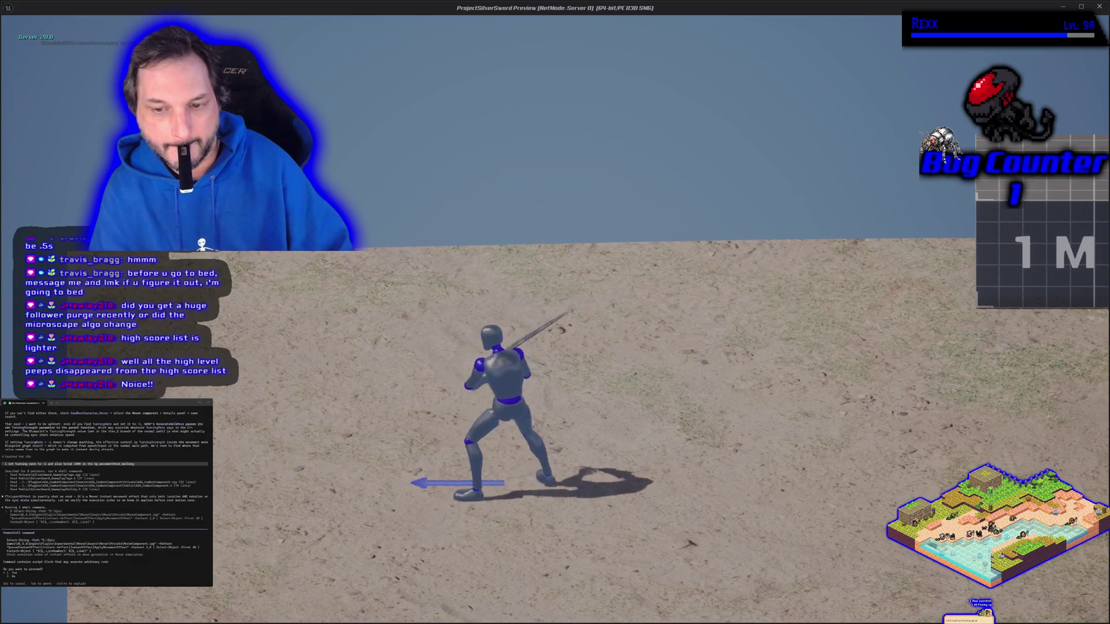
pyautogui.press('Escape')
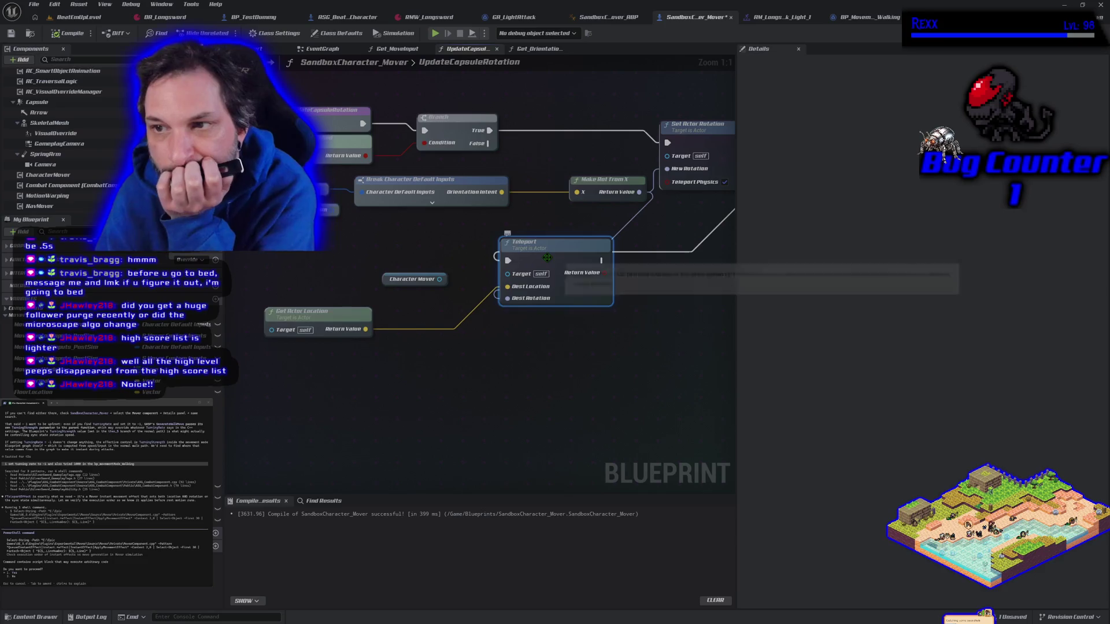
# - Delete the Teleport and Get Actor Location nodes and save the Blueprint with Ctrl+S
pyautogui.press('Delete')
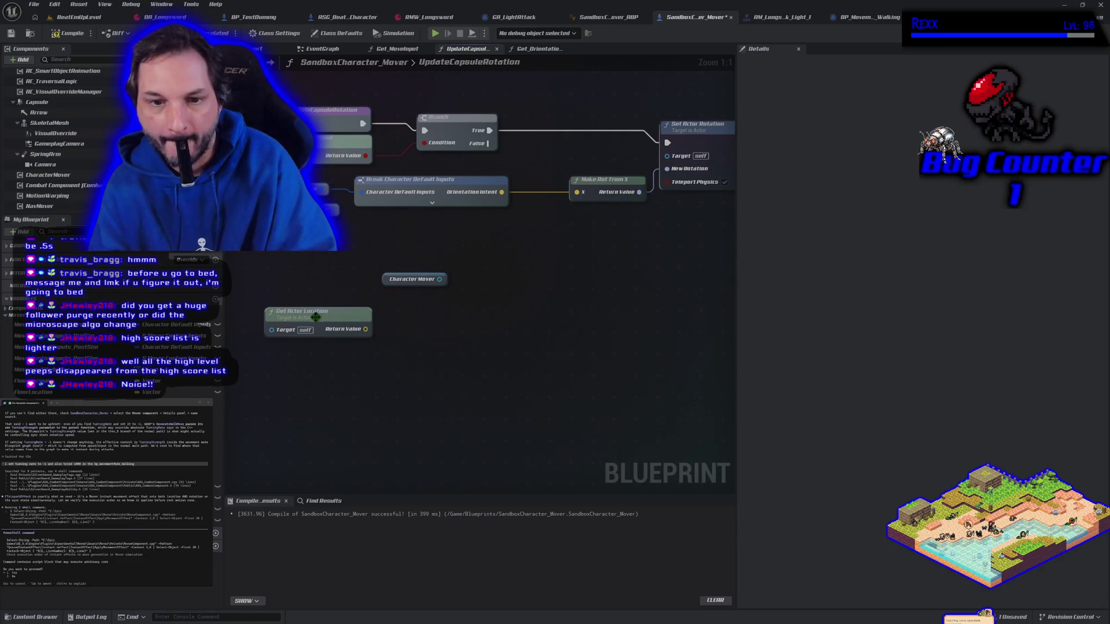
pyautogui.click(316, 321)
pyautogui.press('Delete')
pyautogui.press('Delete')
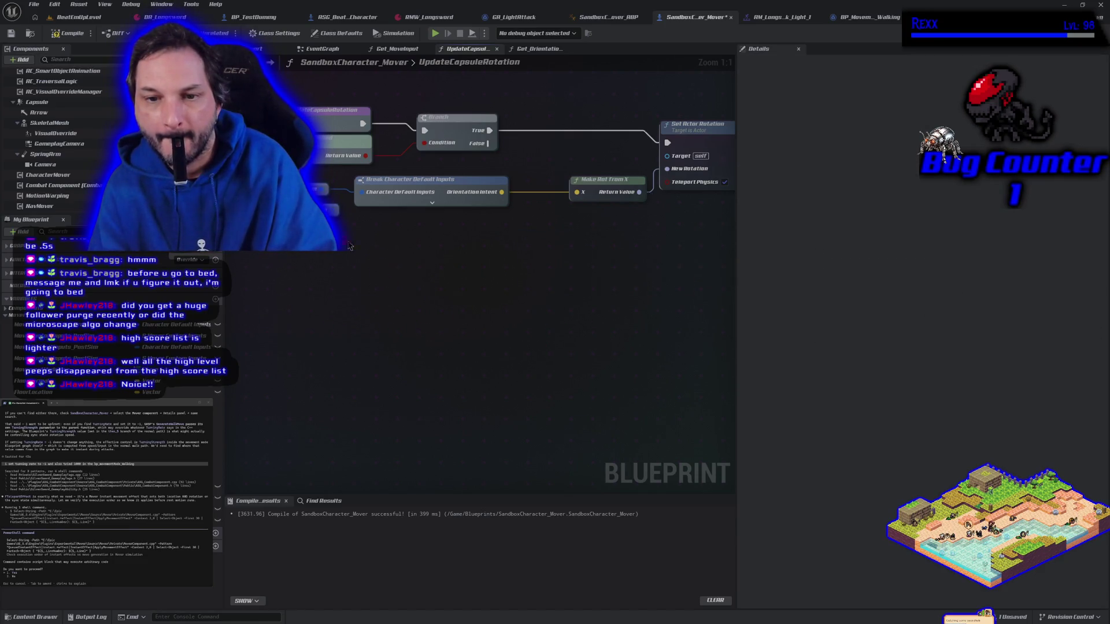
pyautogui.hotkey('ctrl', 's')
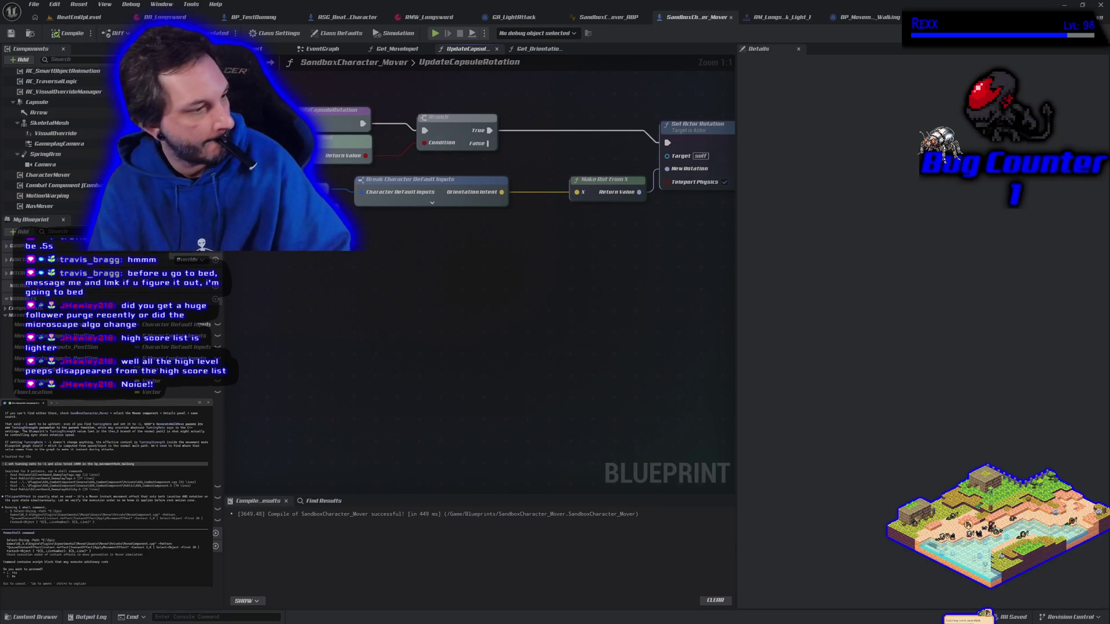
pyautogui.press('Return')
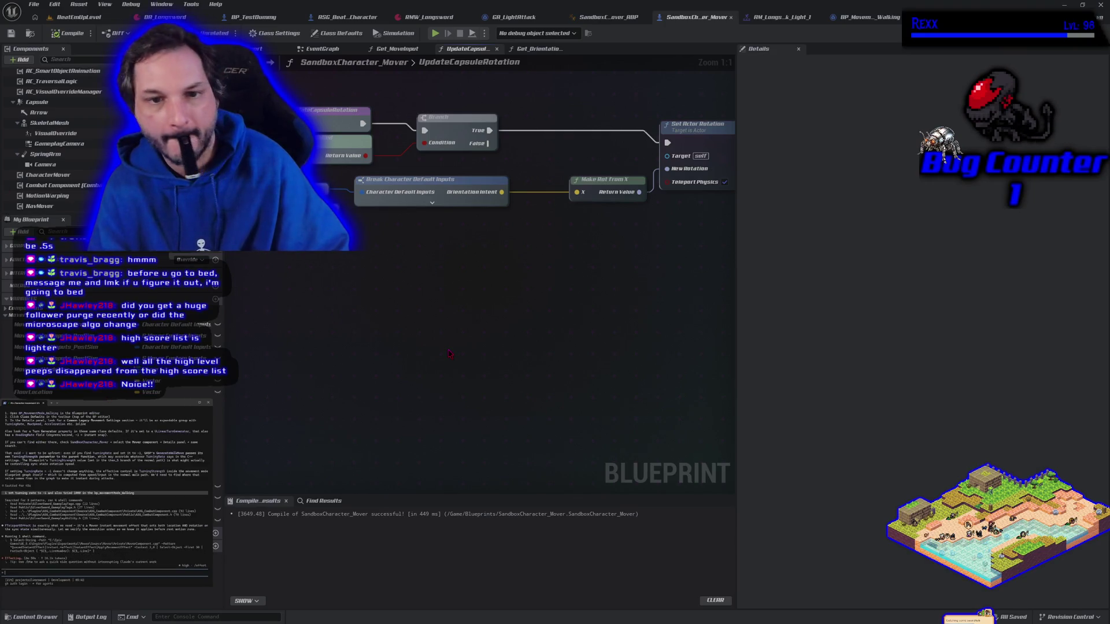
pyautogui.moveTo(532, 315)
pyautogui.mouseDown()
pyautogui.moveTo(503, 393)
pyautogui.moveTo(453, 377)
pyautogui.moveTo(497, 368)
pyautogui.mouseUp()
pyautogui.scroll(-1, 454, 377)
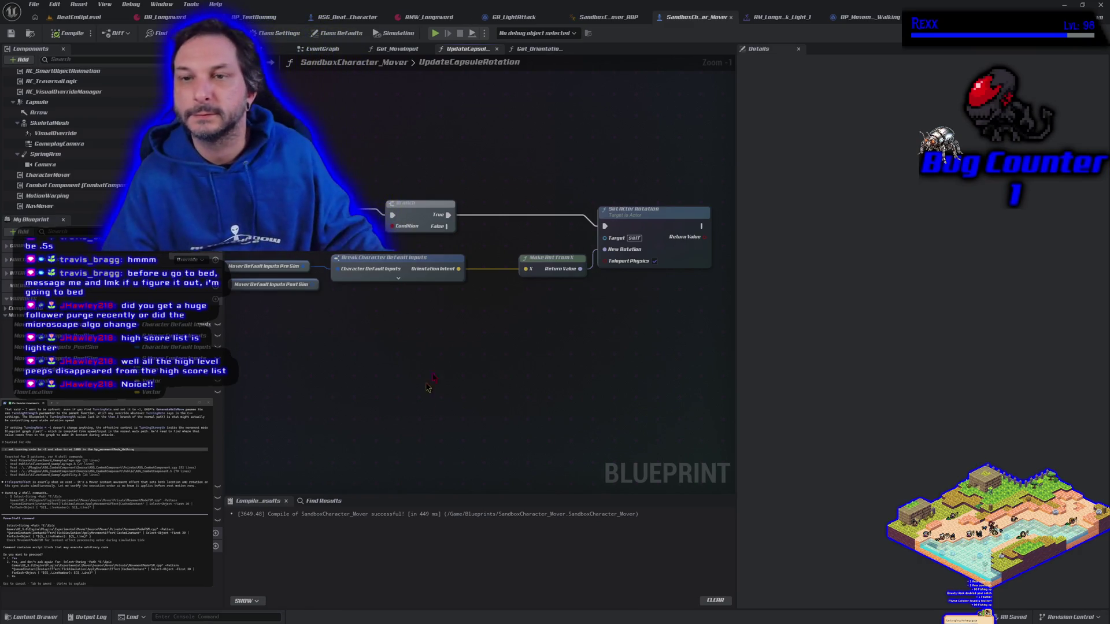
# - Open GA_LightAttack's Motion Warp Rotate to AttackInputFacing function
pyautogui.click(539, 22)
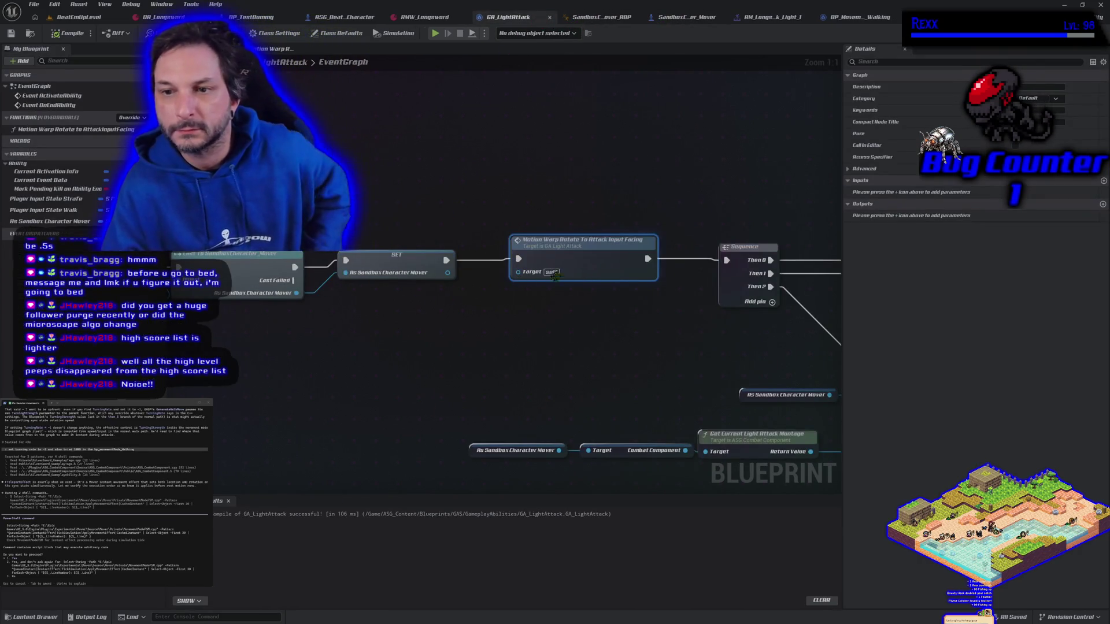
pyautogui.doubleClick(588, 261)
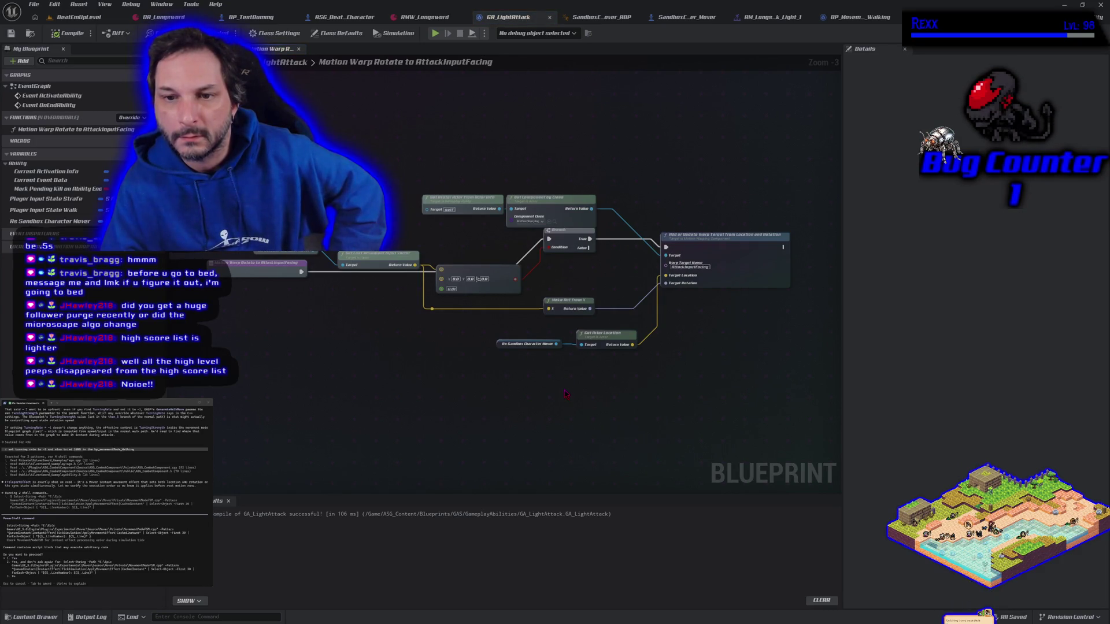
pyautogui.moveTo(463, 345)
pyautogui.mouseDown()
pyautogui.moveTo(514, 325)
pyautogui.moveTo(481, 334)
pyautogui.mouseUp()
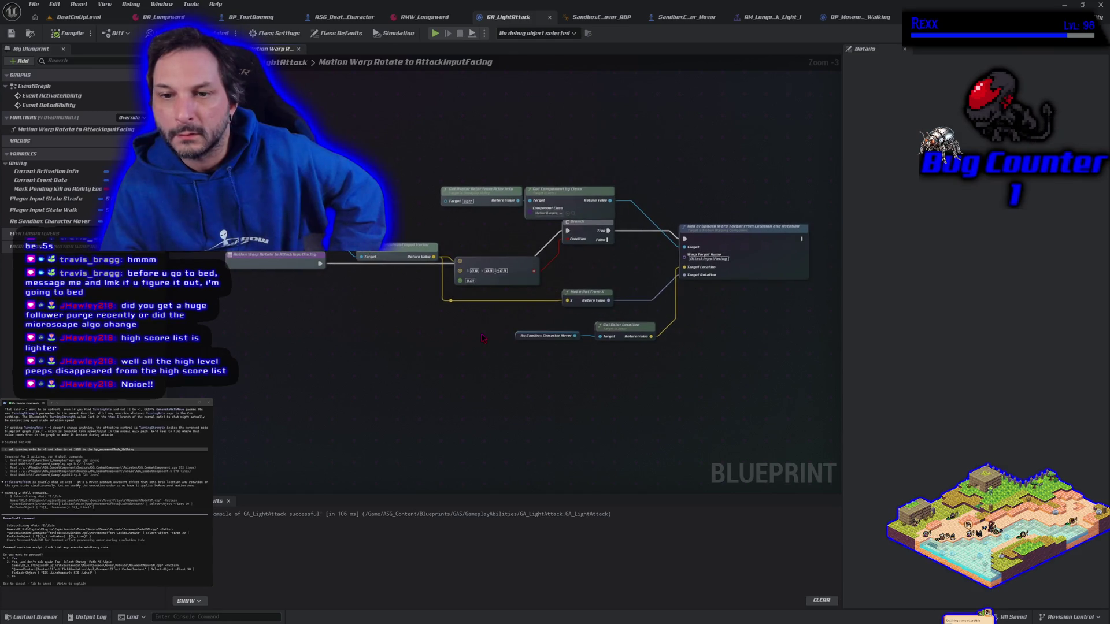
# - Add Get Orientation Intent from the character mover into Make Rot From X, compile and play
pyautogui.moveTo(361, 256); pyautogui.dragTo(342, 317)
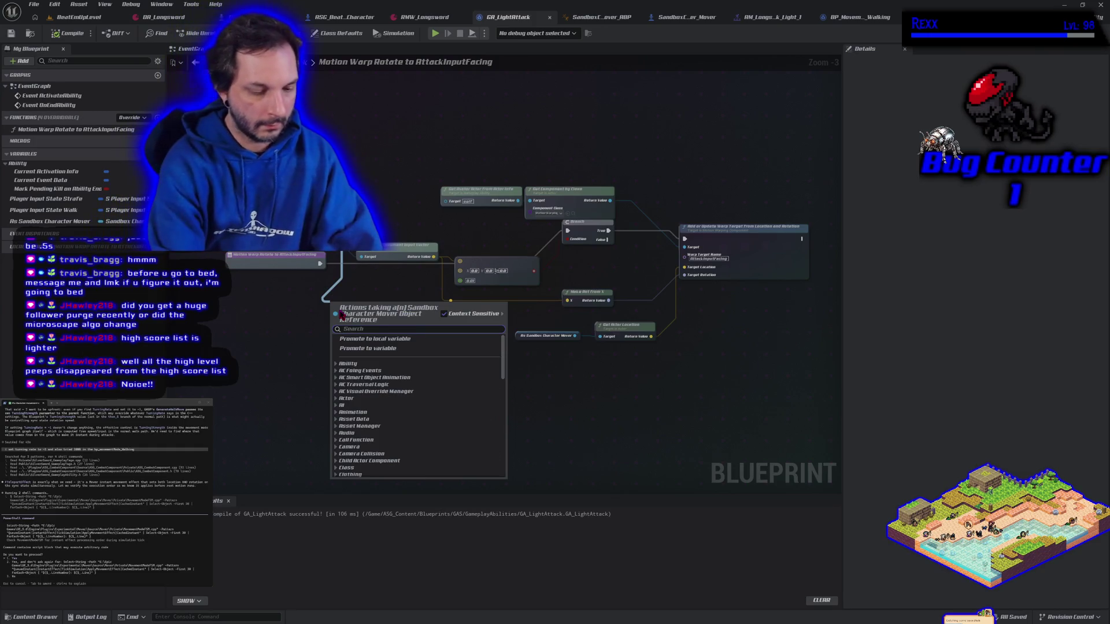
pyautogui.write('orientation')
pyautogui.press('Return')
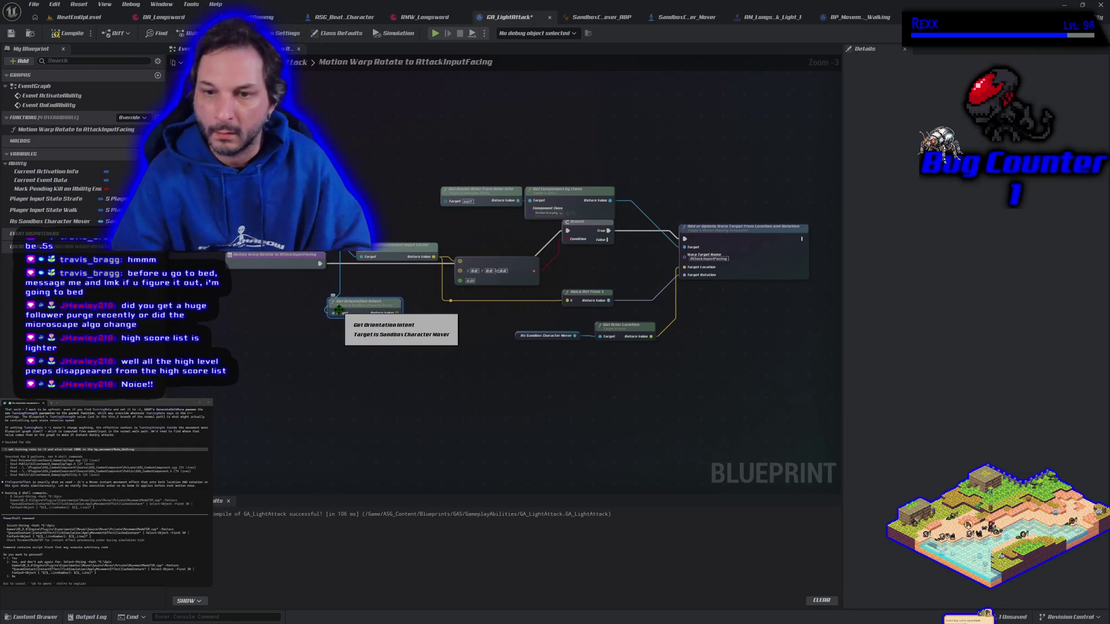
pyautogui.moveTo(399, 315); pyautogui.dragTo(567, 300)
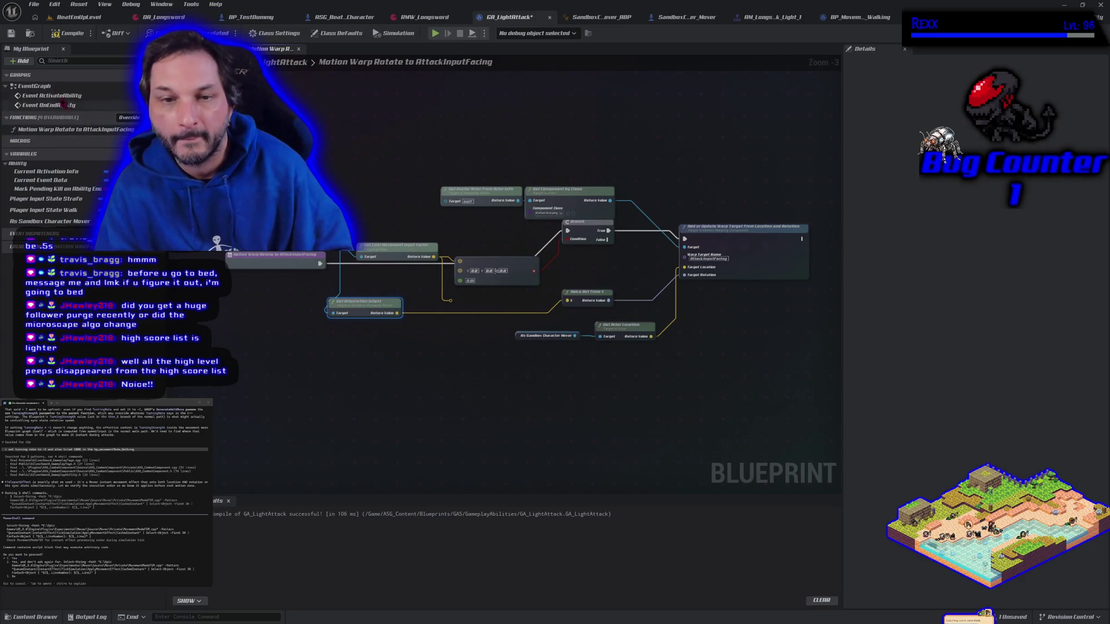
pyautogui.click(68, 33)
pyautogui.click(439, 33)
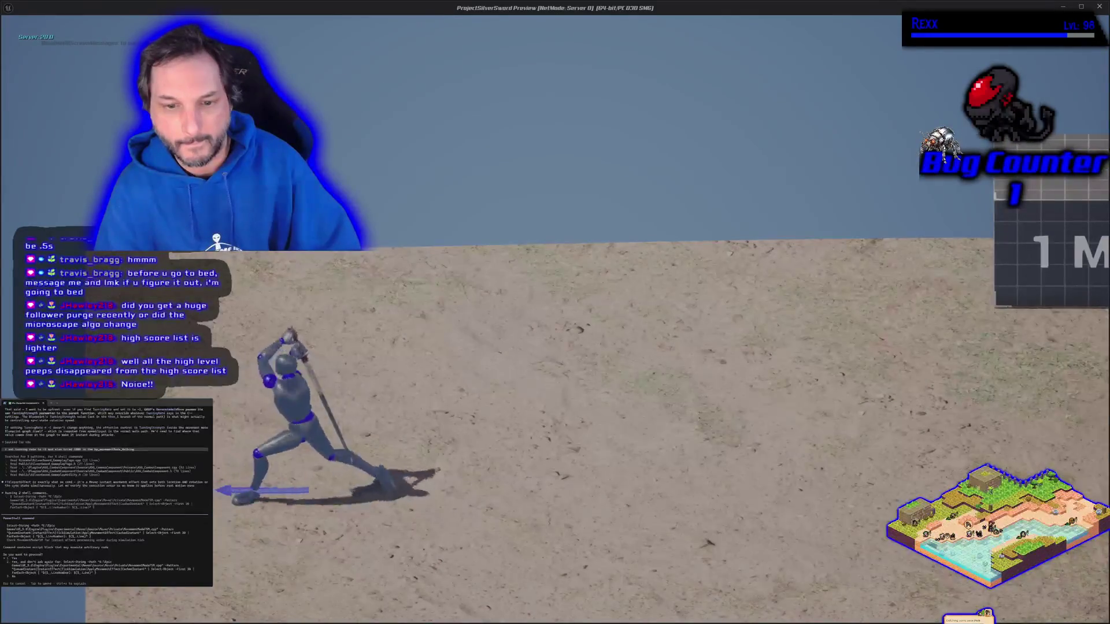
# - Attack while moving right, toward the camera and left, then end the play test
pyautogui.press('d')
pyautogui.press('d')
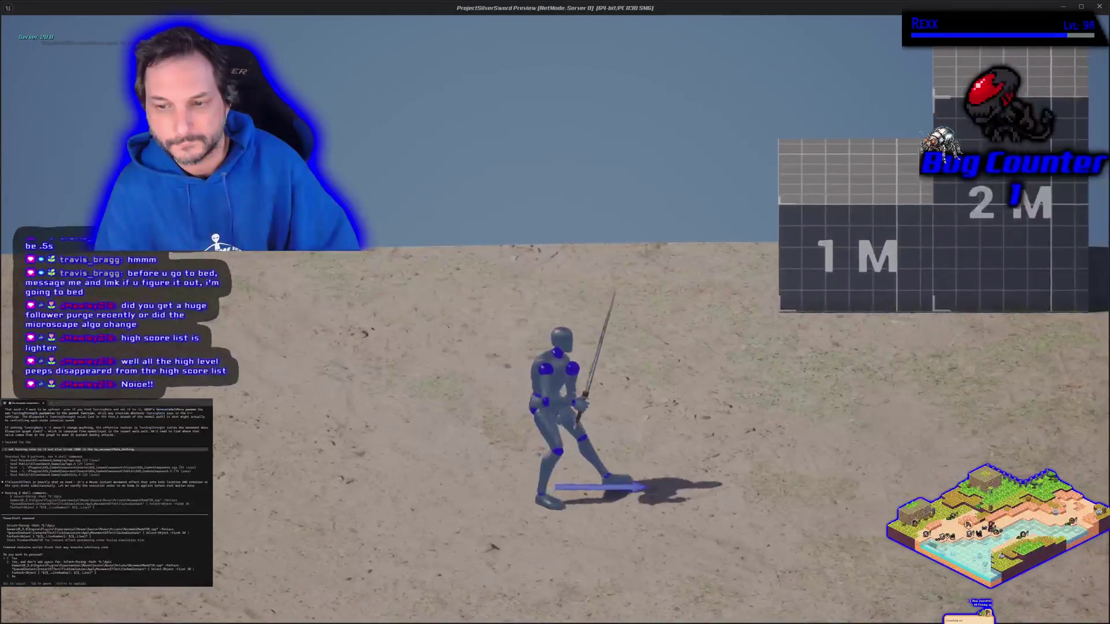
pyautogui.press('s')
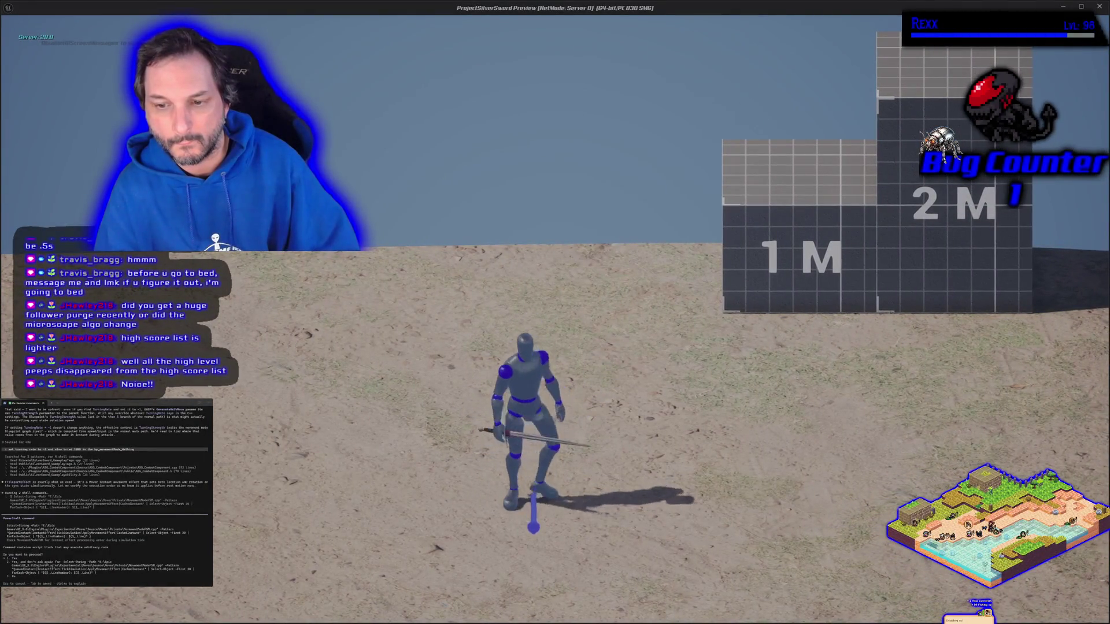
pyautogui.press('a')
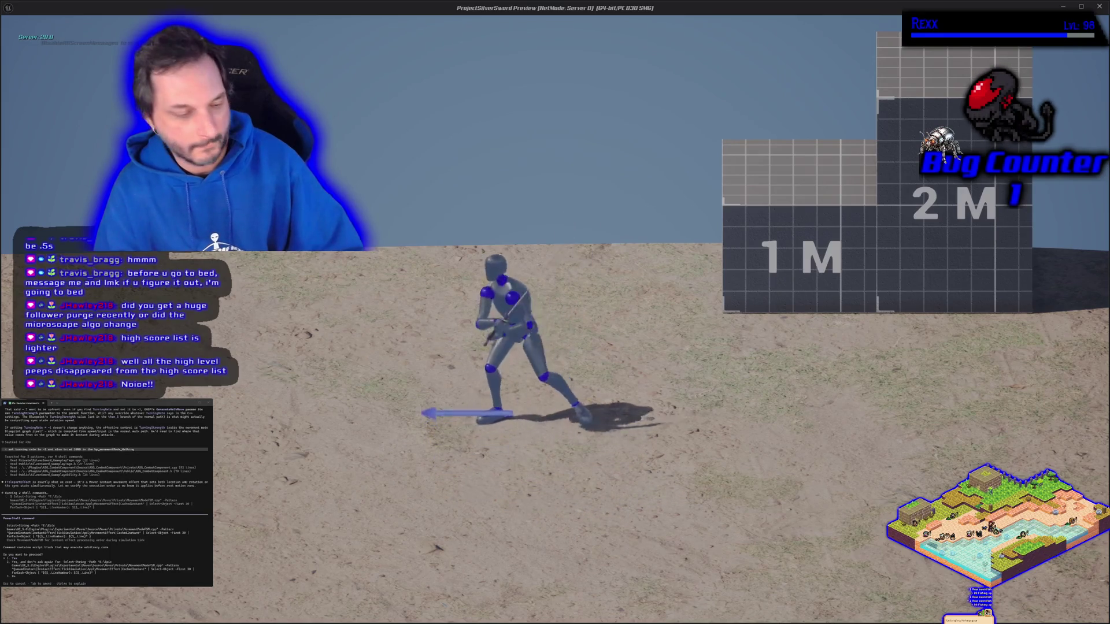
pyautogui.press('Escape')
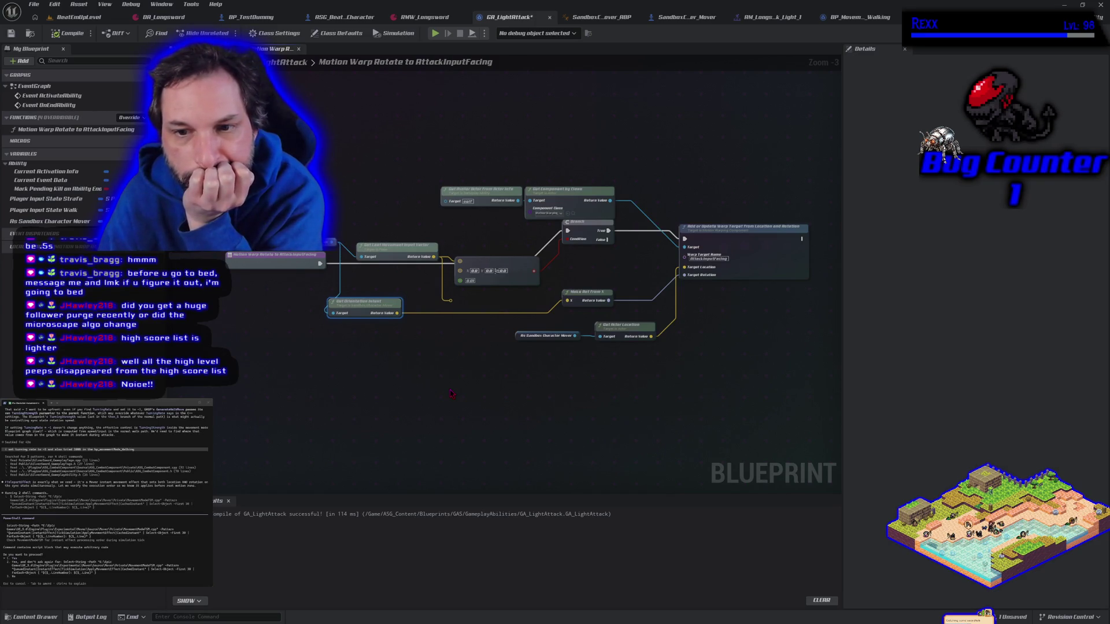
# - Rewire the input into Make Rot From X, then compile and save GA_LightAttack
pyautogui.rightClick(419, 397)
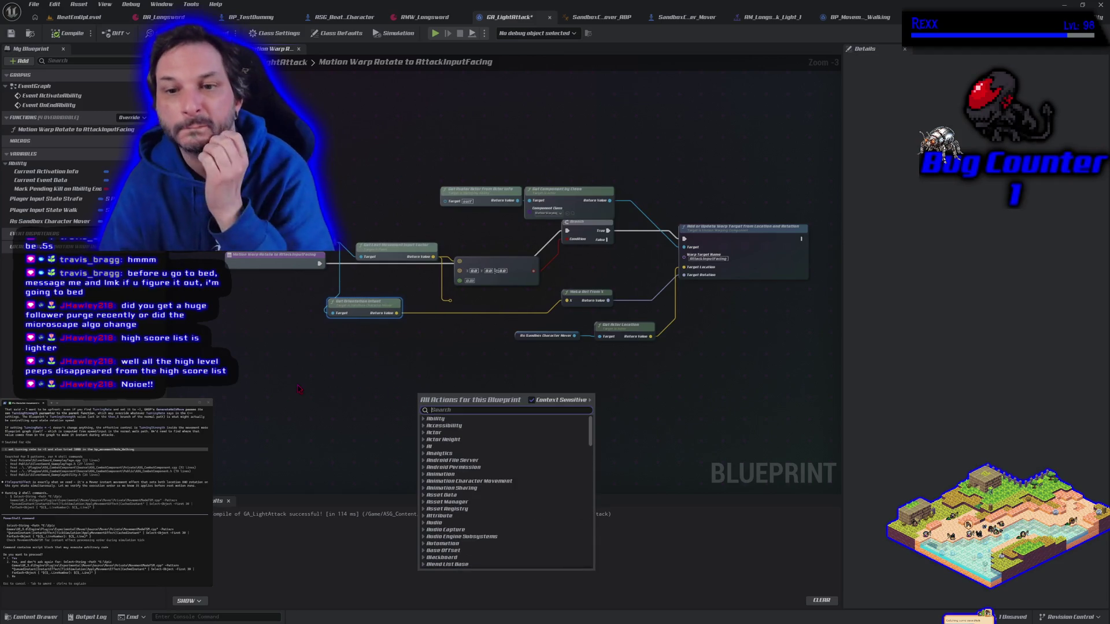
pyautogui.click(279, 367)
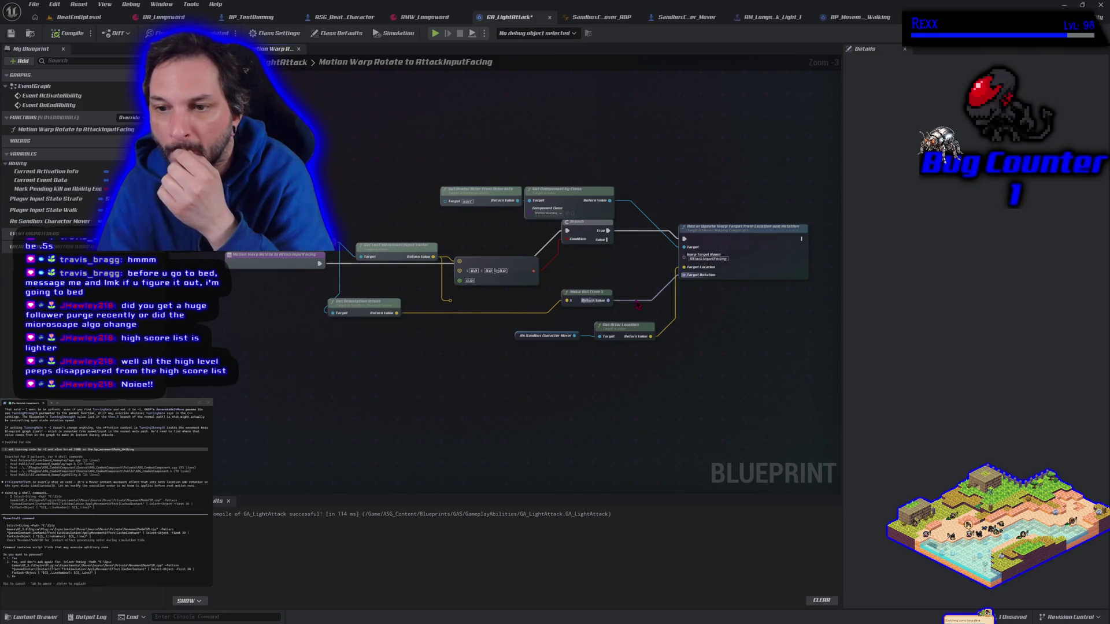
pyautogui.moveTo(450, 301); pyautogui.dragTo(567, 301)
pyautogui.click(68, 33)
pyautogui.click(11, 33)
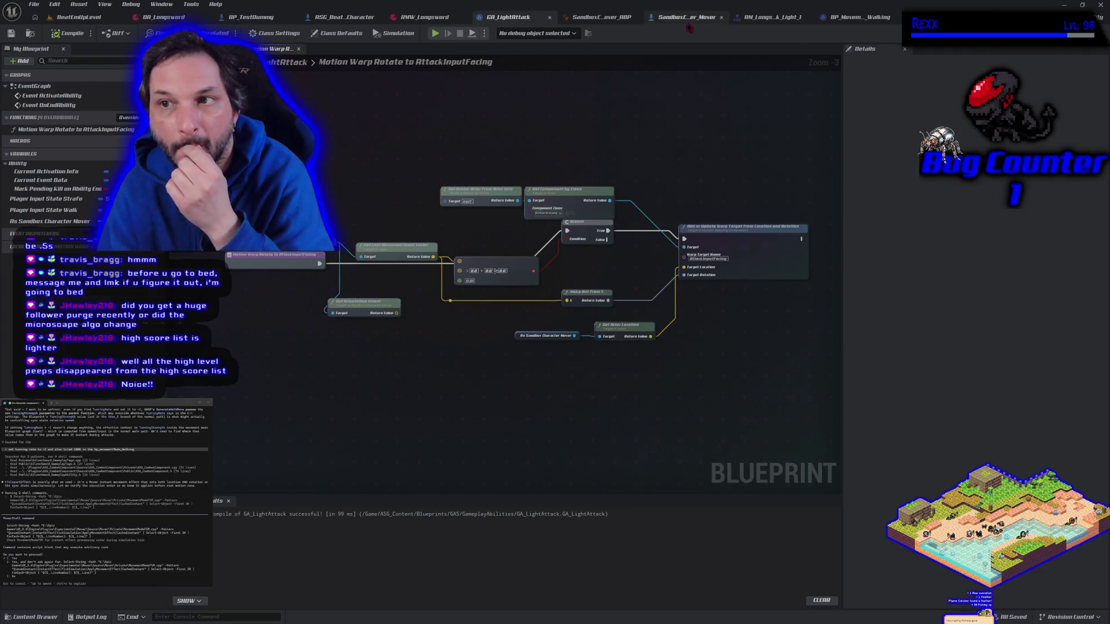
# - Return to the SandboxCharacter_Mover Blueprint's UpdateCapsuleRotation graph
pyautogui.click(687, 21)
pyautogui.scroll(1, 431, 351)
pyautogui.scroll(-1, 409, 345)
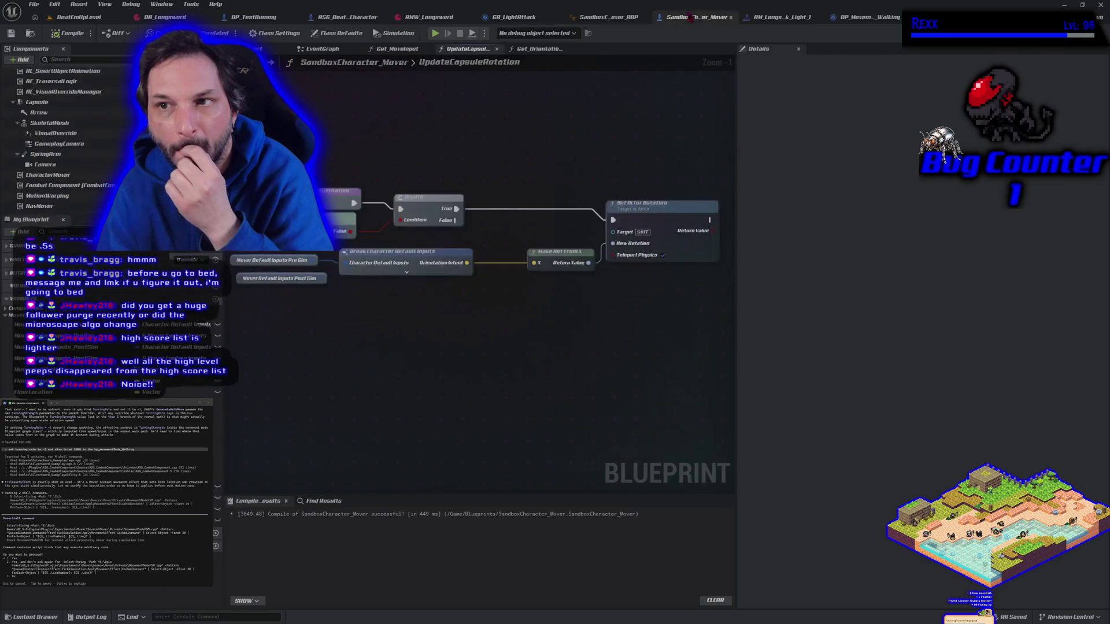
pyautogui.click(96, 18)
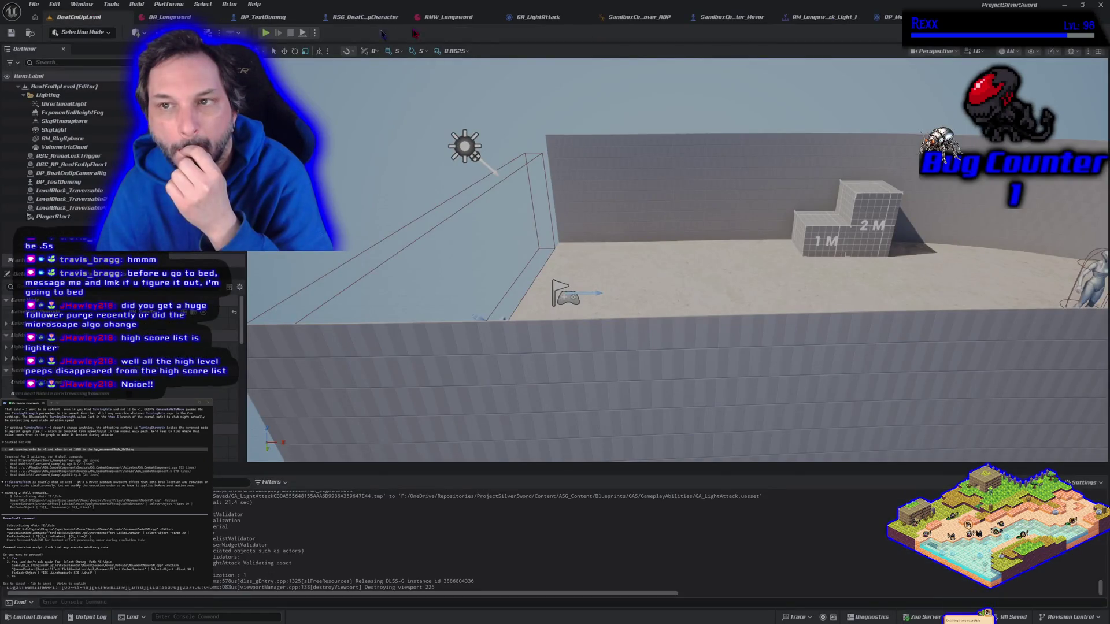
pyautogui.click(745, 19)
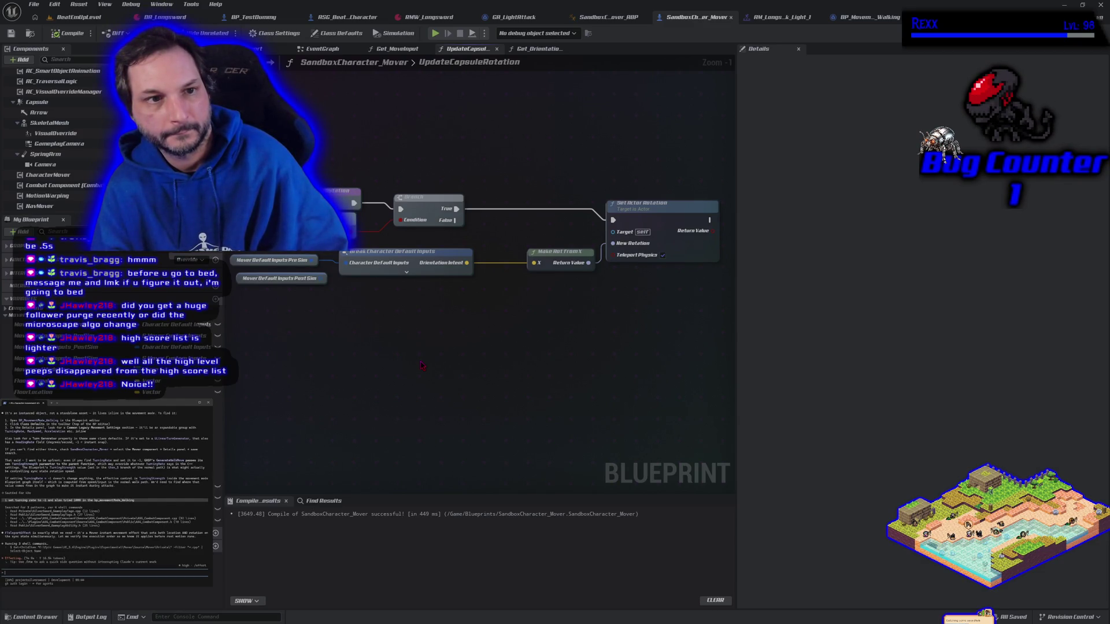
pyautogui.rightClick(421, 365)
pyautogui.write('get root')
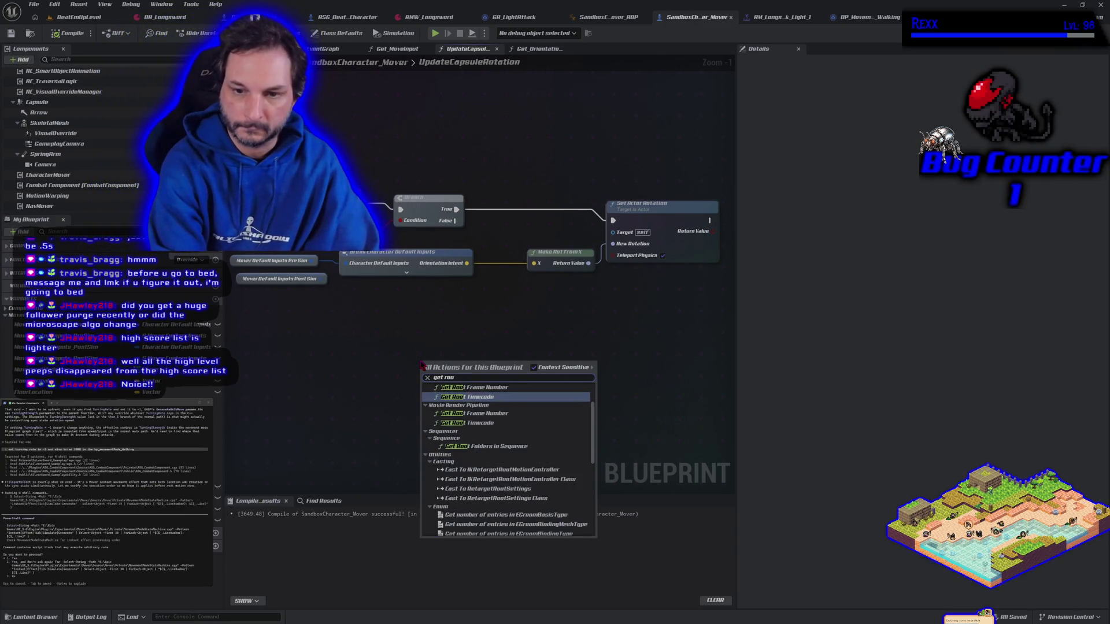
pyautogui.hotkey('ctrl', 'a')
pyautogui.press('BackSpace')
pyautogui.write('set root')
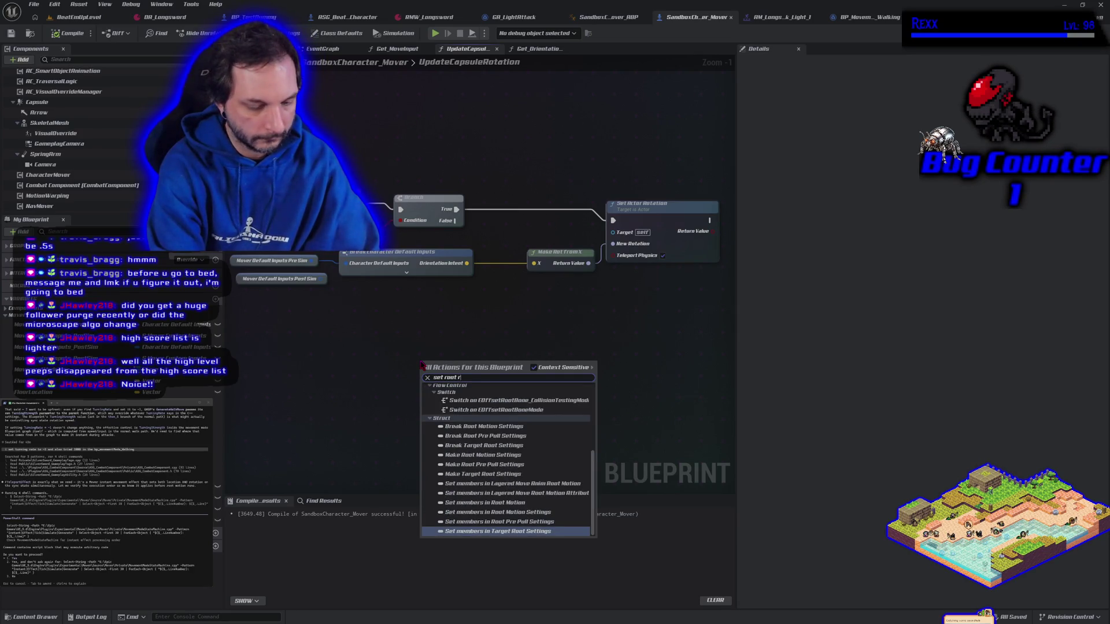
pyautogui.write(' ro')
pyautogui.hotkey('ctrl', 'a')
pyautogui.press('BackSpace')
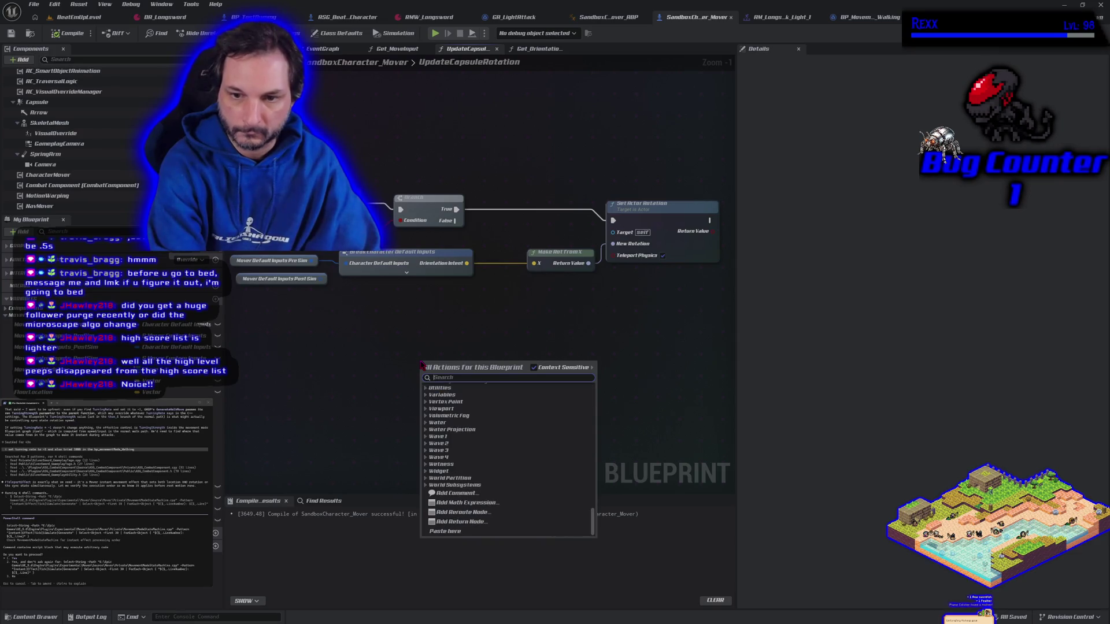
pyautogui.write('set ro')
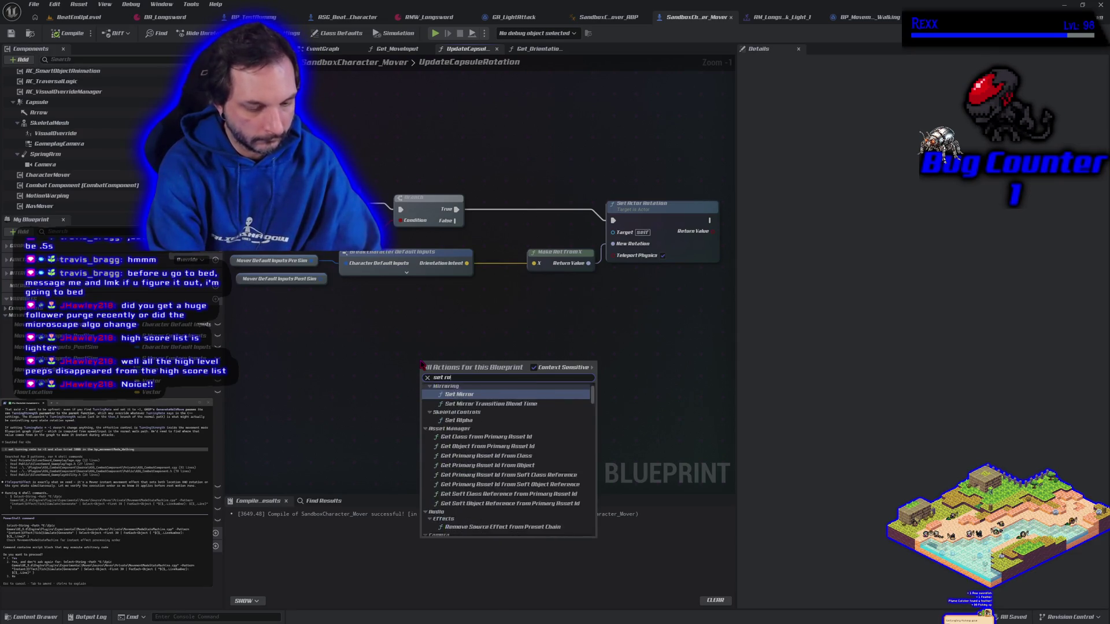
pyautogui.write('tation')
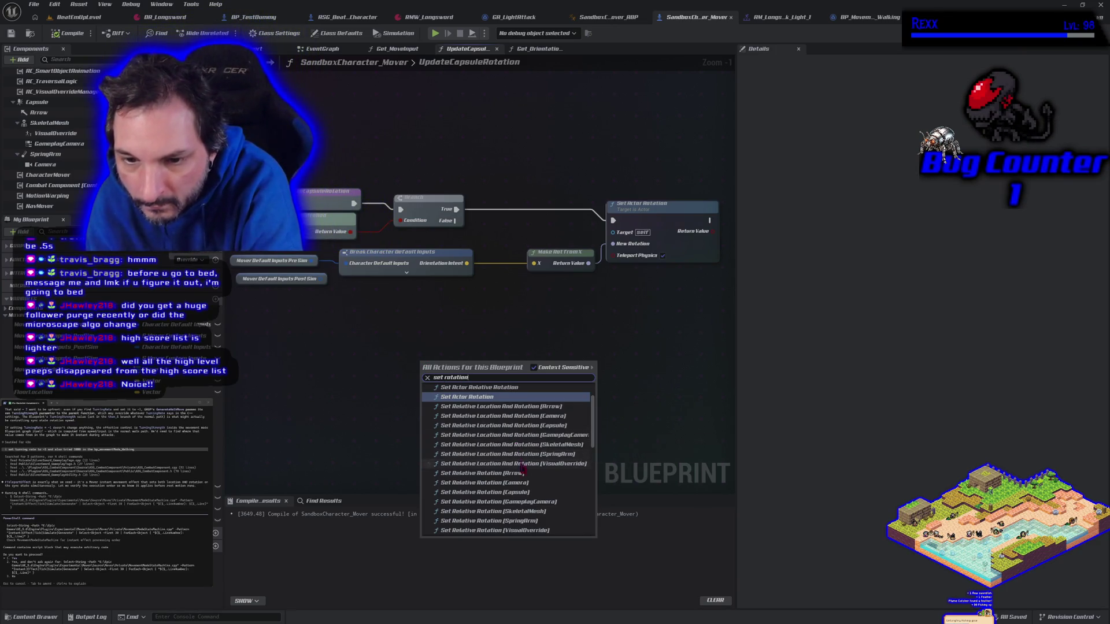
pyautogui.scroll(-10, 548, 492)
pyautogui.scroll(-2, 548, 491)
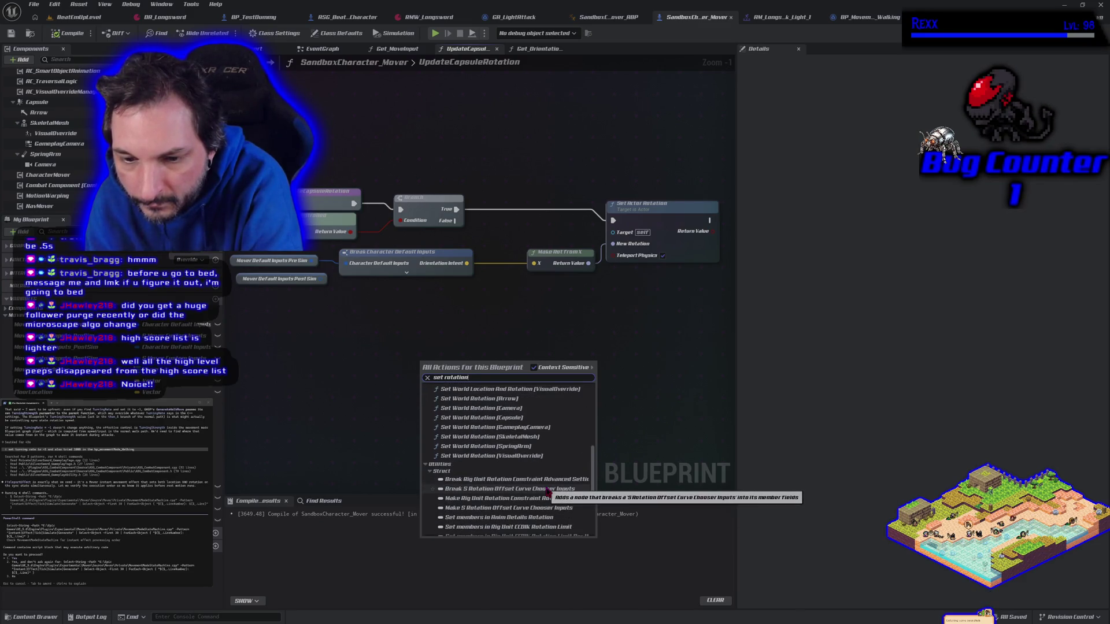
pyautogui.scroll(-7, 548, 491)
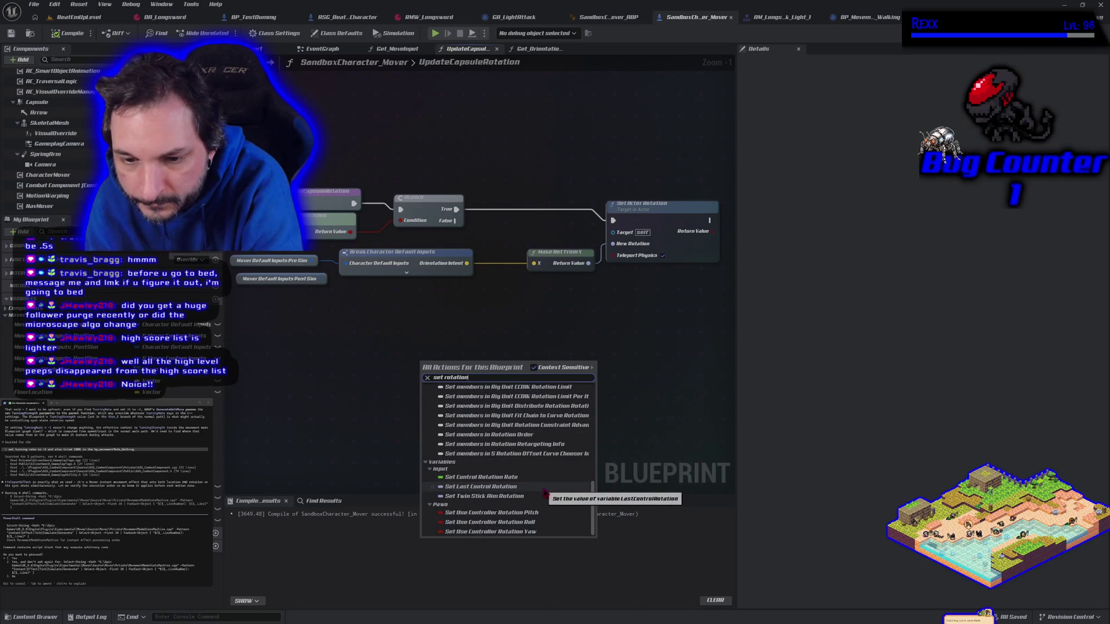
pyautogui.press('Escape')
pyautogui.rightClick(420, 345)
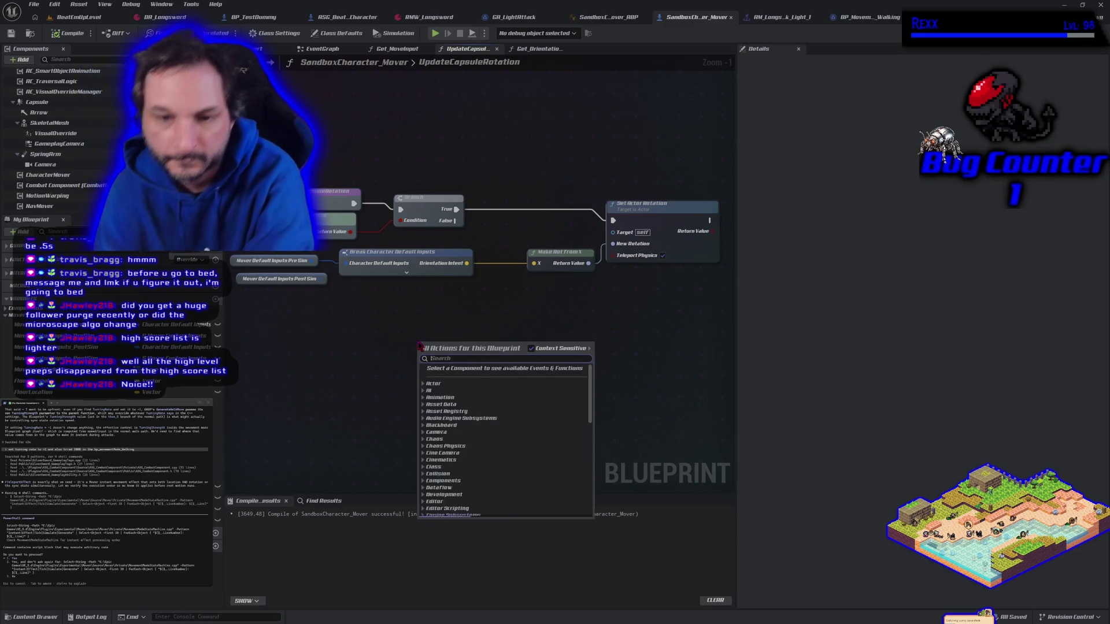
pyautogui.write('set cont')
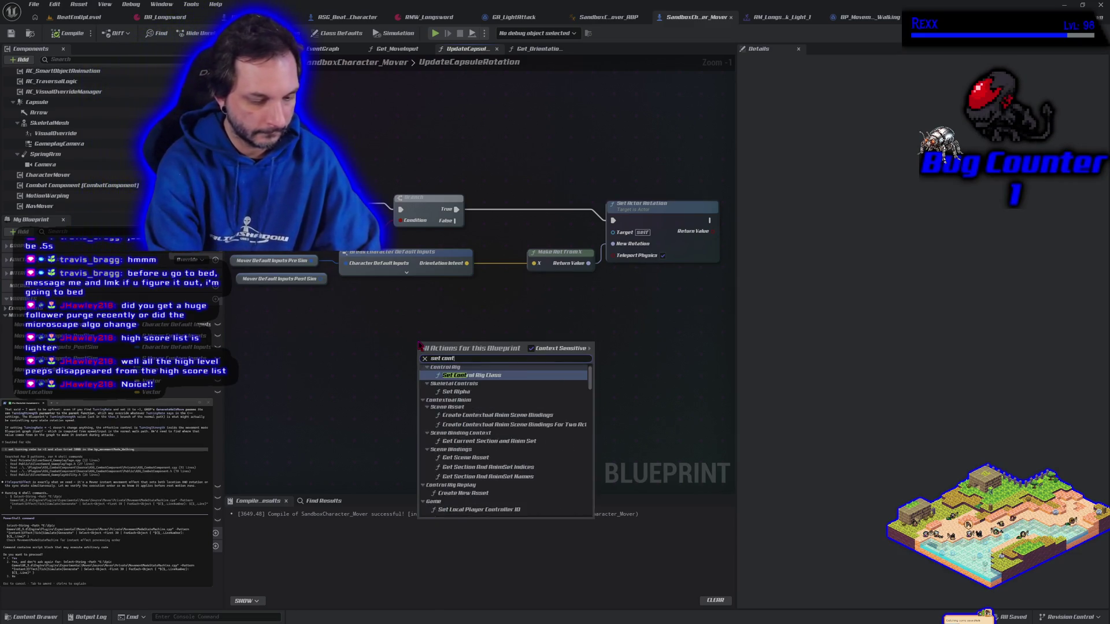
pyautogui.write('rol rot')
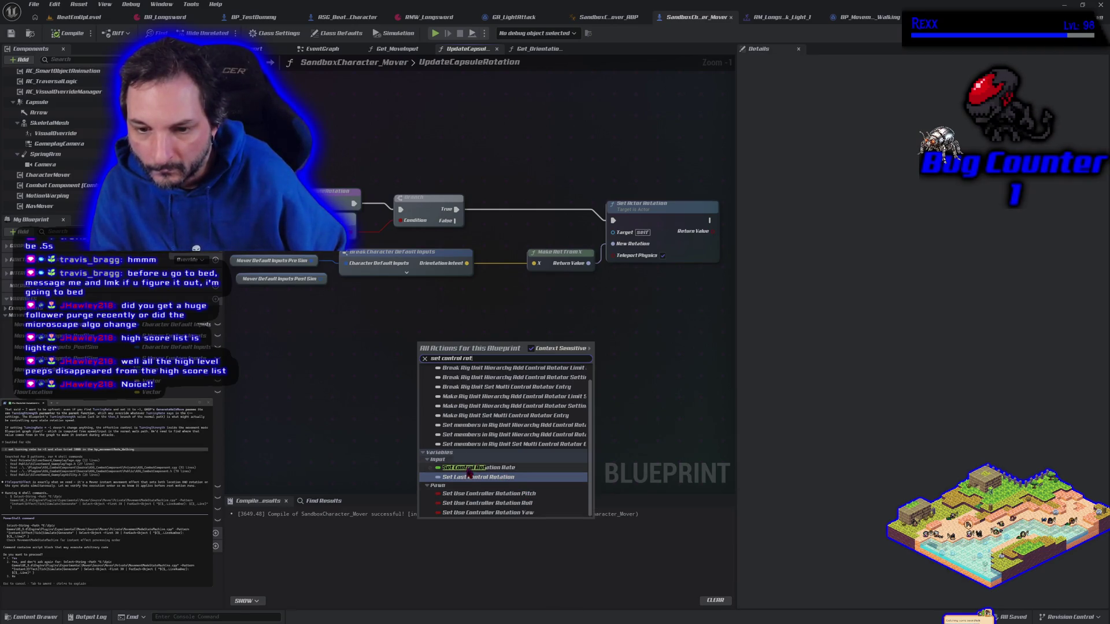
pyautogui.click(368, 400)
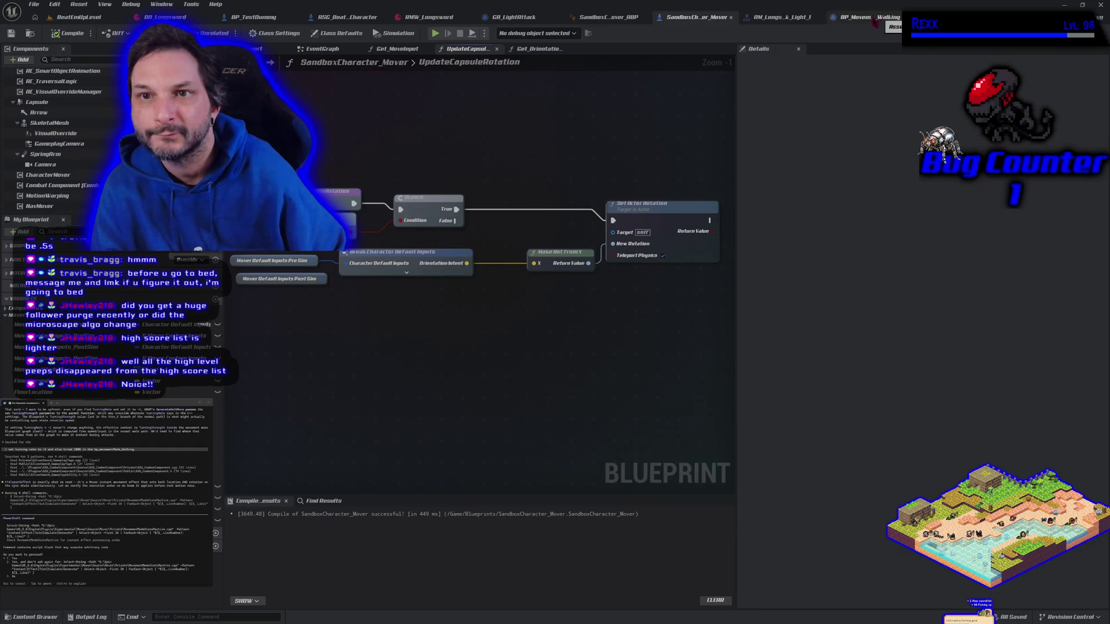
pyautogui.click(397, 48)
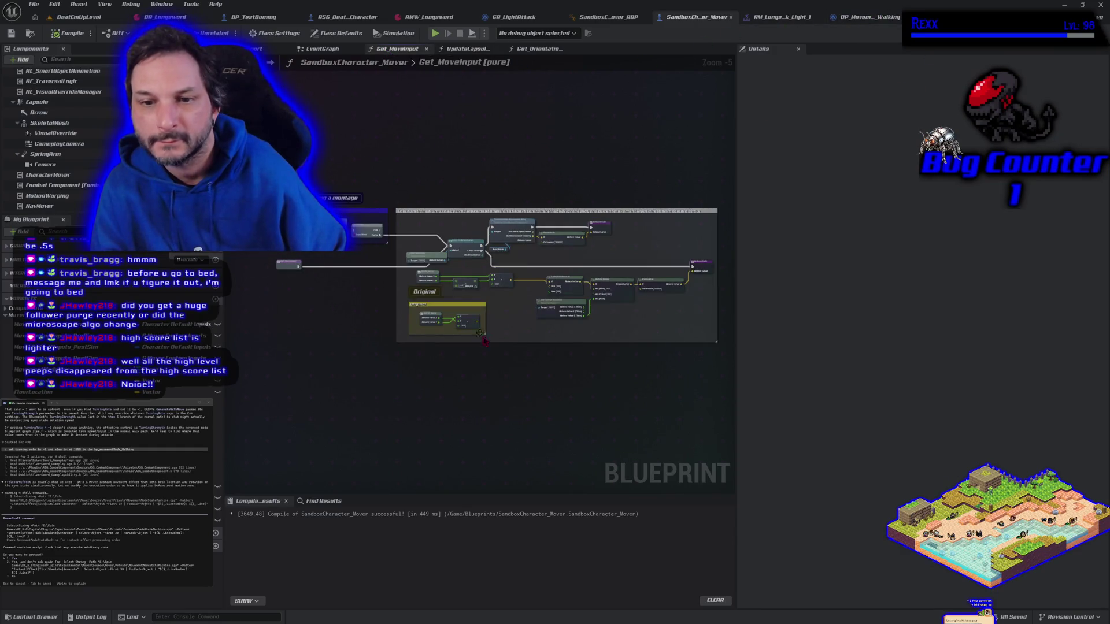
pyautogui.scroll(3, 508, 371)
pyautogui.moveTo(583, 301); pyautogui.dragTo(468, 316)
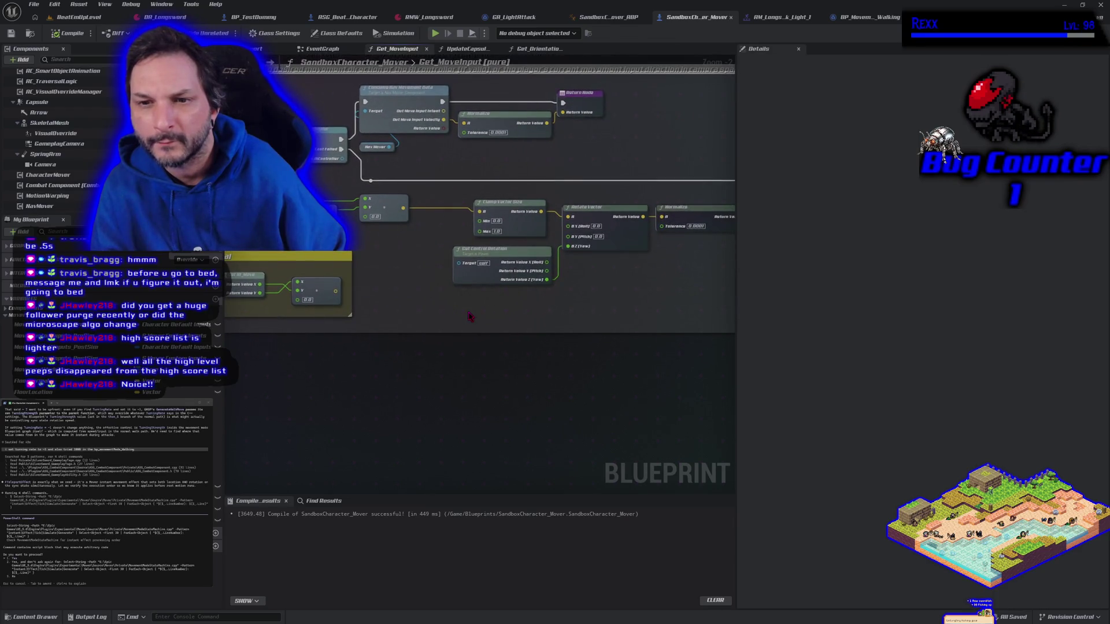
pyautogui.rightClick(470, 316)
pyautogui.write('co')
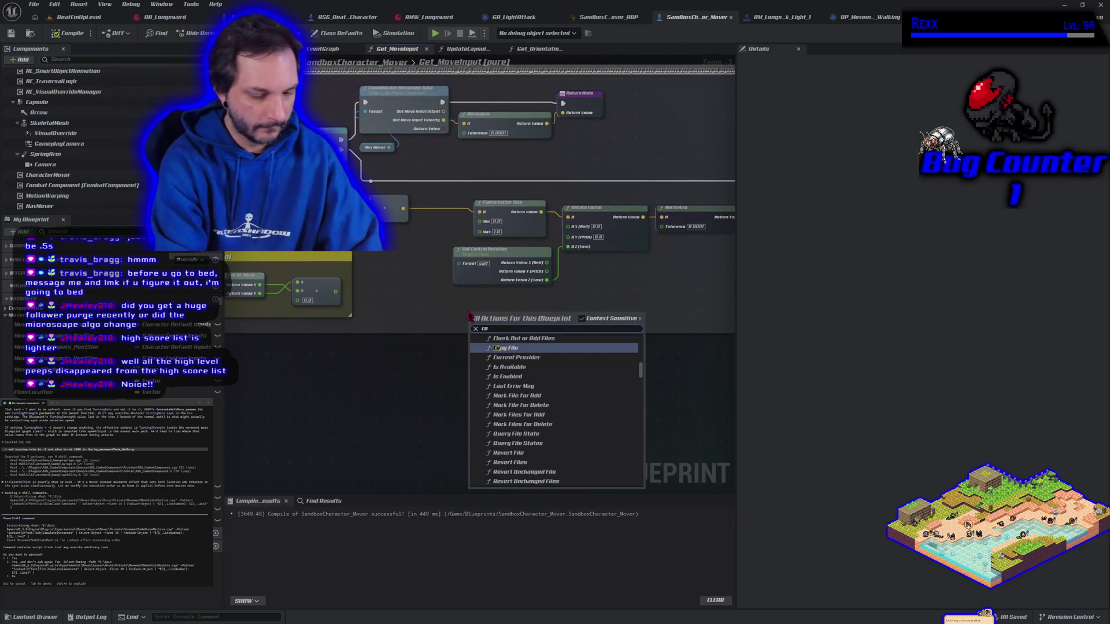
pyautogui.write('ntrol rotation')
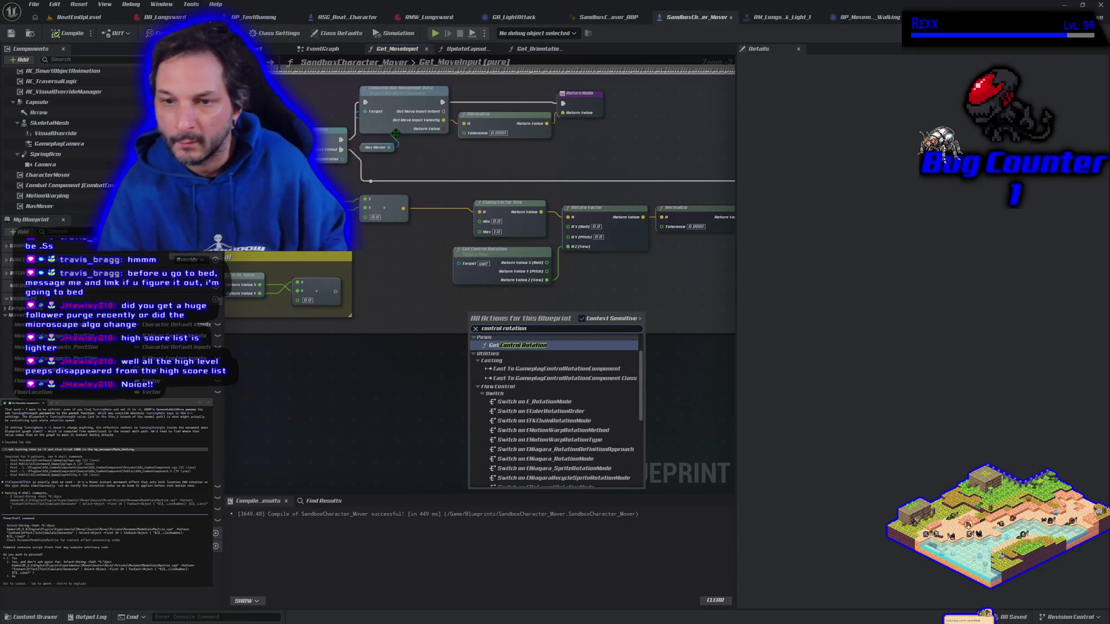
pyautogui.click(401, 450)
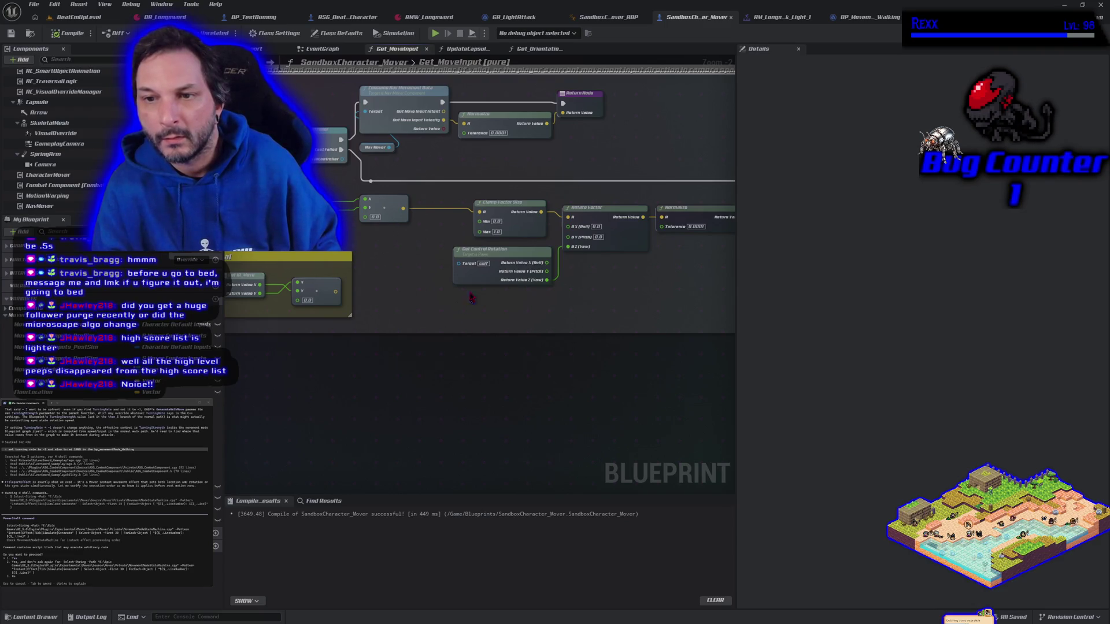
pyautogui.scroll(2, 518, 339)
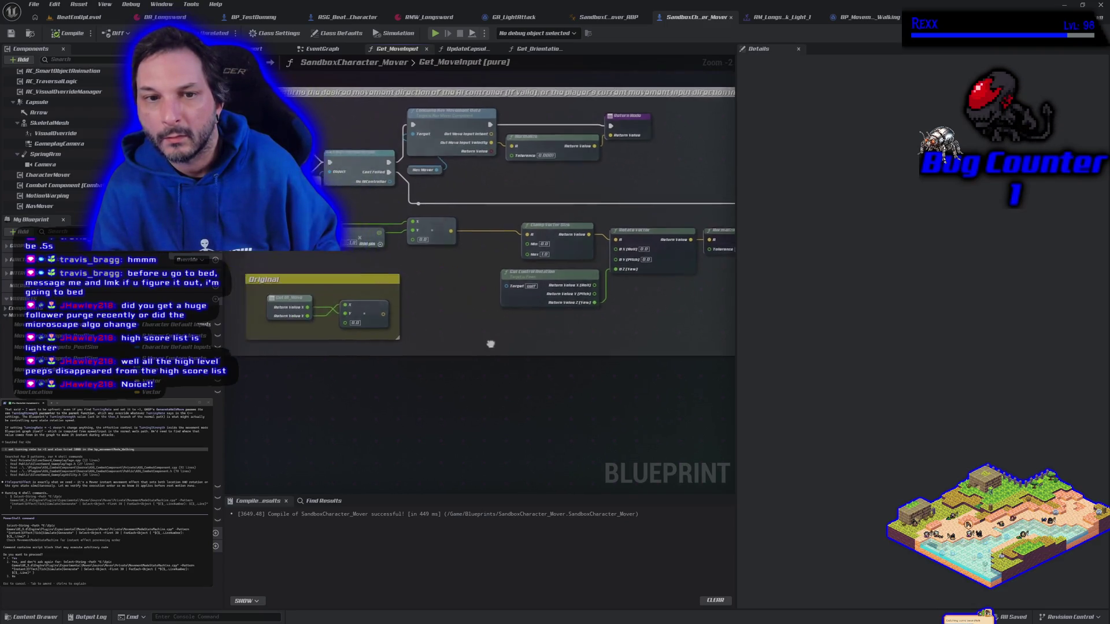
pyautogui.scroll(-2, 483, 362)
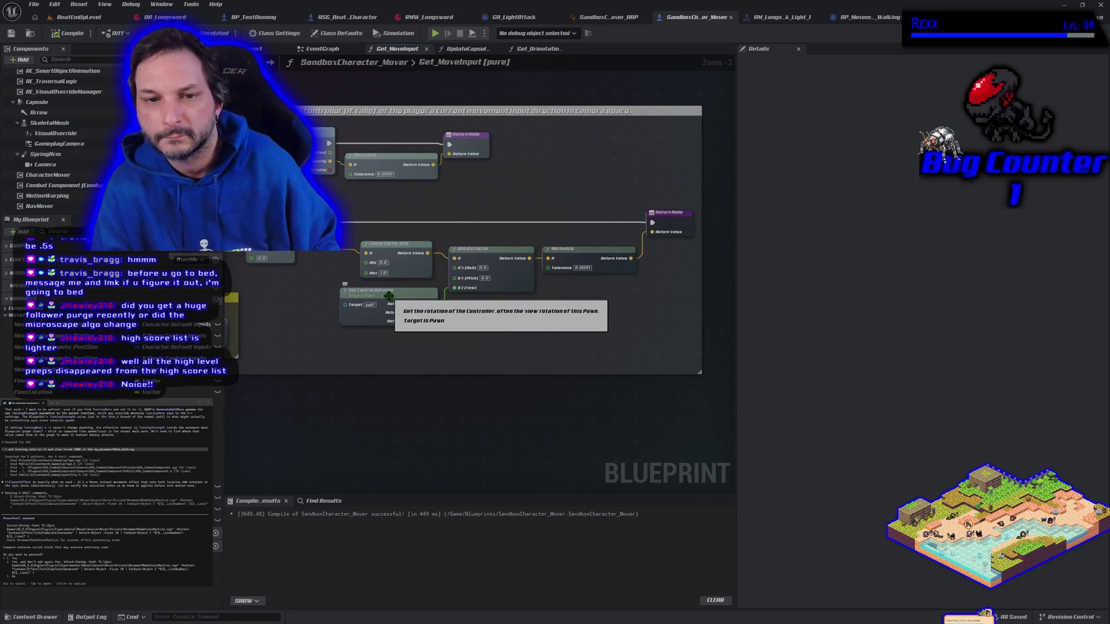
pyautogui.moveTo(329, 347)
pyautogui.mouseDown()
pyautogui.moveTo(559, 364)
pyautogui.moveTo(388, 337)
pyautogui.mouseUp()
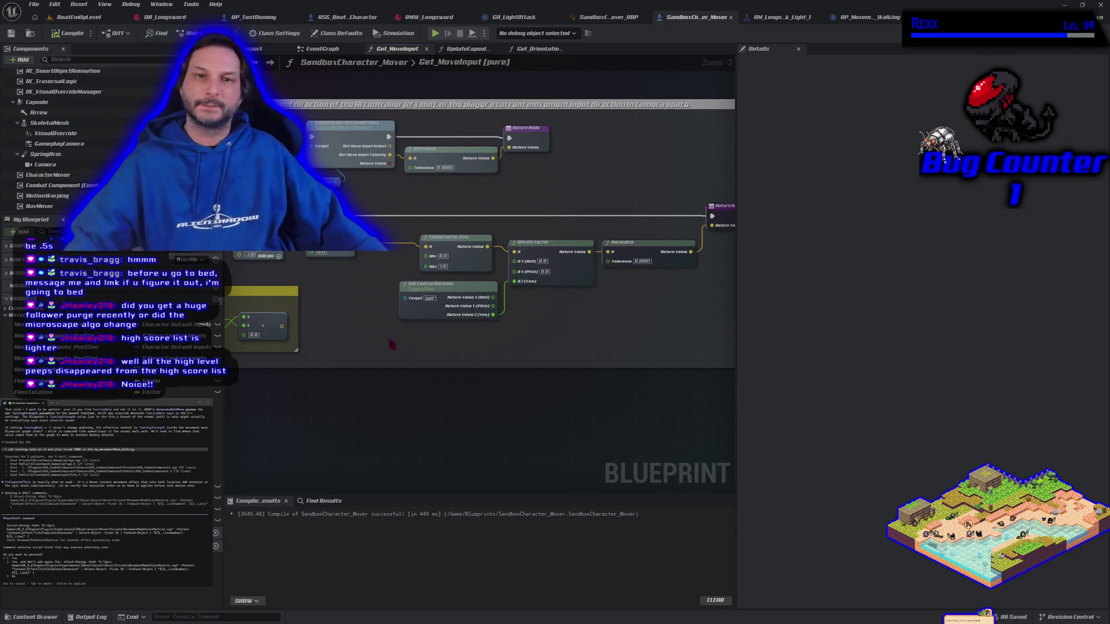
pyautogui.moveTo(399, 362)
pyautogui.mouseDown()
pyautogui.moveTo(466, 368)
pyautogui.moveTo(356, 366)
pyautogui.mouseUp()
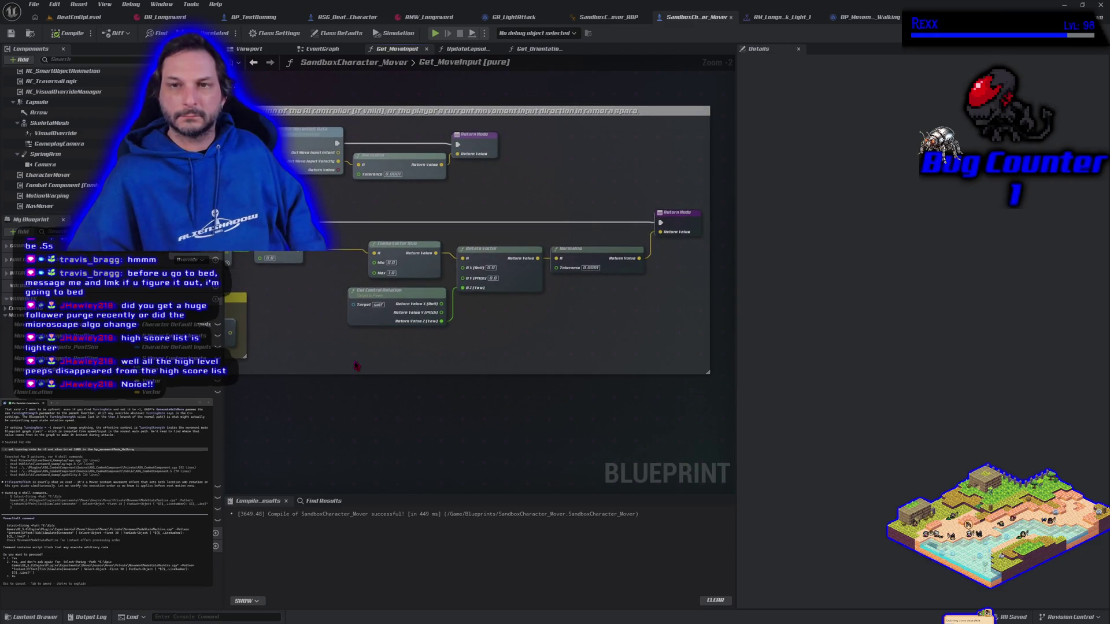
pyautogui.scroll(-1, 453, 274)
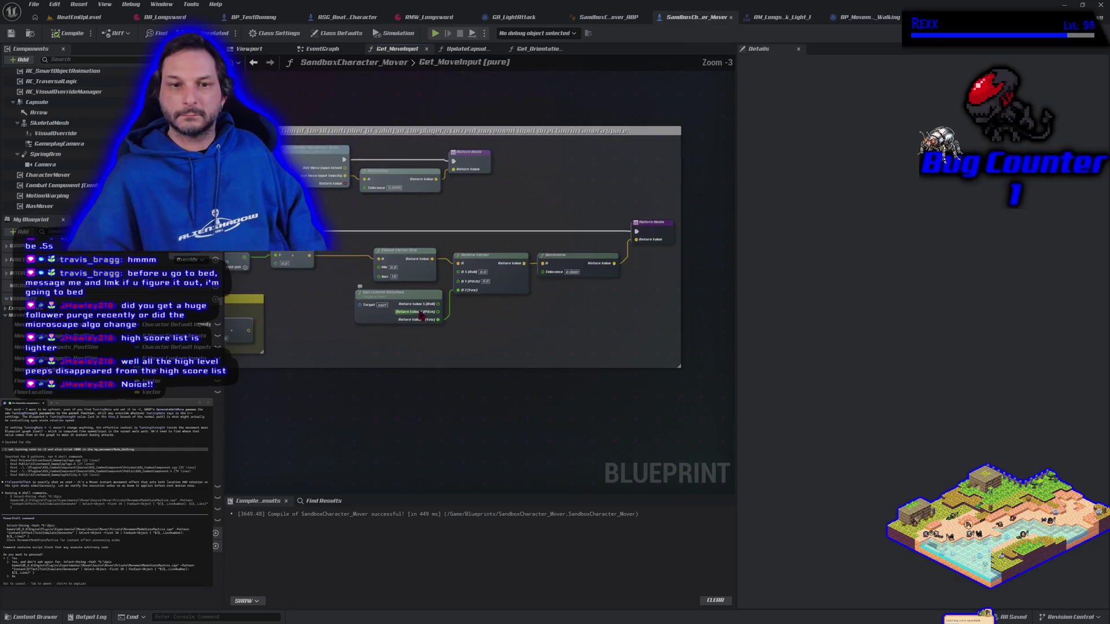
pyautogui.click(467, 49)
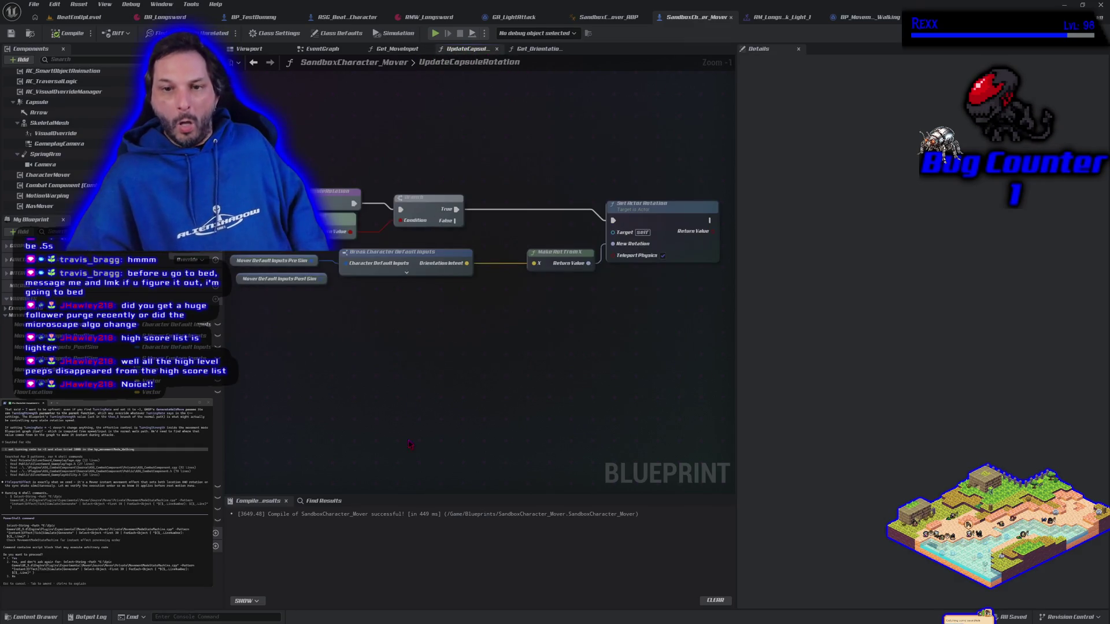
# - Drop the 'set capsule' node search and show BP_MovementMode_Walking's Generate Simple Walk Move graph and Details
pyautogui.rightClick(378, 396)
pyautogui.write('se')
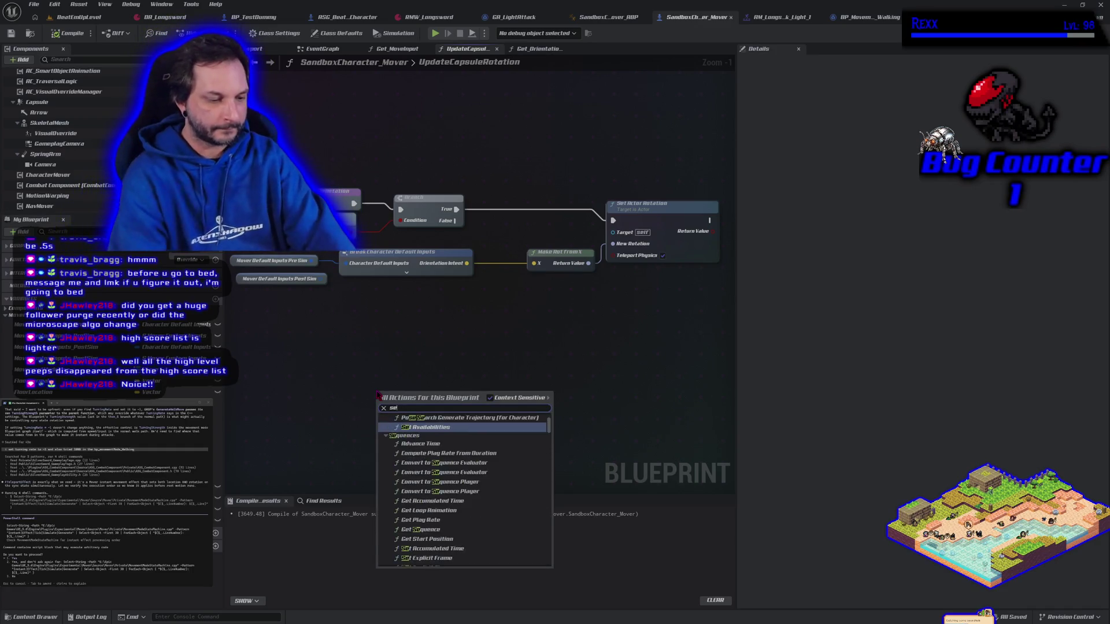
pyautogui.write('t cap')
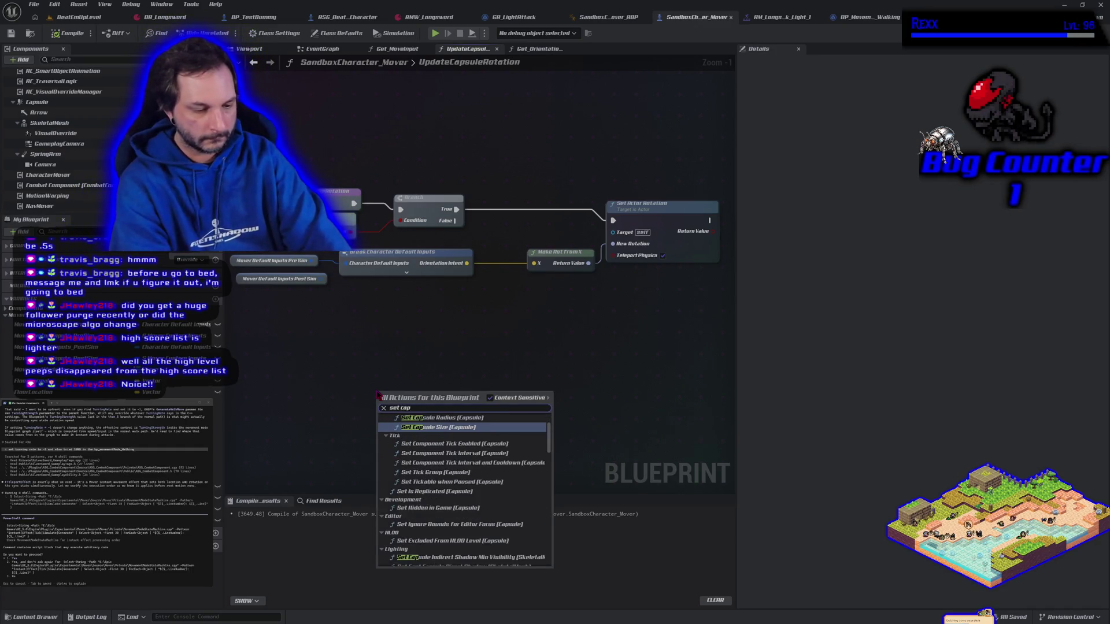
pyautogui.write('sule')
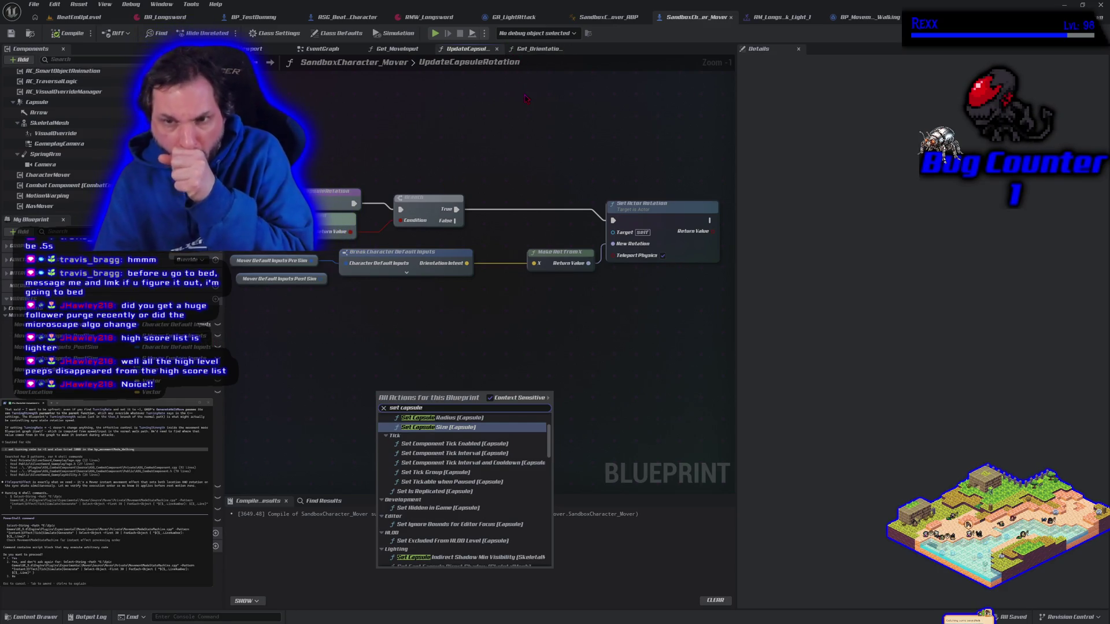
pyautogui.click(515, 17)
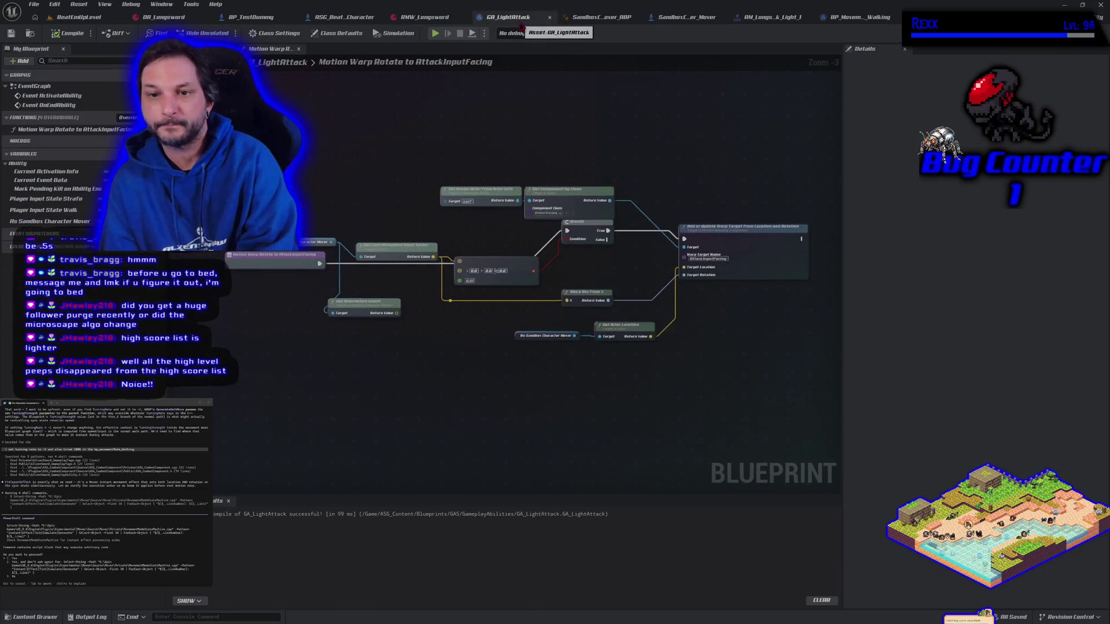
pyautogui.click(856, 20)
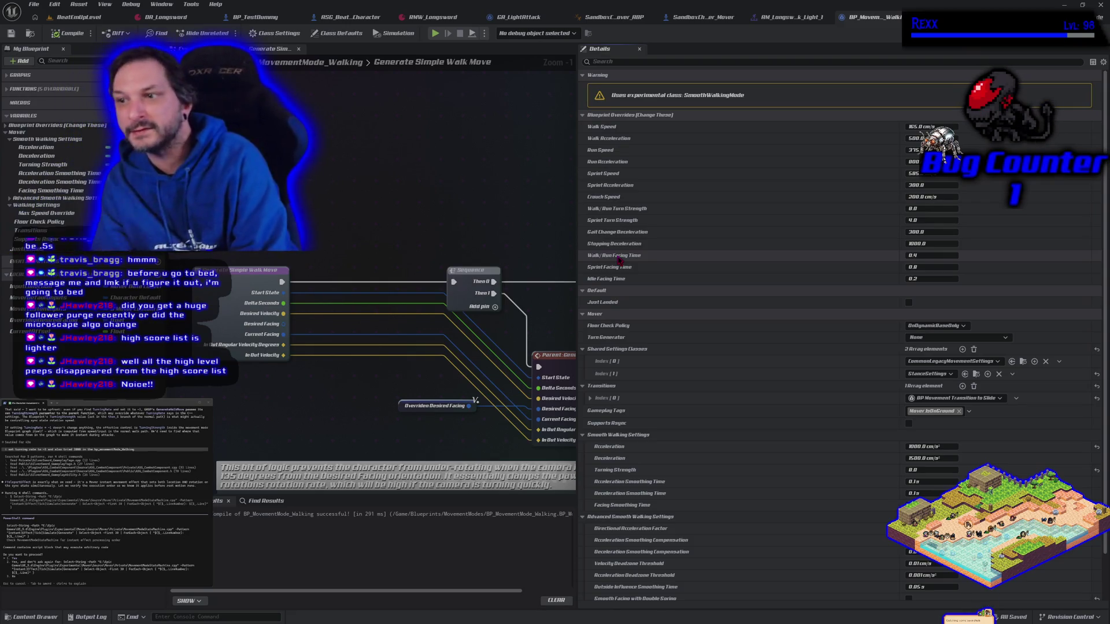
# - Set the Walking mode's Walk/Run Facing Time to 0.1
pyautogui.click(928, 256)
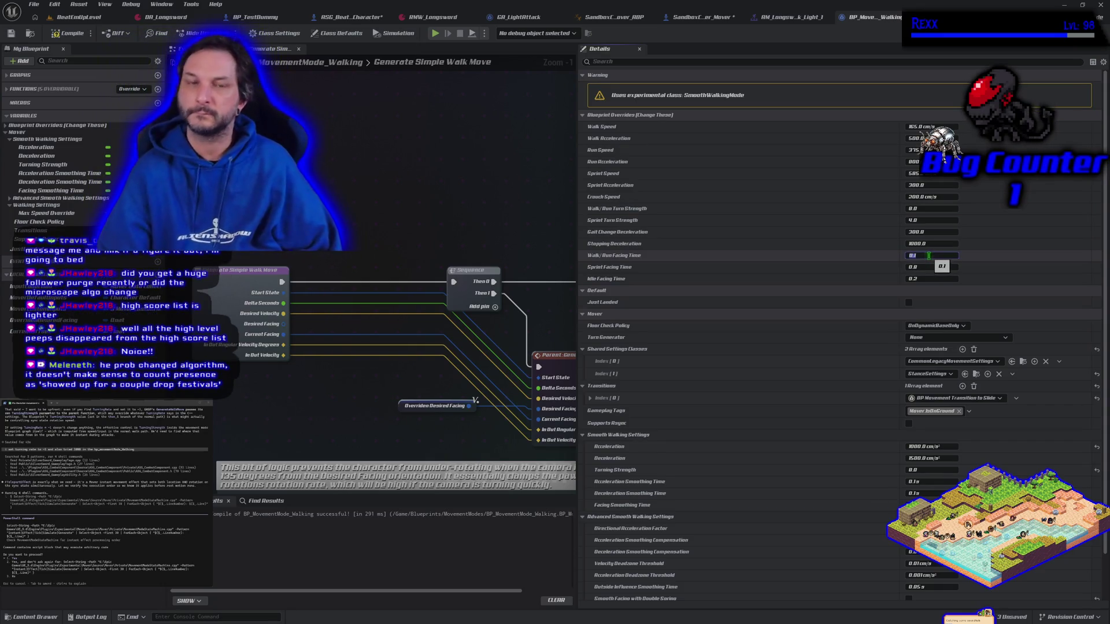
pyautogui.write('0.1')
pyautogui.press('Return')
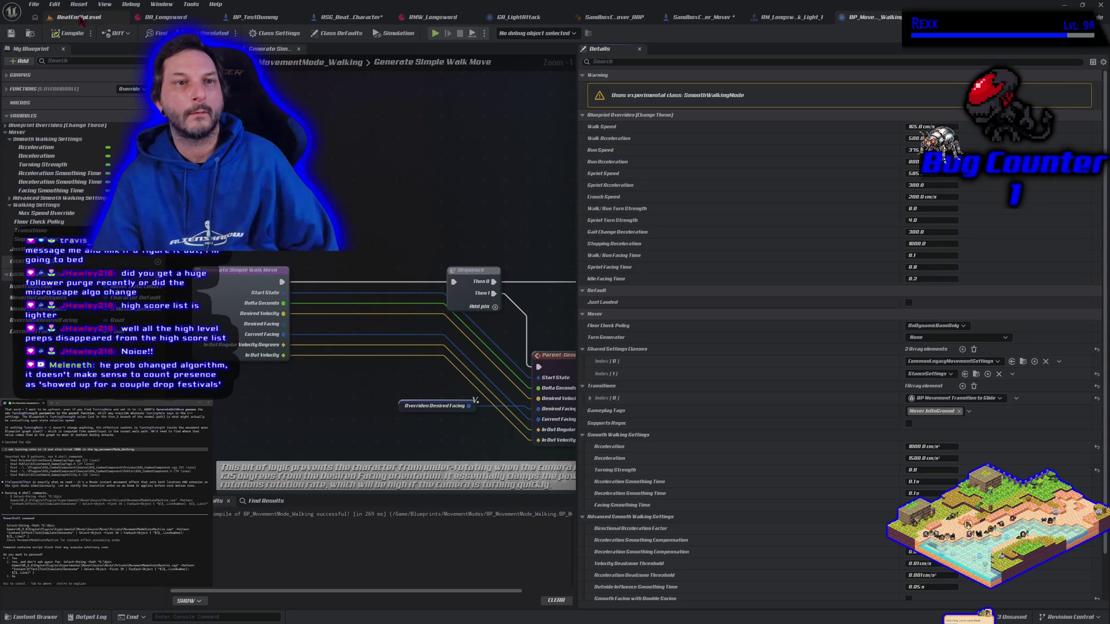
# - Play-test BeatEmUpLevel, running the character left and right to check turning, then stop
pyautogui.click(81, 18)
pyautogui.click(265, 32)
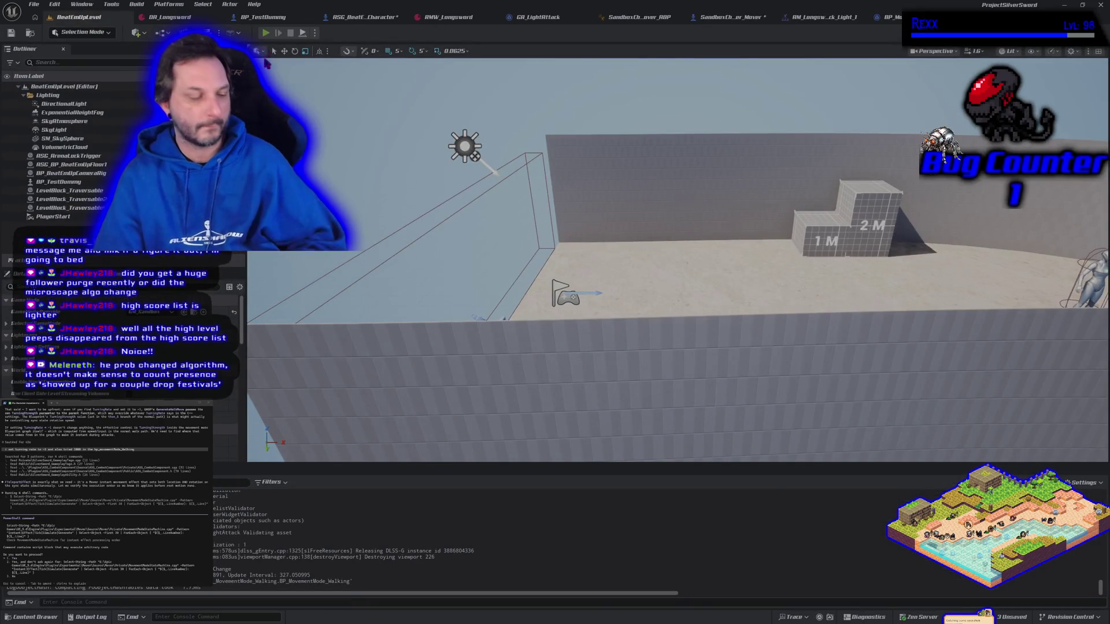
pyautogui.press('a')
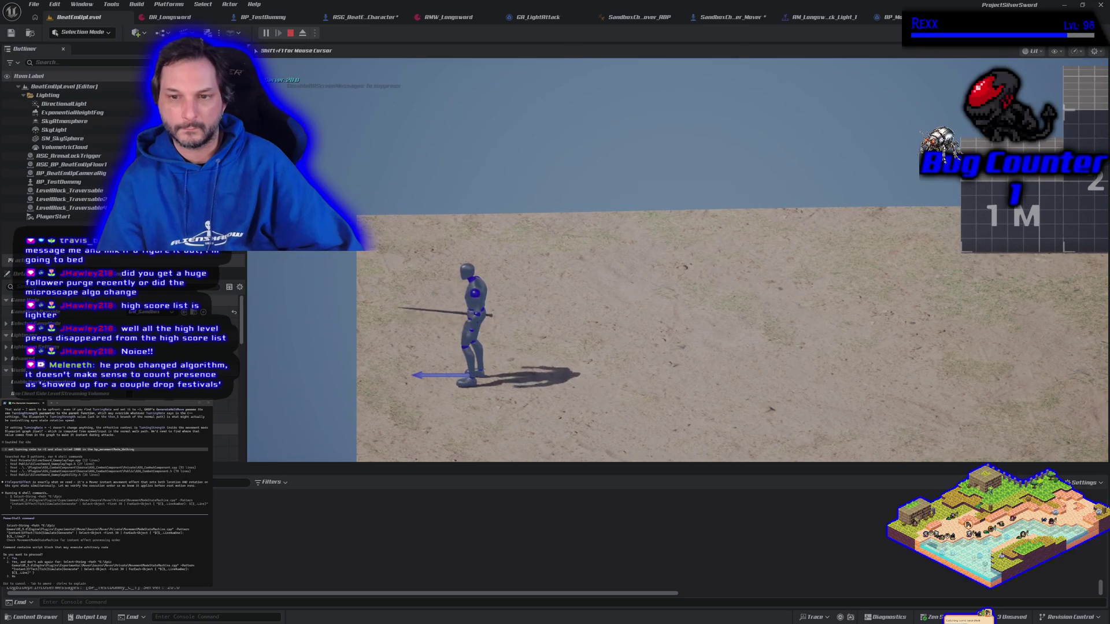
pyautogui.press('d')
pyautogui.press('d')
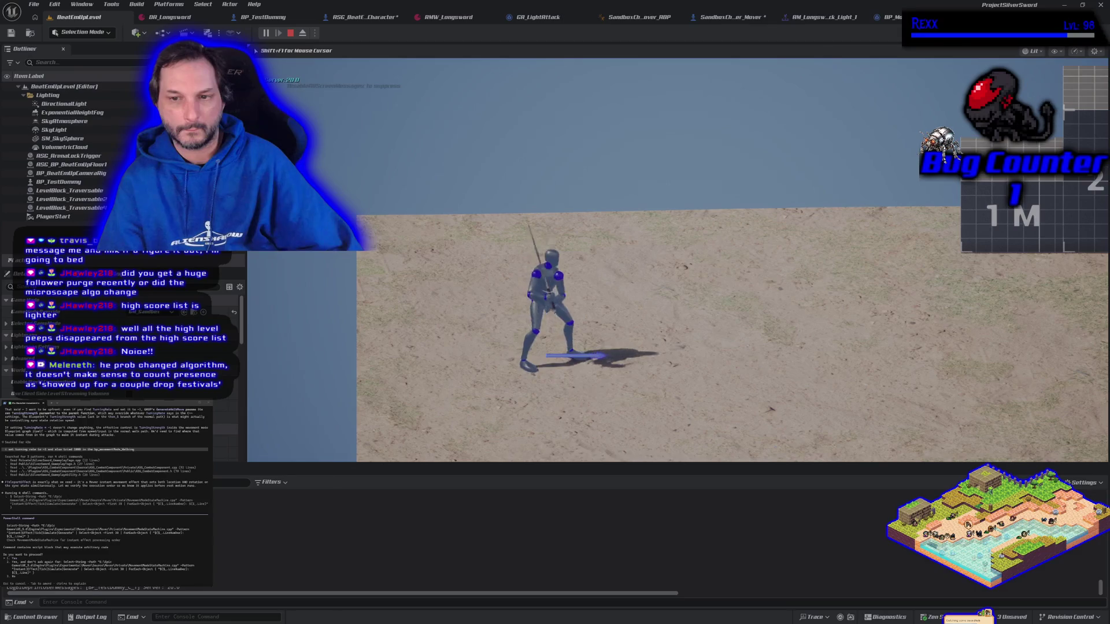
pyautogui.press('w')
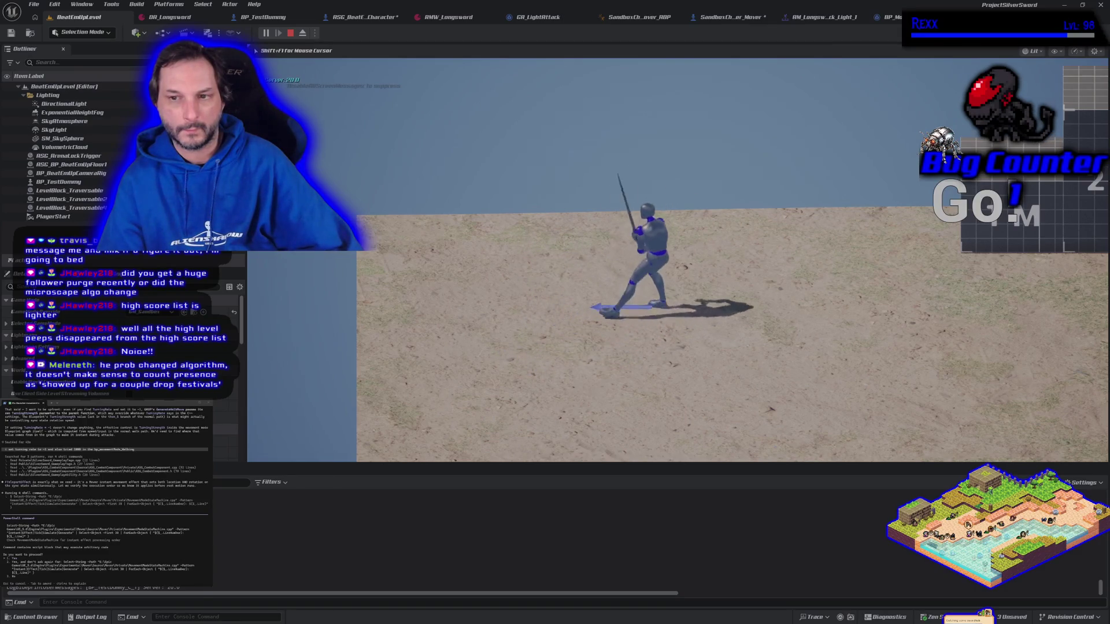
pyautogui.press('a')
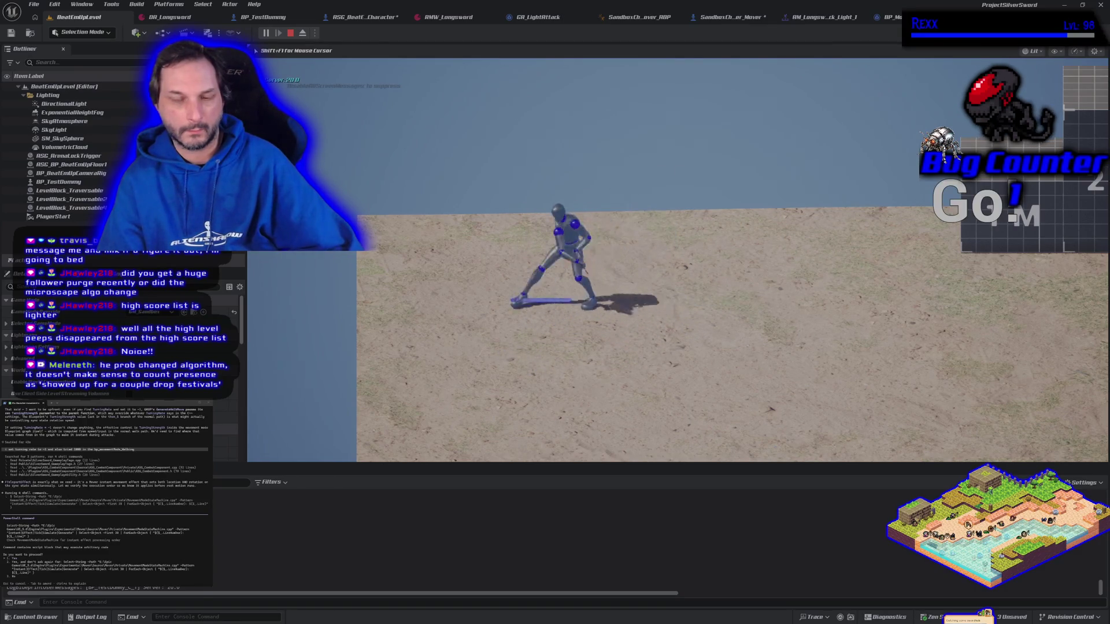
pyautogui.press('Escape')
pyautogui.click(746, 17)
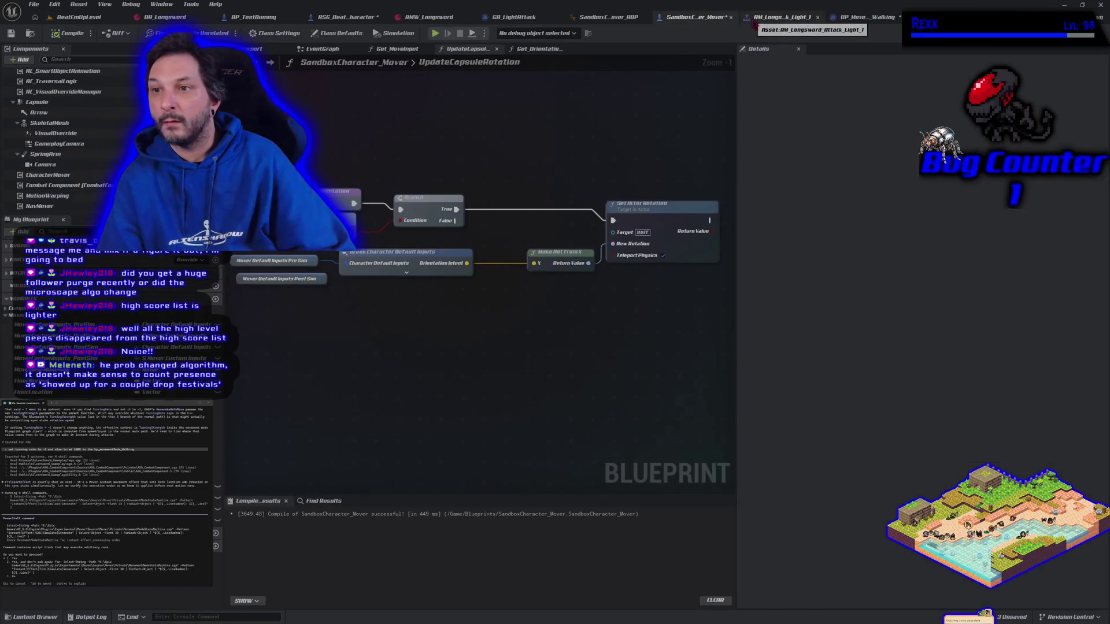
# - Set BP_MovementMode_Walking's Walk/Run Facing Time back to 0.4 and compile it
pyautogui.click(856, 17)
pyautogui.click(927, 258)
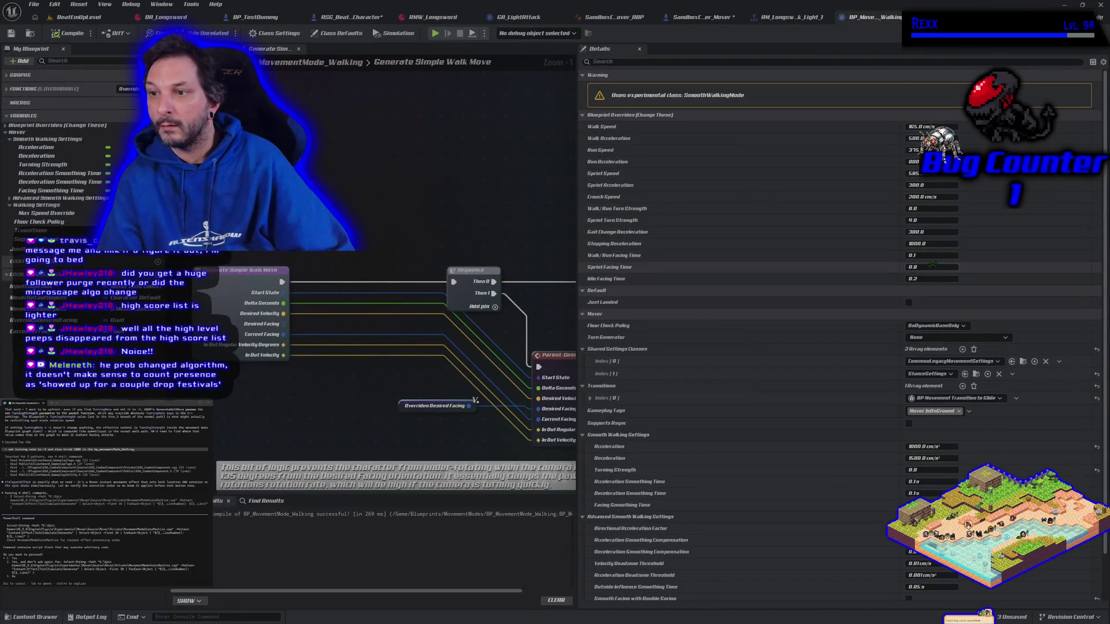
pyautogui.write('0.4')
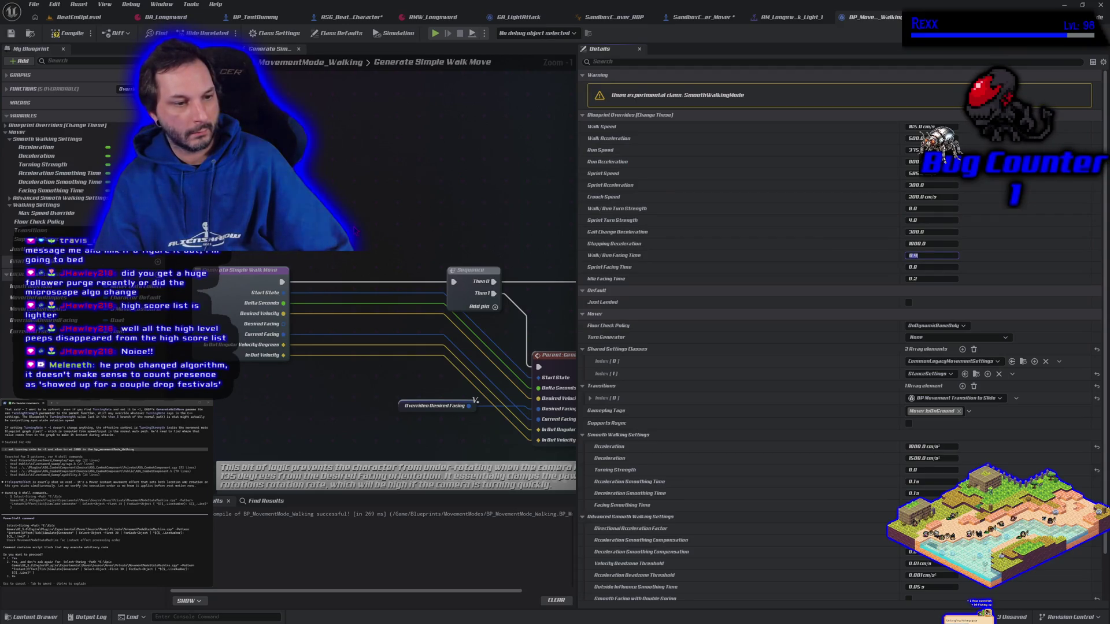
pyautogui.click(60, 35)
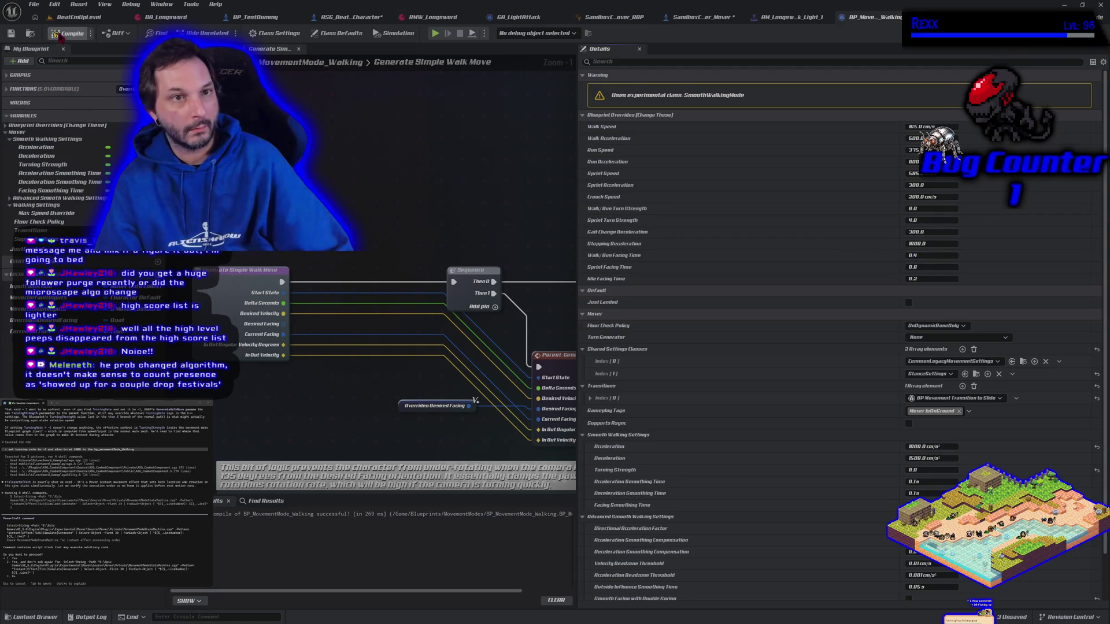
pyautogui.click(61, 34)
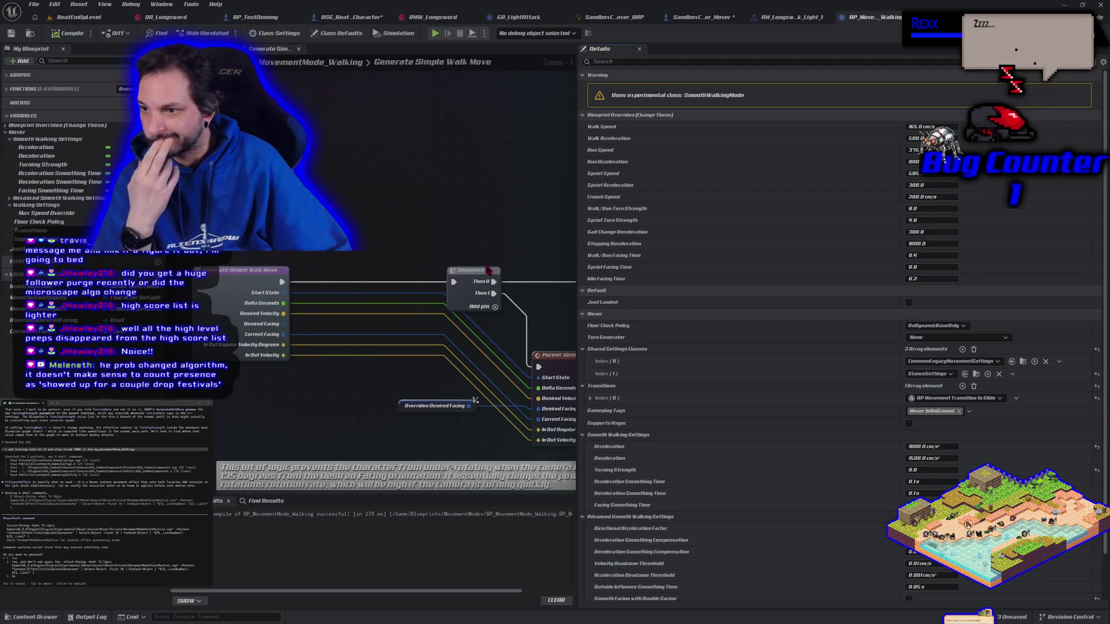
pyautogui.scroll(-2, 779, 447)
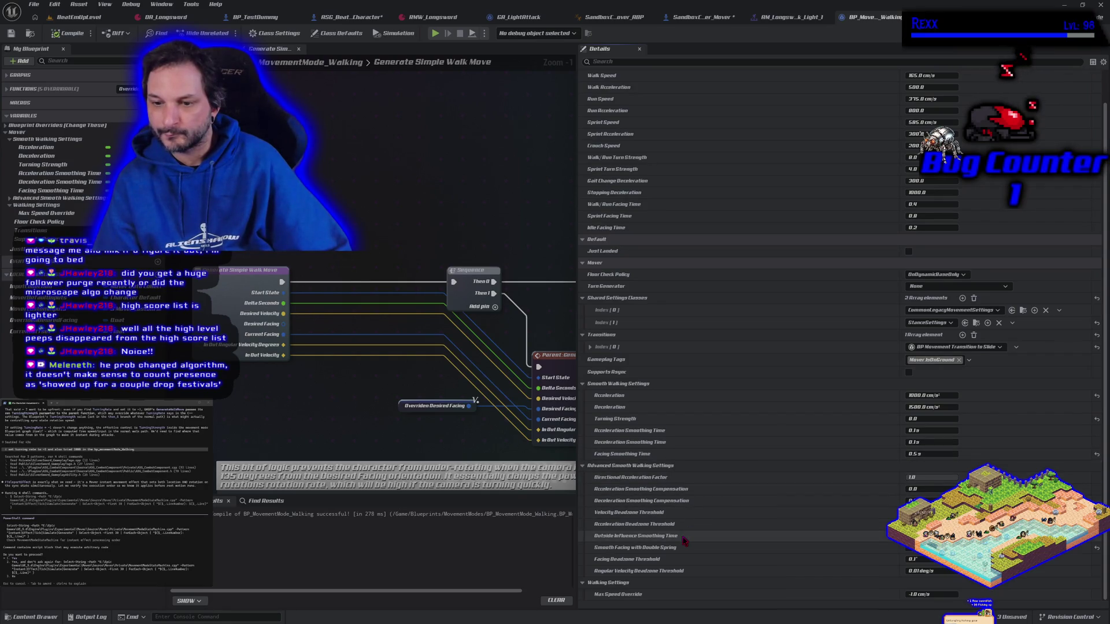
pyautogui.moveTo(627, 601)
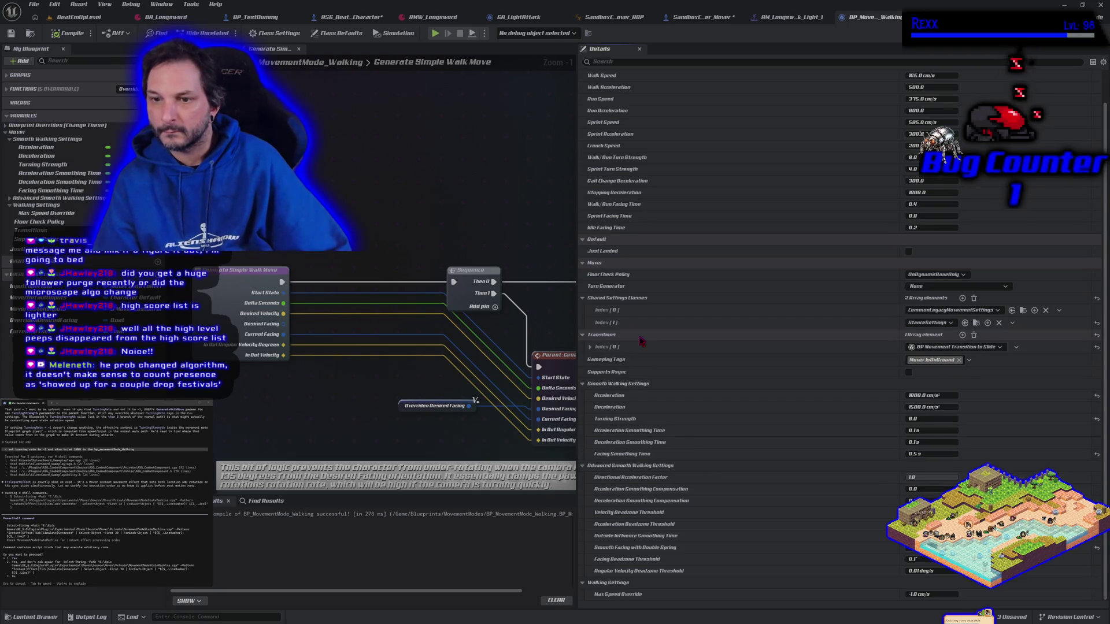
pyautogui.moveTo(637, 419)
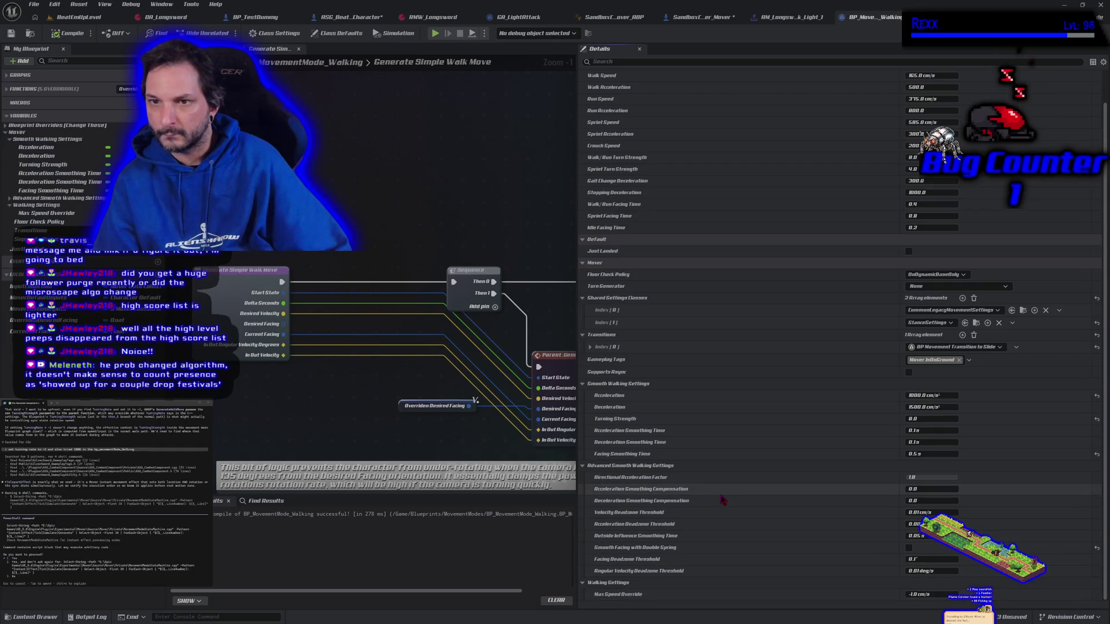
pyautogui.scroll(3, 722, 500)
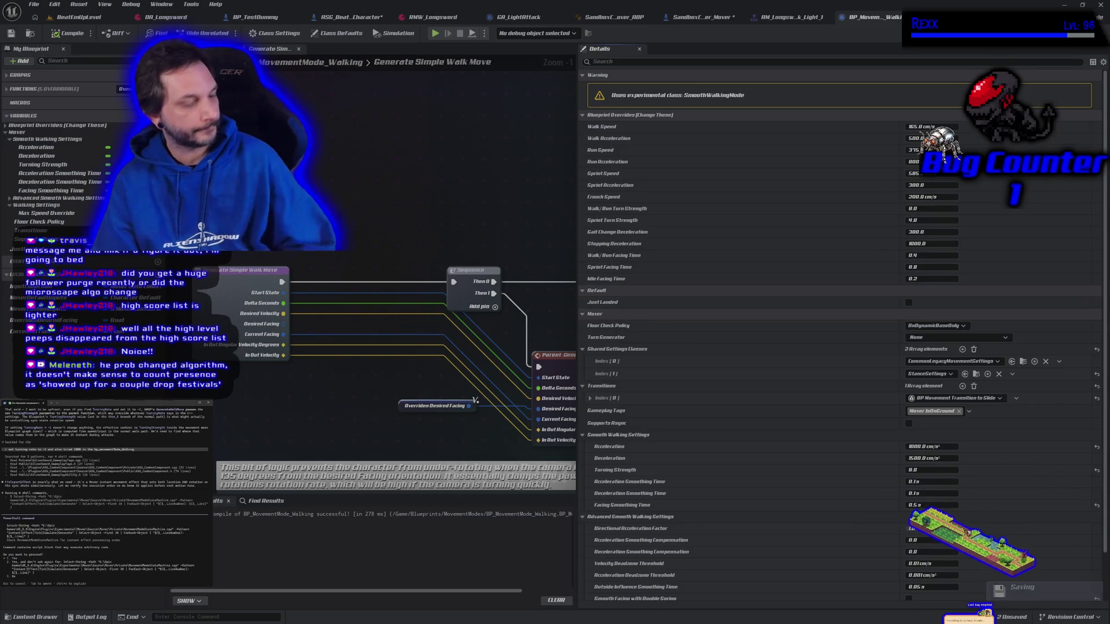
pyautogui.press('Return')
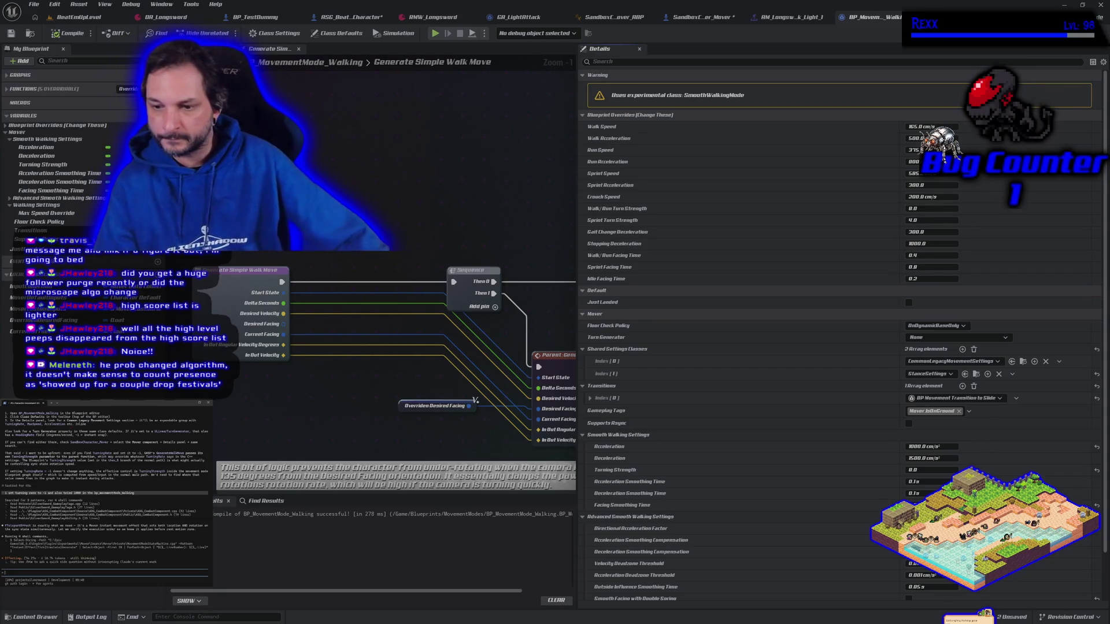
pyautogui.scroll(-3, 846, 321)
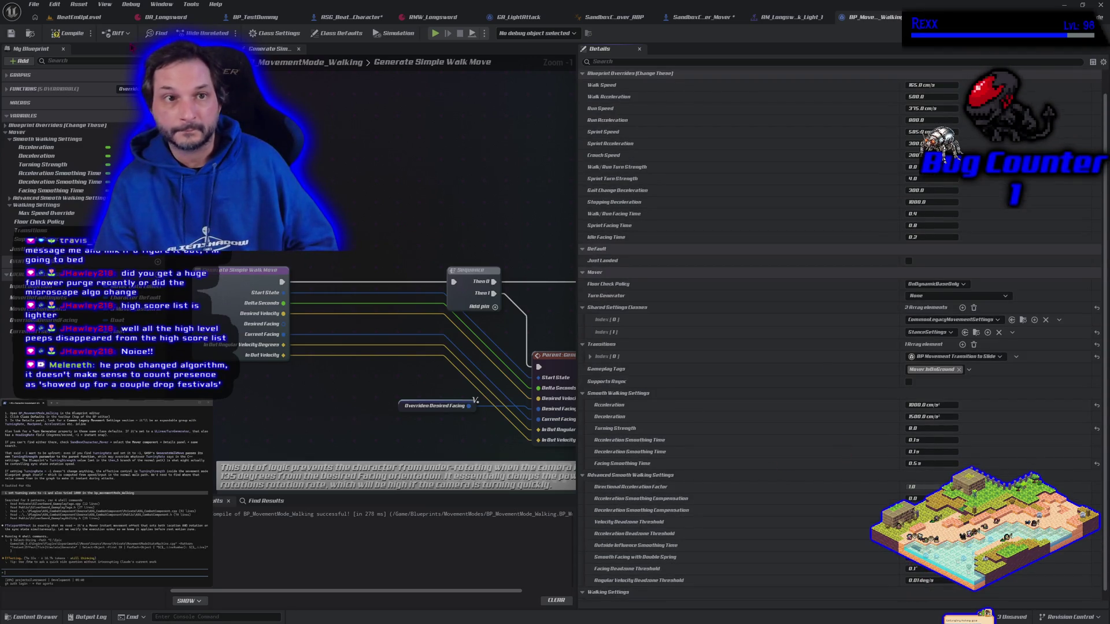
pyautogui.click(70, 33)
# - Play-test in the editor, walking the character left then back right before stopping
pyautogui.click(438, 33)
pyautogui.press('a')
pyautogui.press('d')
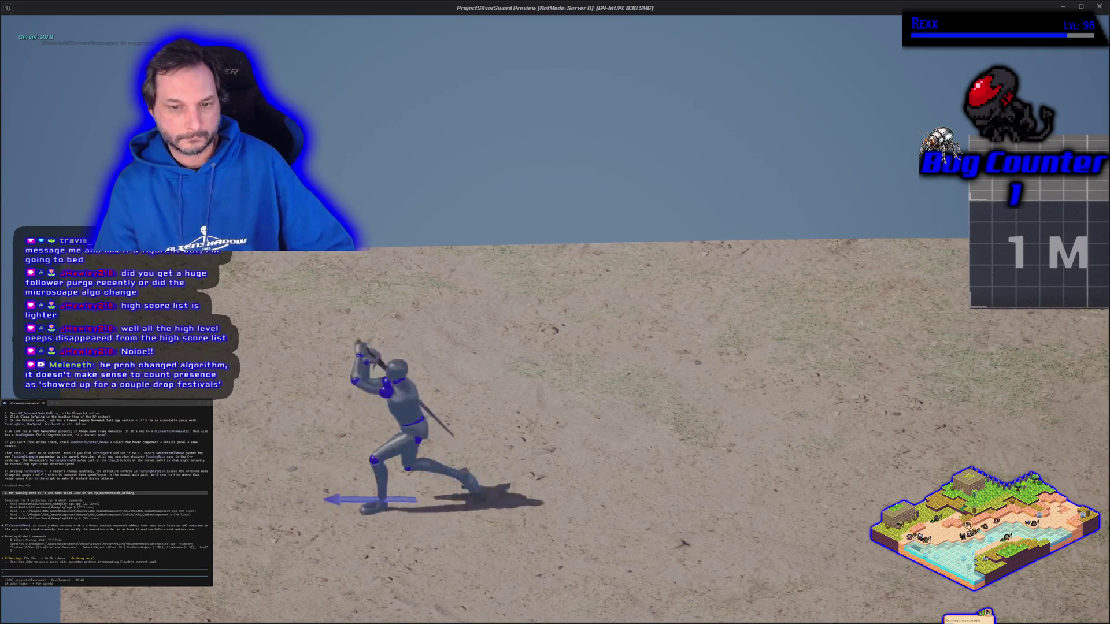
pyautogui.press('Escape')
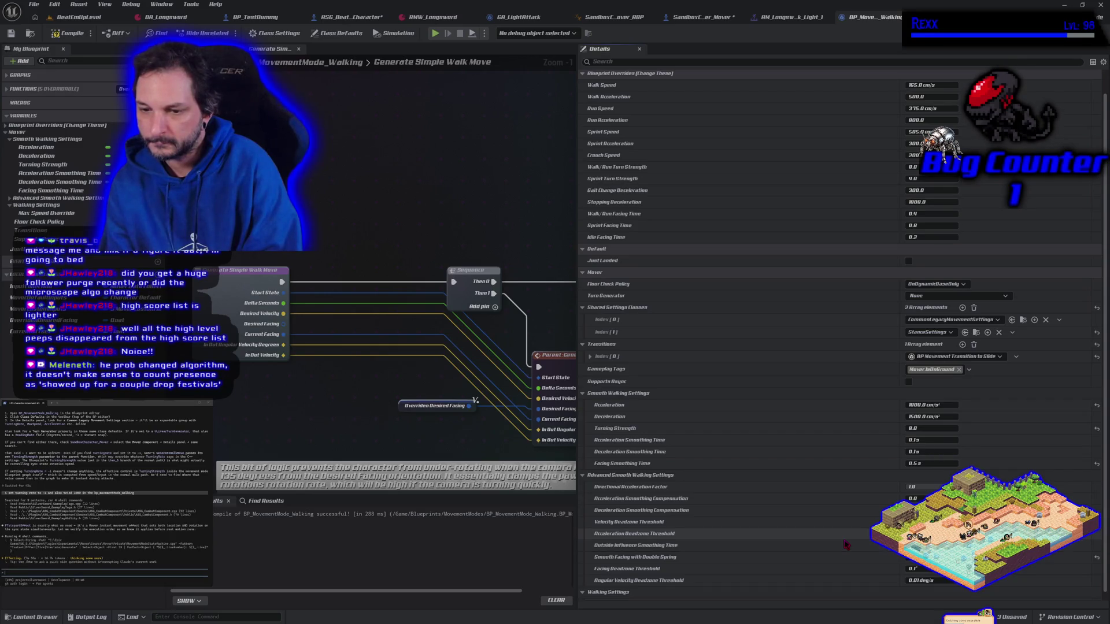
pyautogui.scroll(-1, 845, 544)
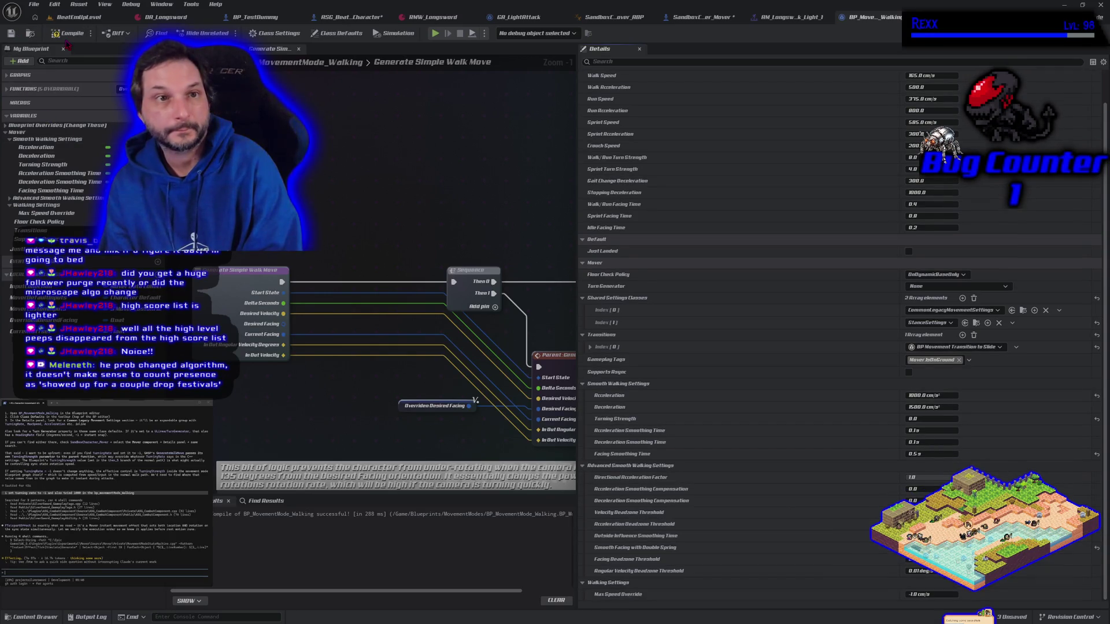